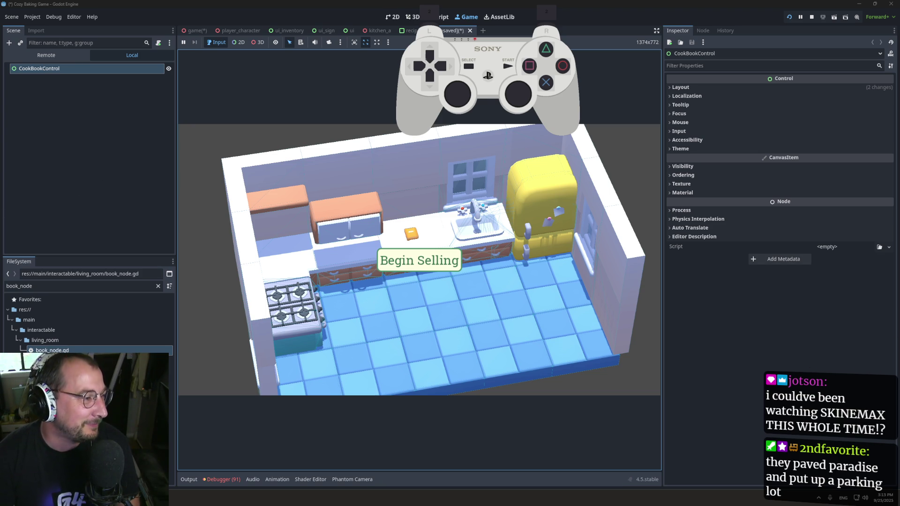
Leave the running game preview and switch the editor to the 2D canvas workspace
left_click(88, 144)
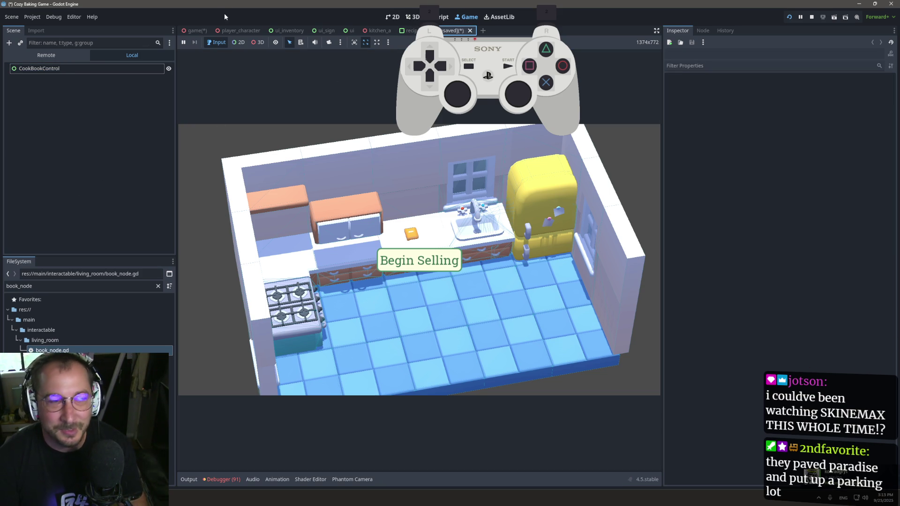
left_click(412, 16)
left_click(392, 17)
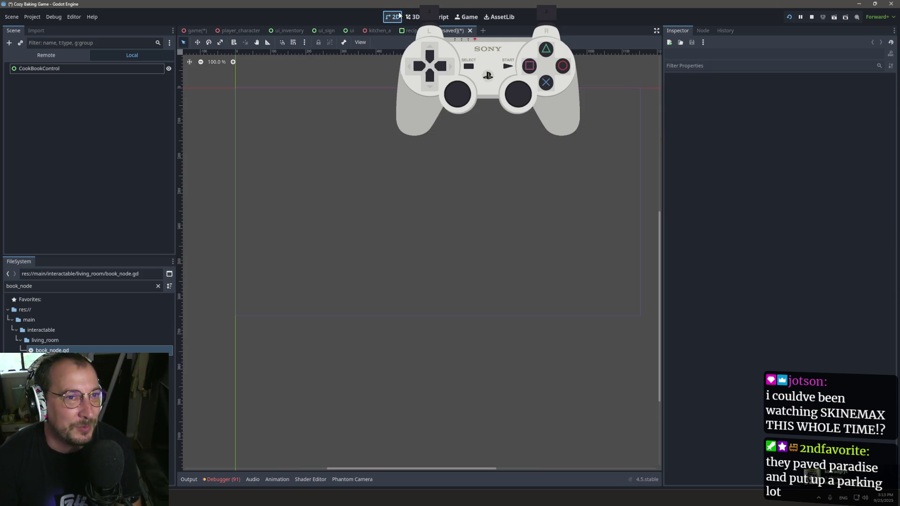
Add a VBoxContainer as a child of CookBookControl
right_click(79, 68)
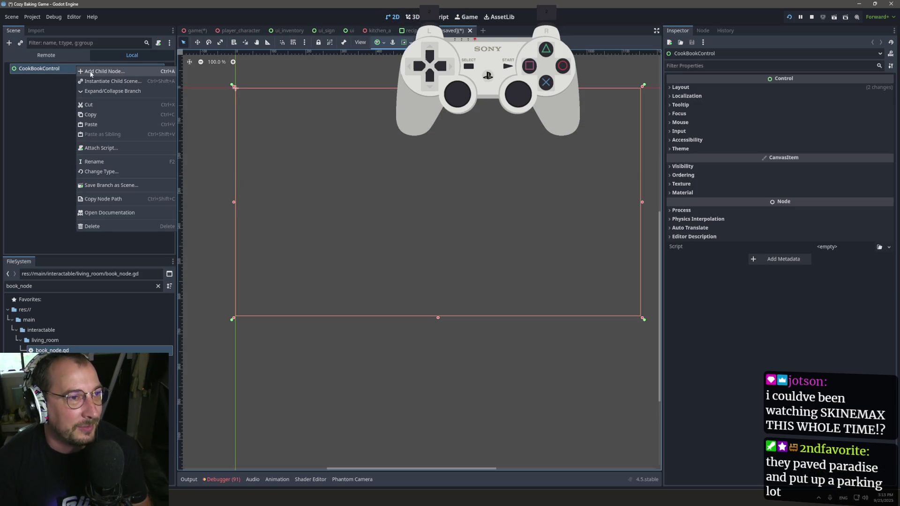
left_click(89, 74)
type("v")
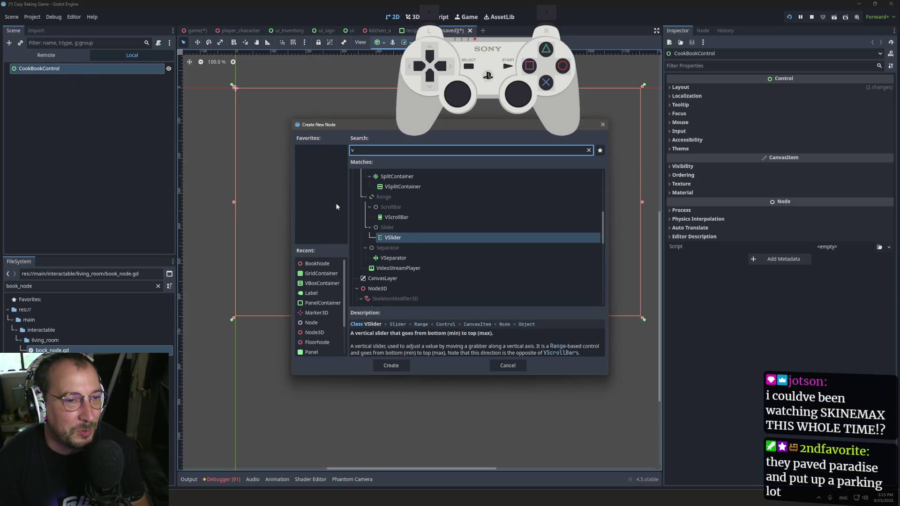
type("box")
key("Return")
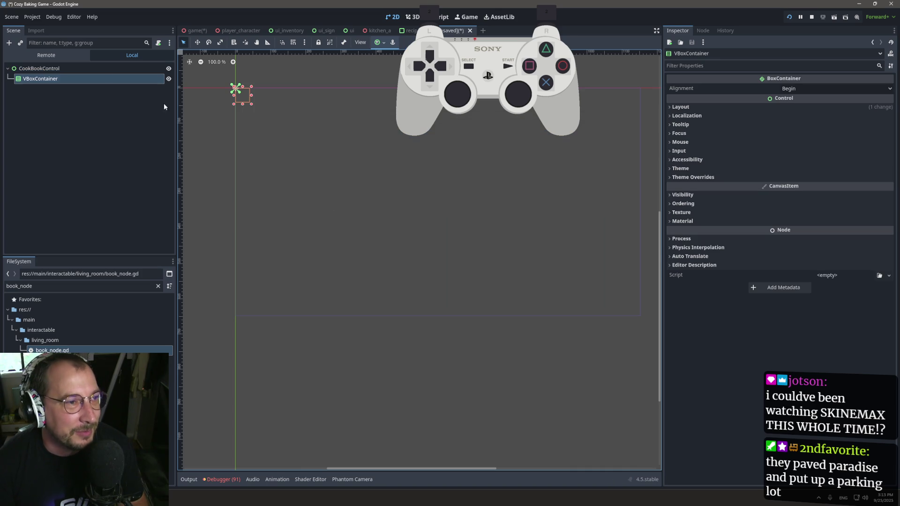
right_click(74, 68)
left_click(116, 79)
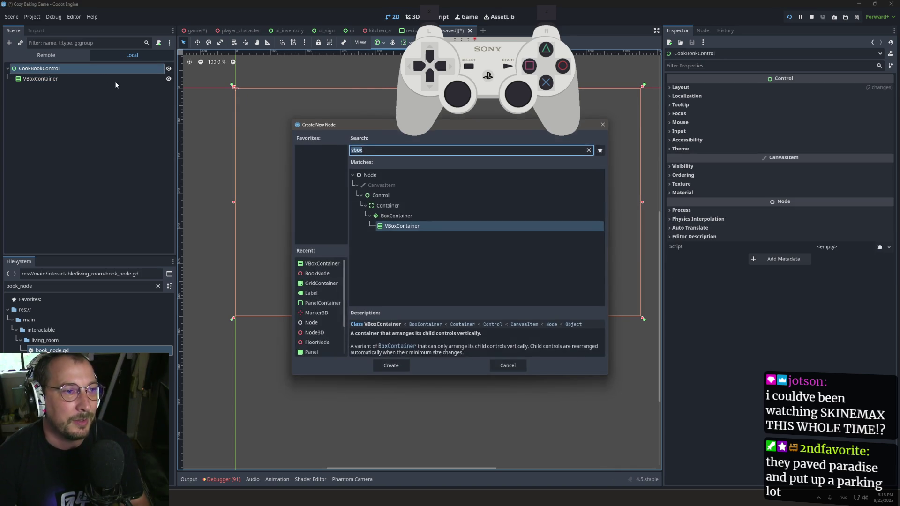
key("Escape")
Search for a Label node to add under the VBoxContainer
right_click(56, 79)
left_click(175, 101)
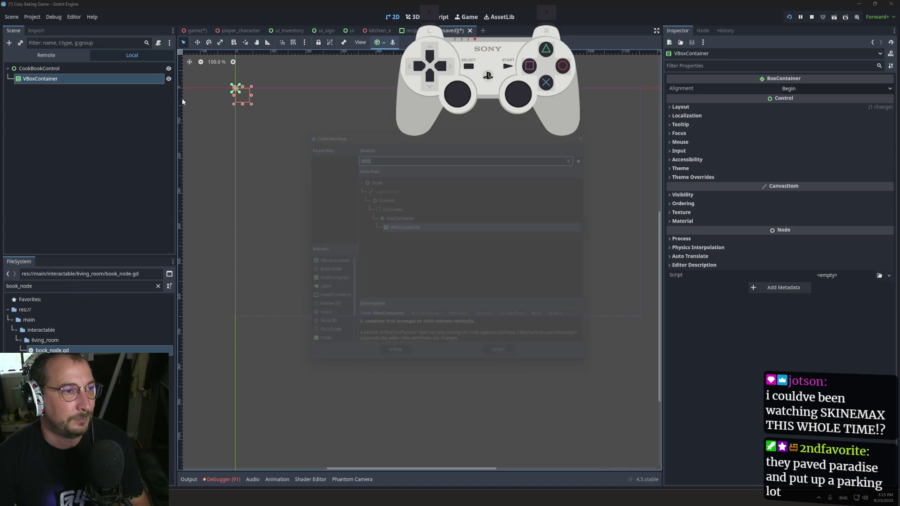
key("ctrl+a")
type("label")
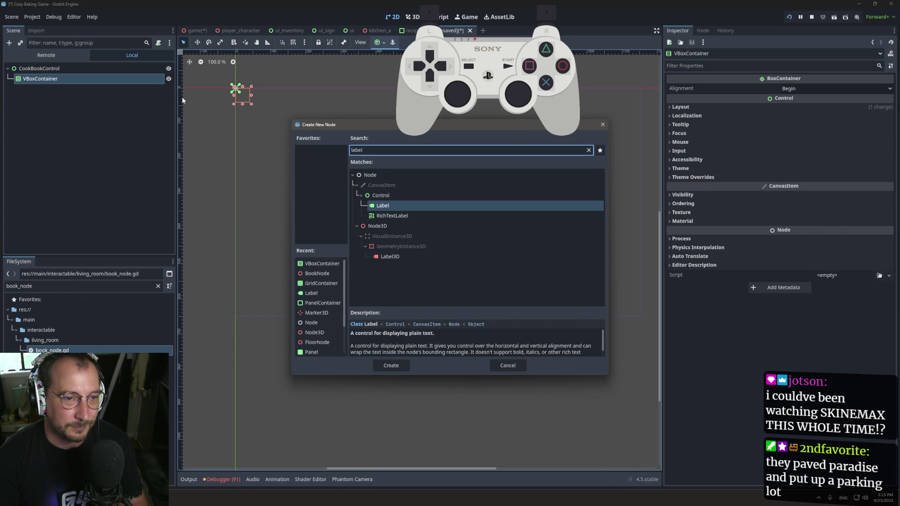
key("Return")
Set the Label's Text property to 'Cookbook', then select the VBoxContainer
left_click(791, 126)
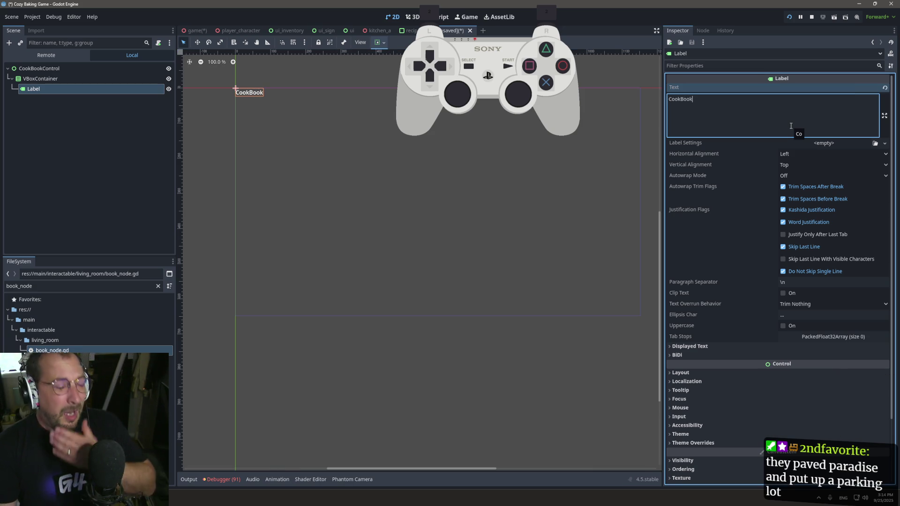
key("Left")
key("Left")
key("Left")
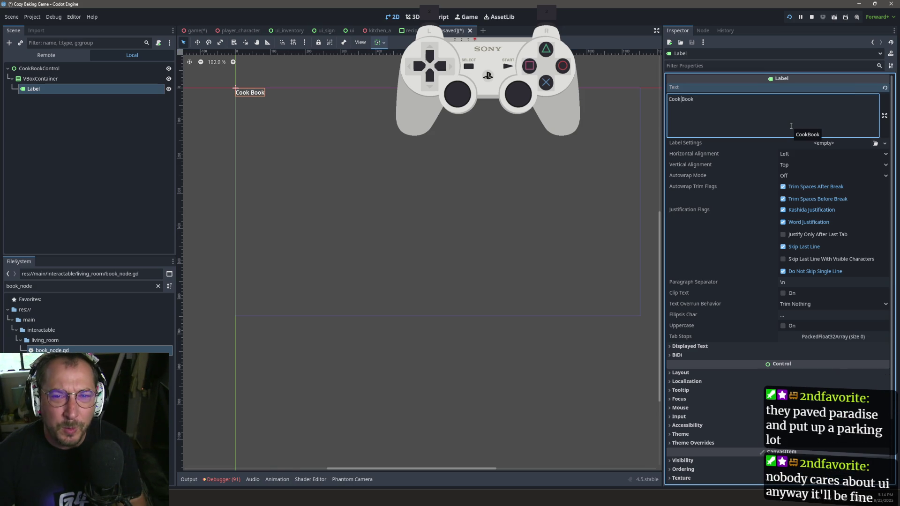
key("BackSpace")
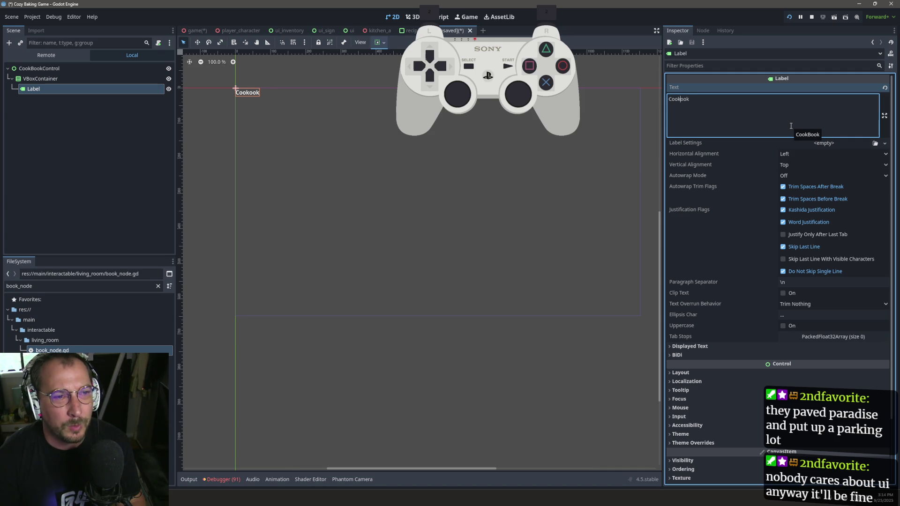
type("b")
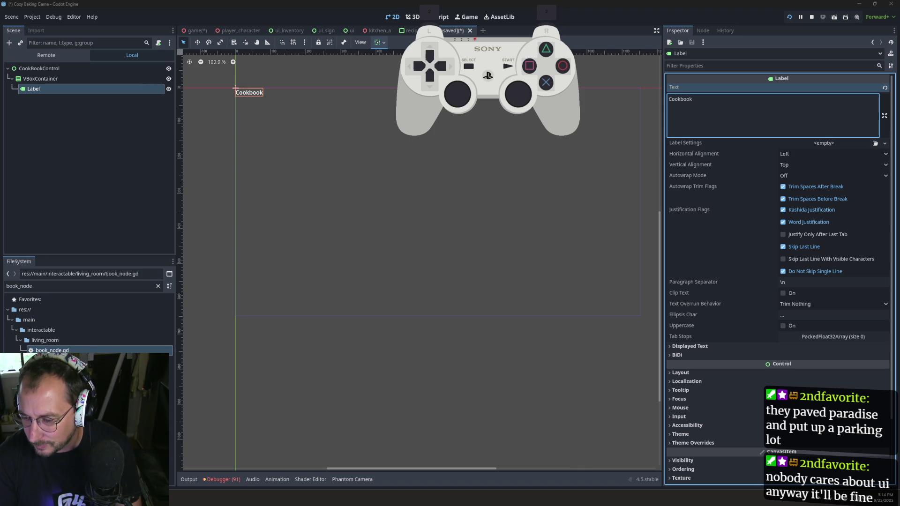
left_click(414, 3)
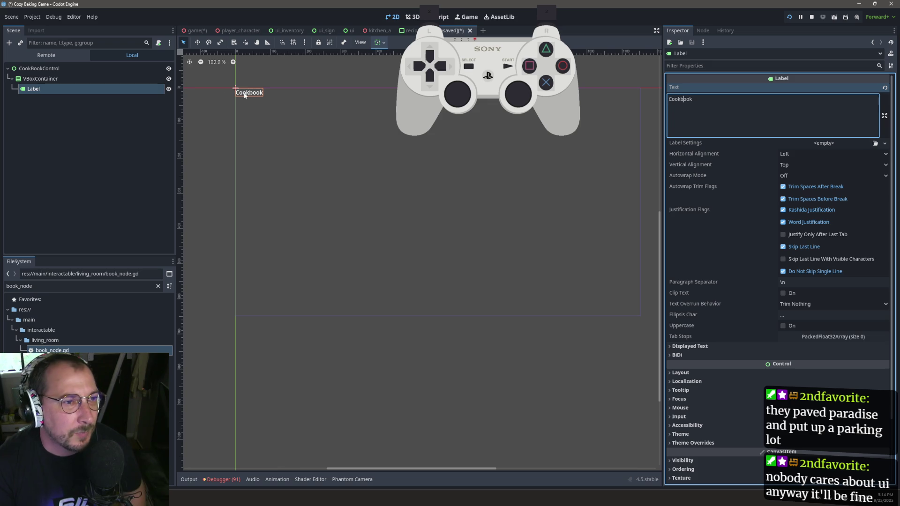
left_click(57, 79)
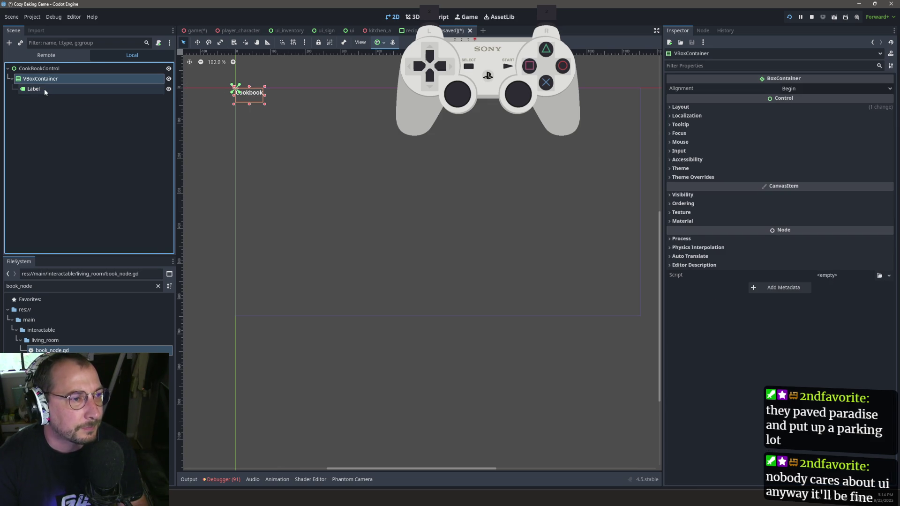
right_click(54, 79)
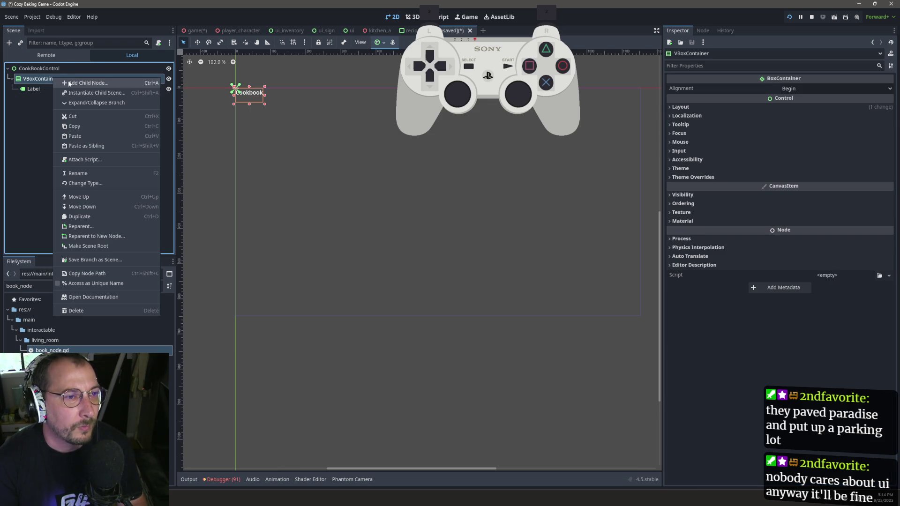
left_click(69, 84)
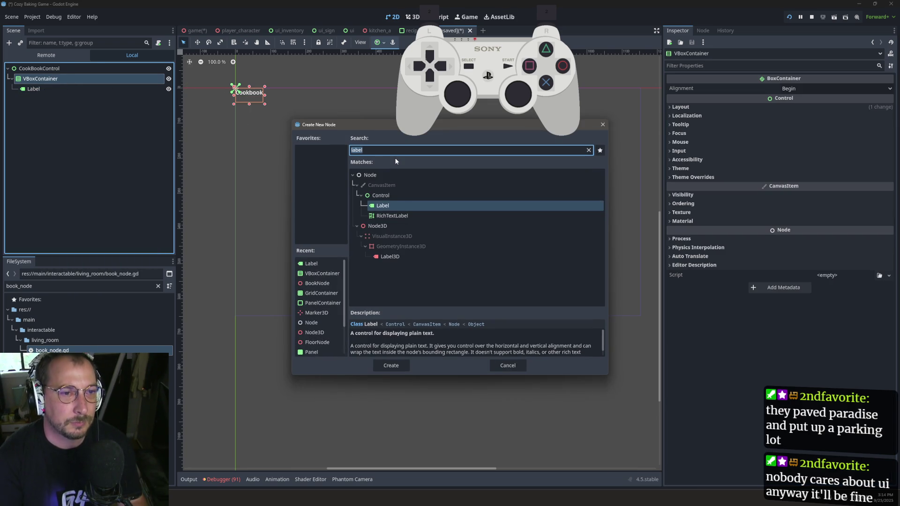
type("gridlab")
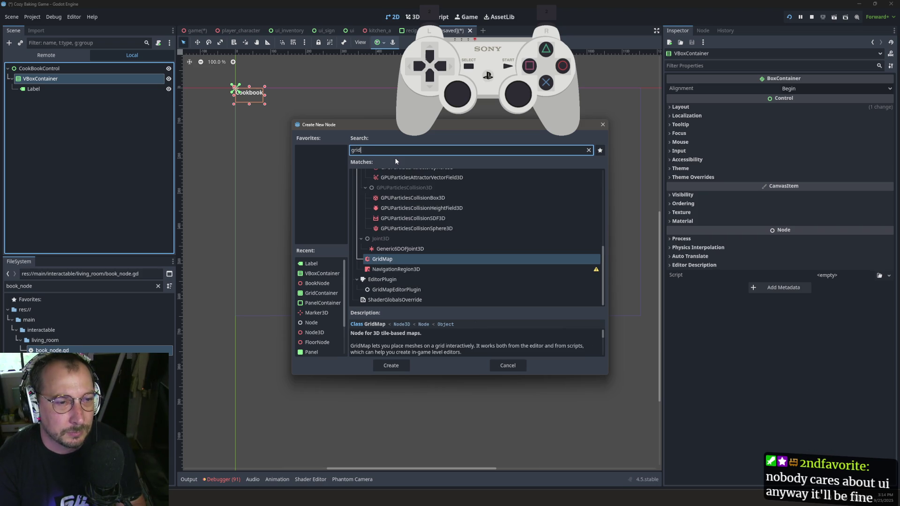
key("BackSpace")
key("BackSpace")
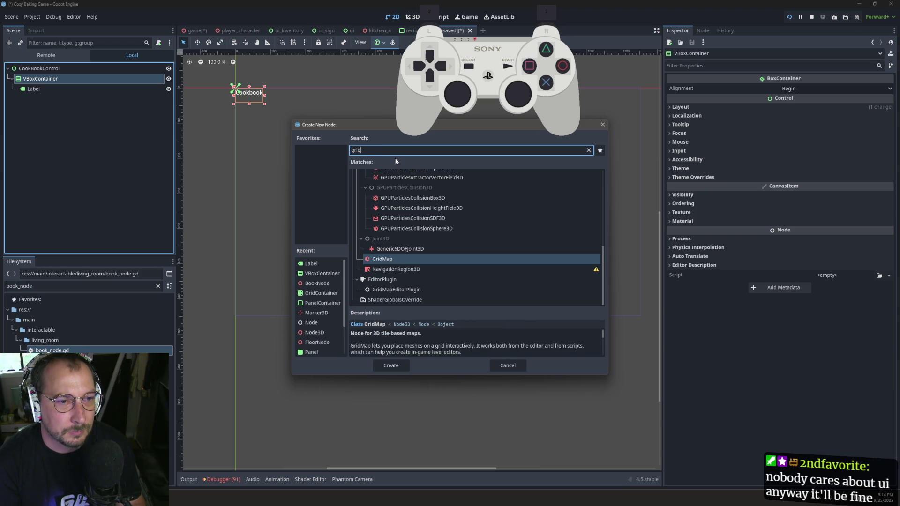
type("cont")
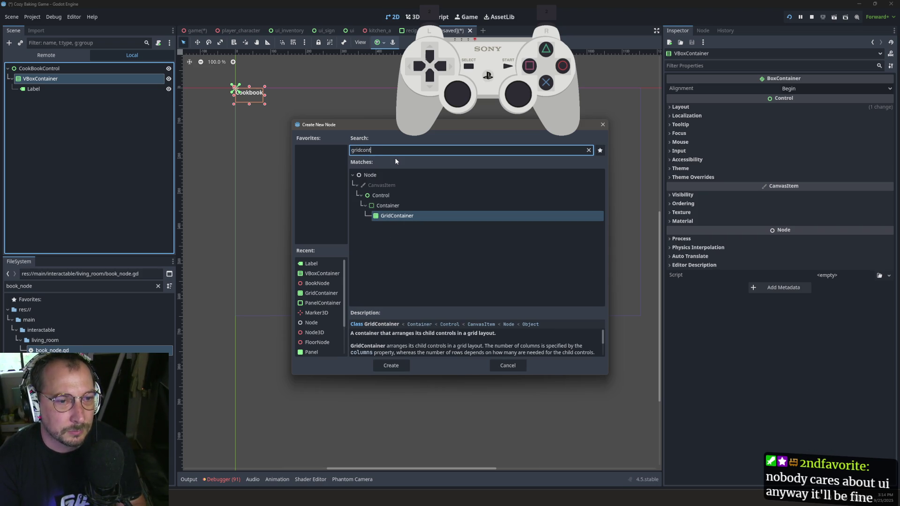
key("Return")
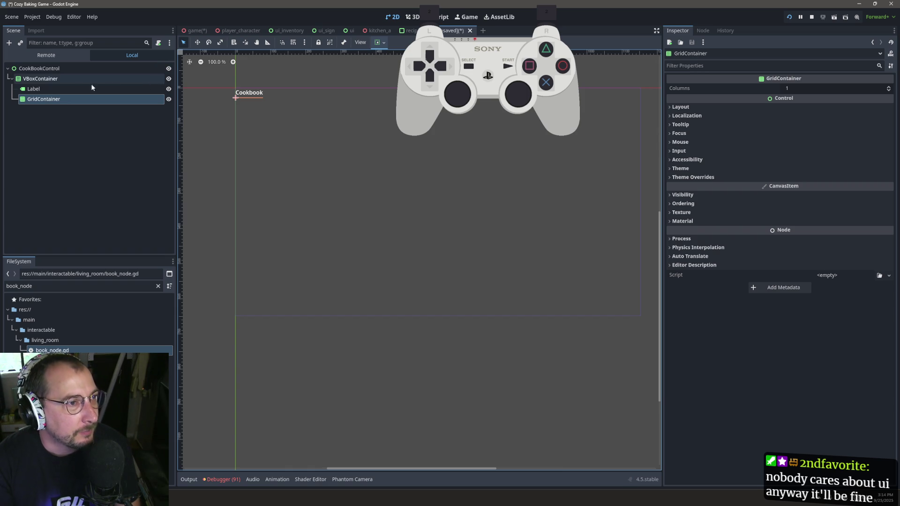
right_click(49, 101)
left_click(68, 106)
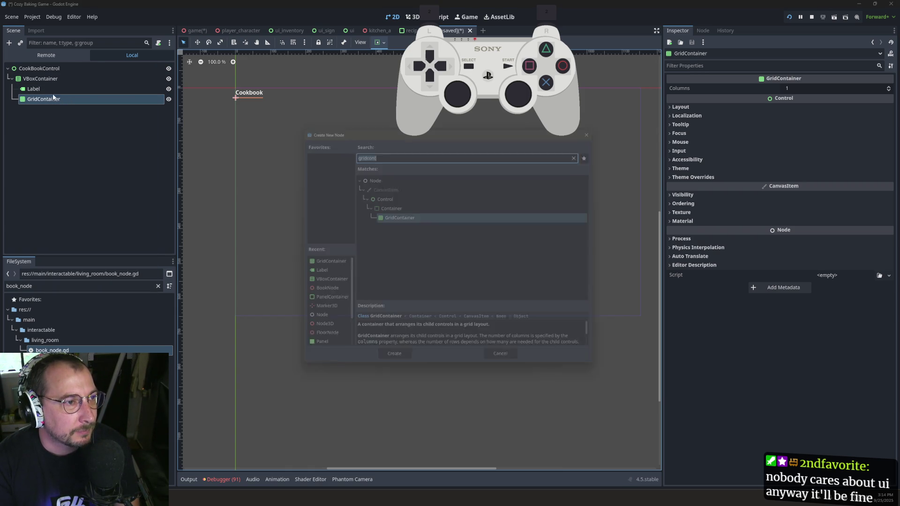
left_click(516, 367)
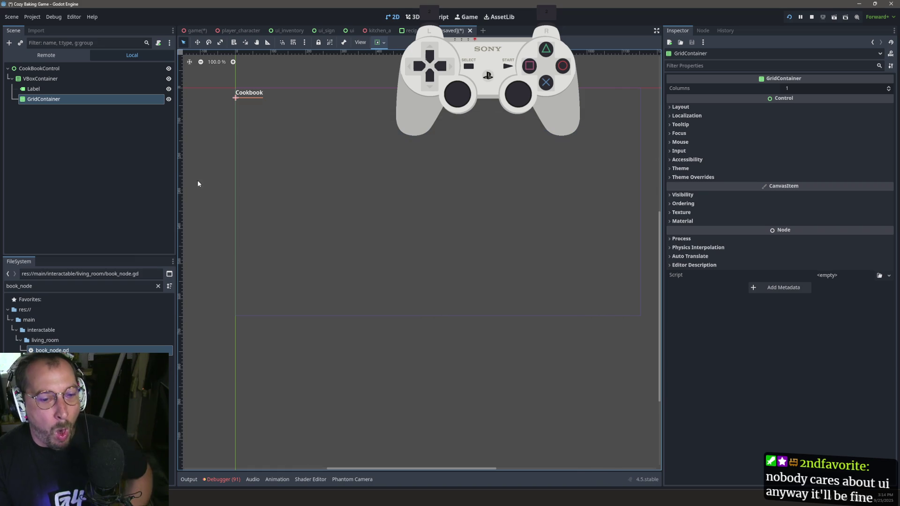
right_click(41, 99)
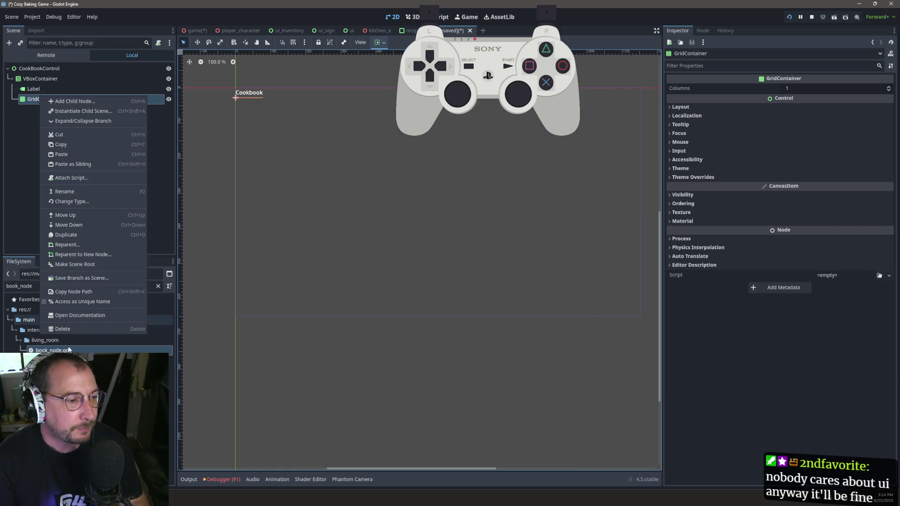
left_click(63, 329)
left_click(440, 264)
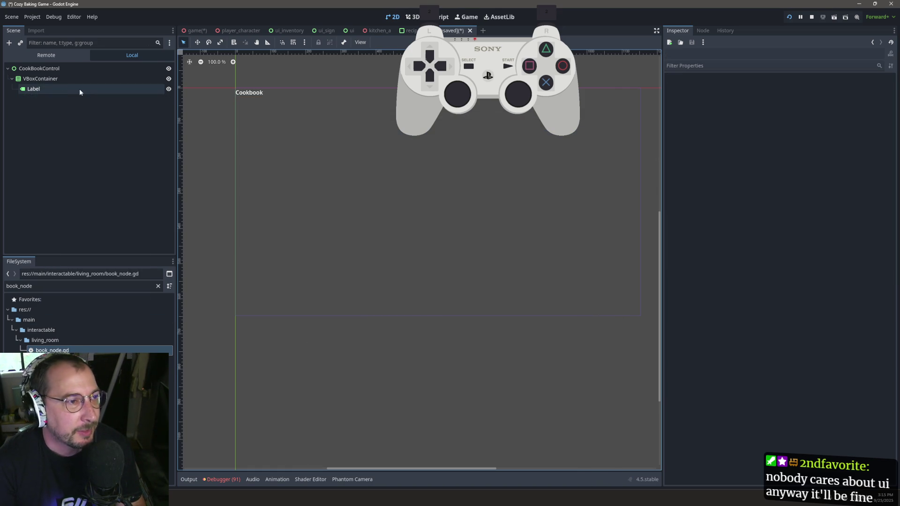
Add a nested VBoxContainer under the existing VBoxContainer
right_click(49, 68)
left_click(40, 79)
right_click(42, 78)
left_click(48, 81)
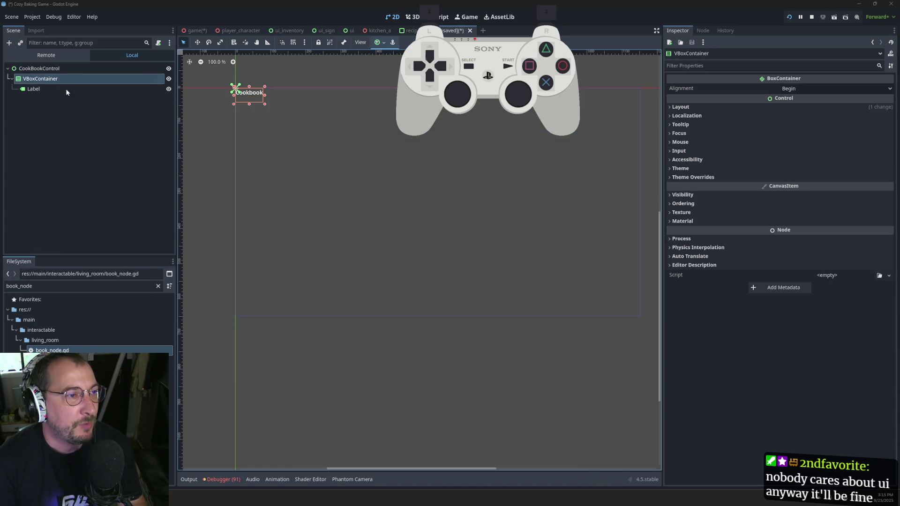
type("box")
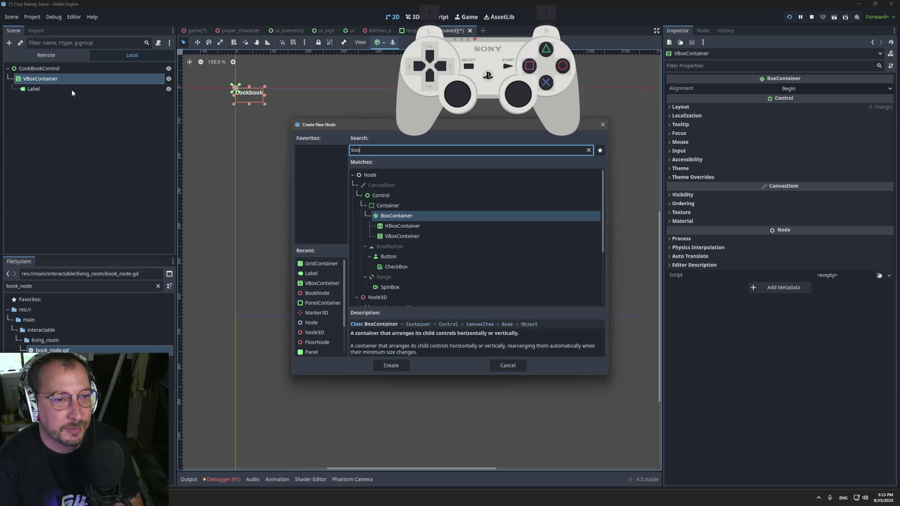
key("Return")
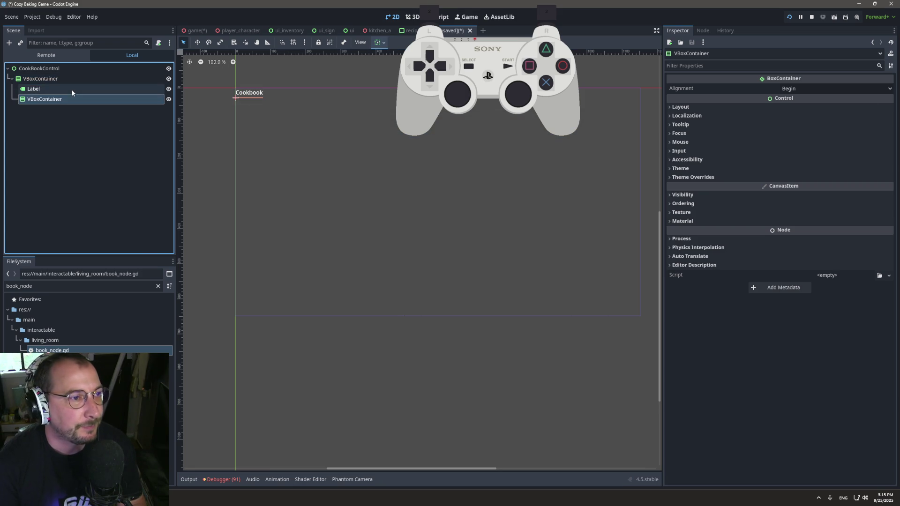
Rename the nested container to RecipesVBoxContainer
right_click(26, 100)
key("F2")
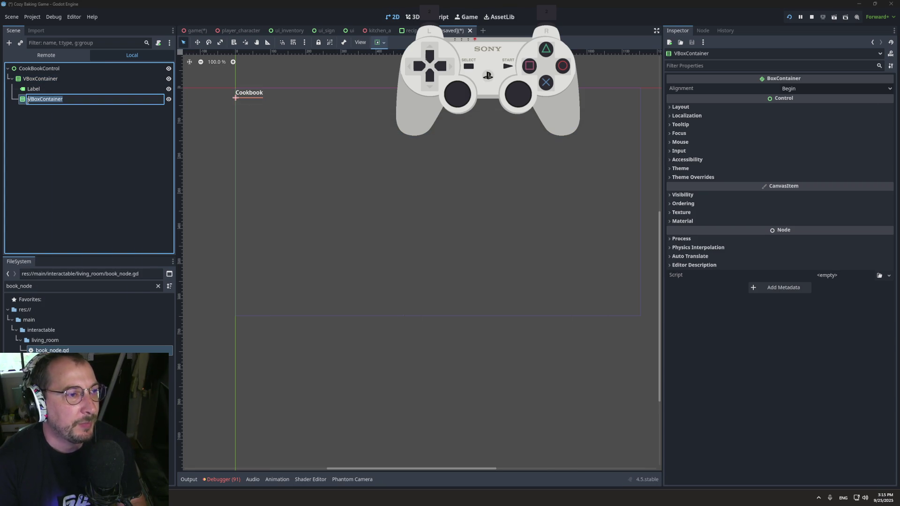
key("Home")
type("Reci")
type("e")
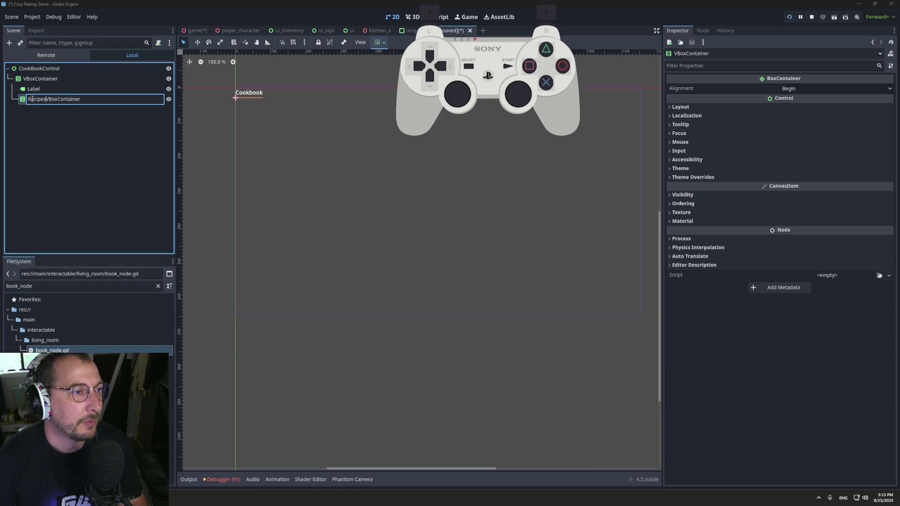
key("Return")
key("ctrl+s")
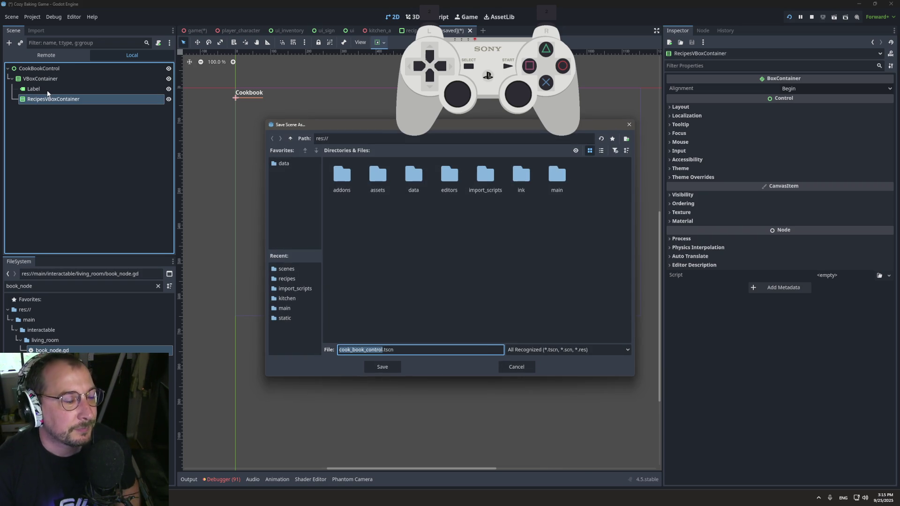
left_click(49, 90)
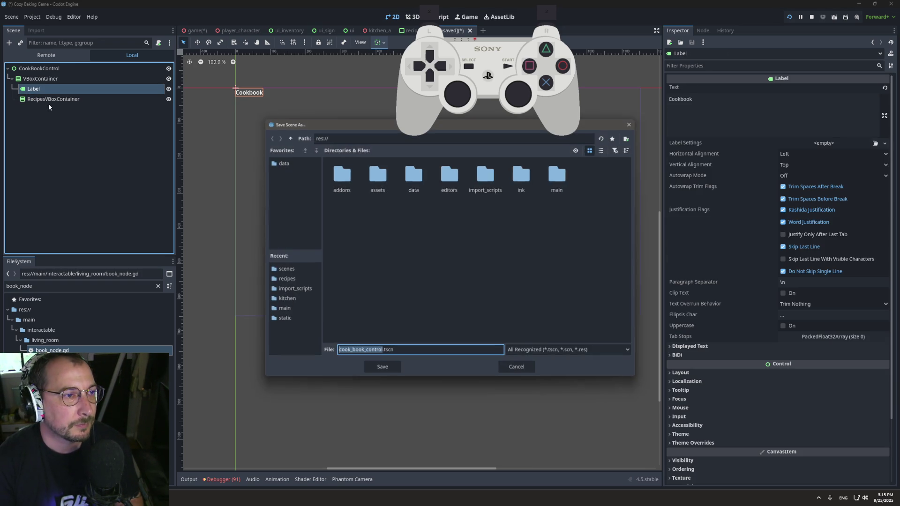
key("Escape")
Change CookBookControl's type to PanelContainer and save the scene
right_click(55, 69)
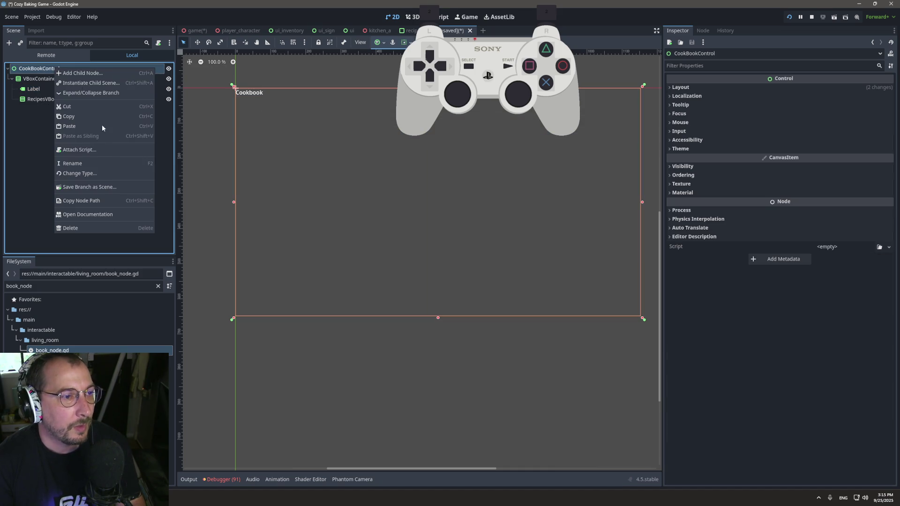
left_click(79, 173)
type("pane")
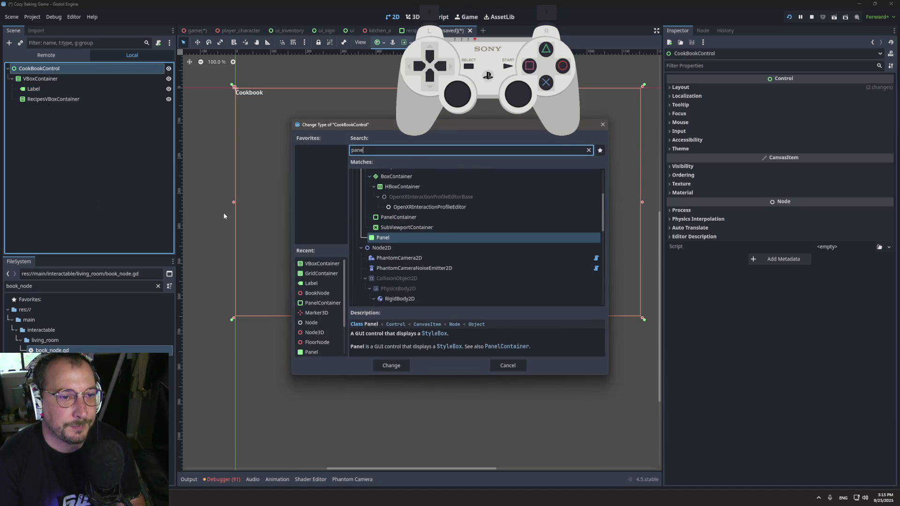
key("Down")
key("Return")
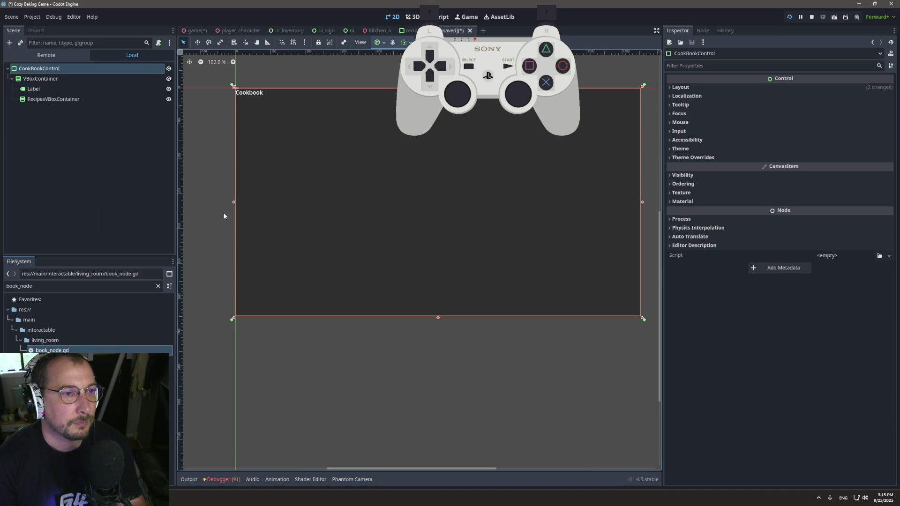
left_click(224, 216)
key("ctrl+s")
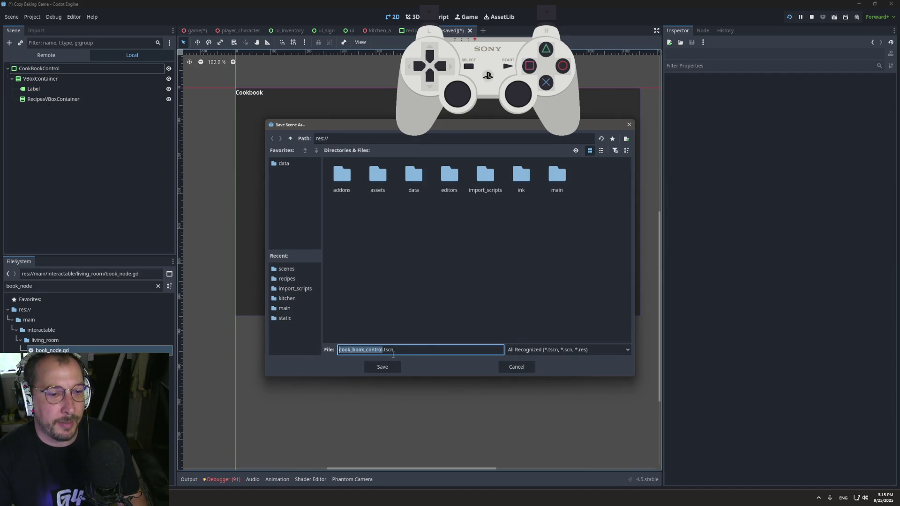
Save the scene as ui_cook_book.tscn in the res://main/scenes folder
left_click(381, 353)
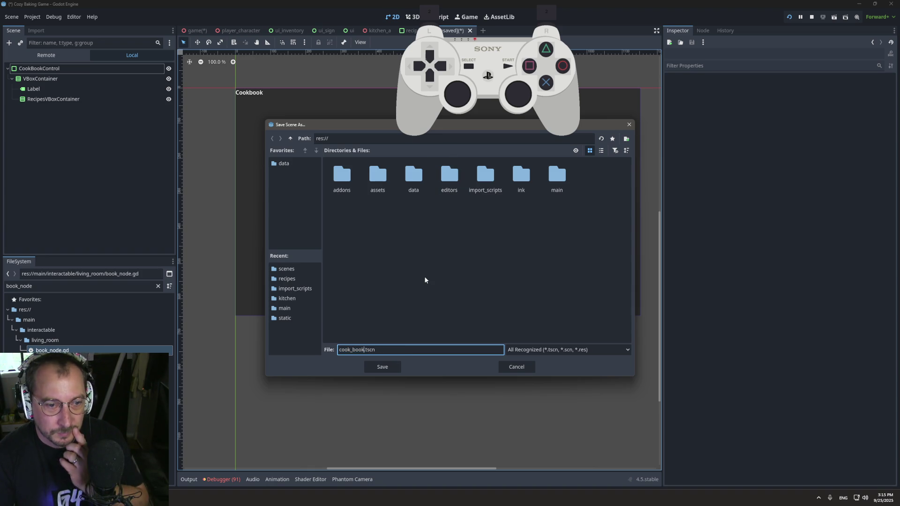
type("ui_")
left_click(564, 181)
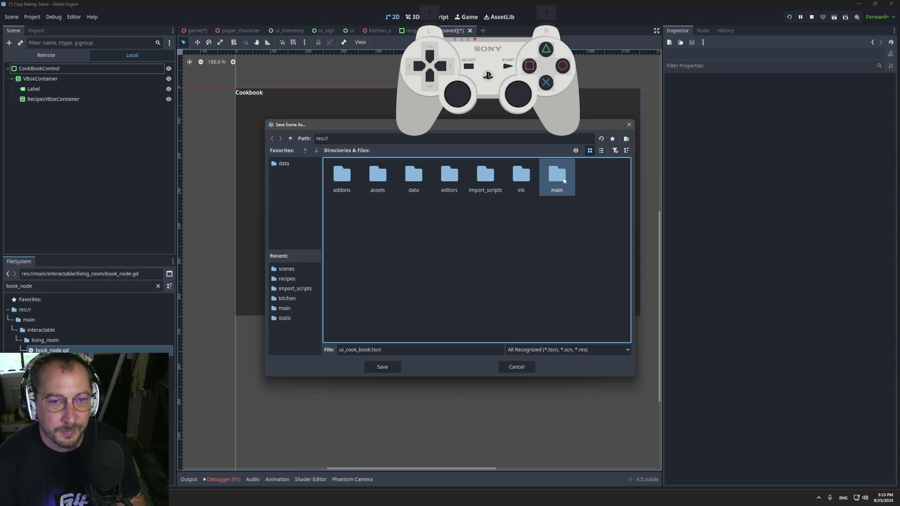
double_click(559, 178)
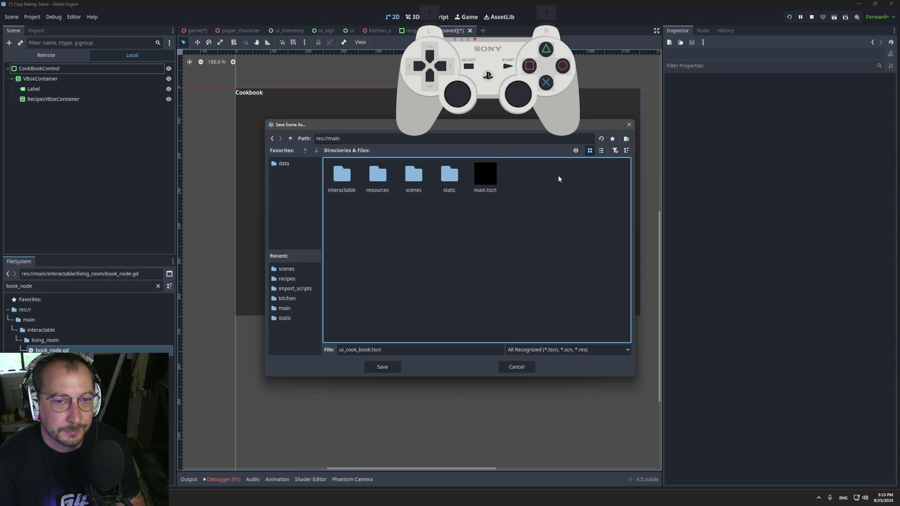
double_click(414, 176)
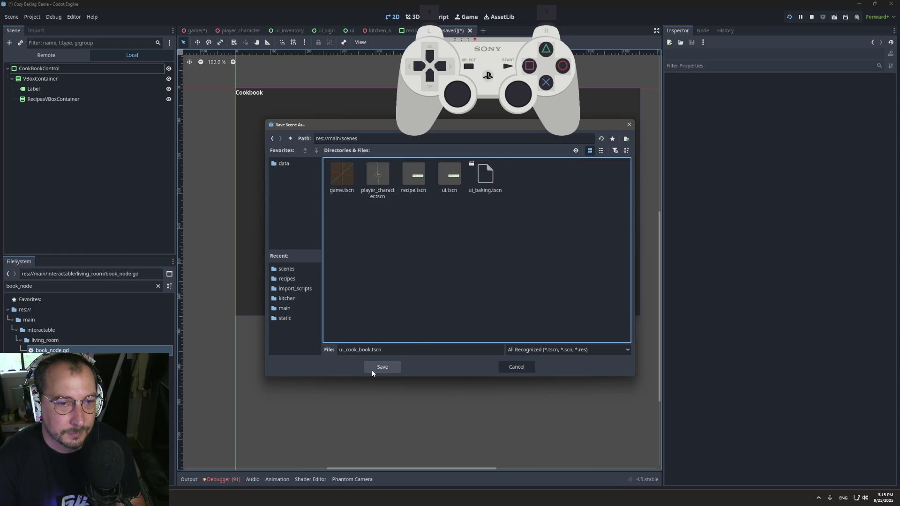
left_click(373, 369)
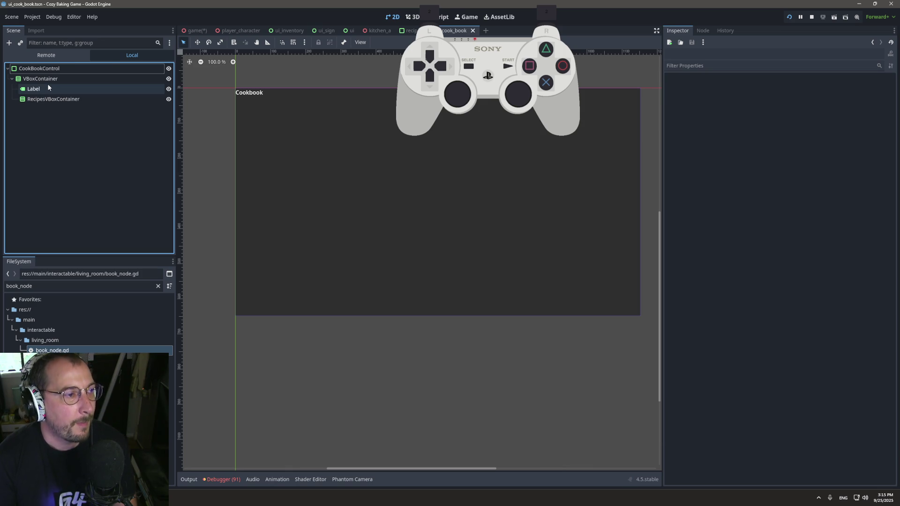
Filter the FileSystem for 'ui_r' and 'reci', then clear the filter to list all files
double_click(83, 291)
type("ui_r")
key("BackSpace")
key("BackSpace")
key("BackSpace")
type("reci")
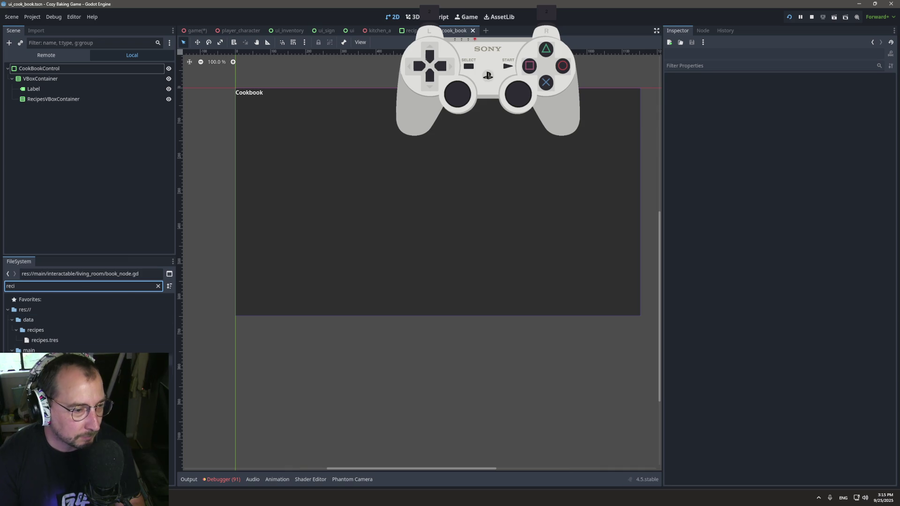
left_click(160, 294)
left_click(158, 286)
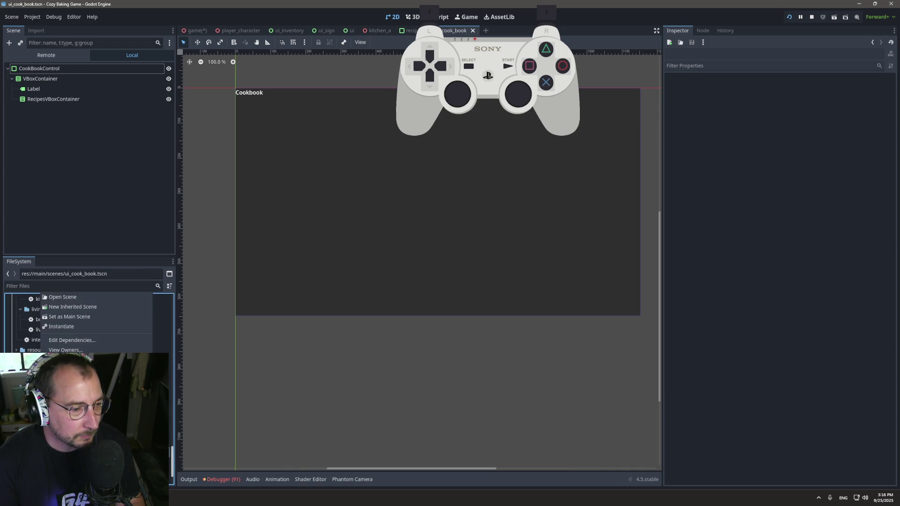
right_click(40, 294)
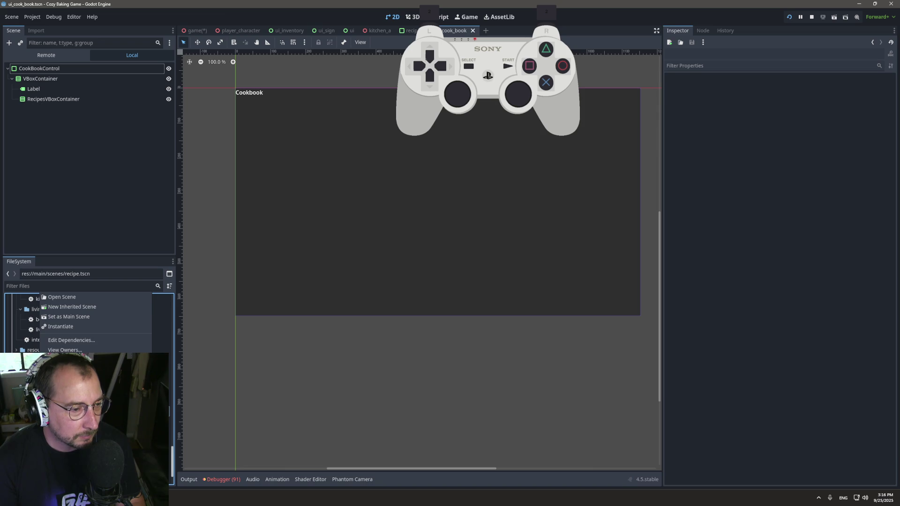
key("Escape")
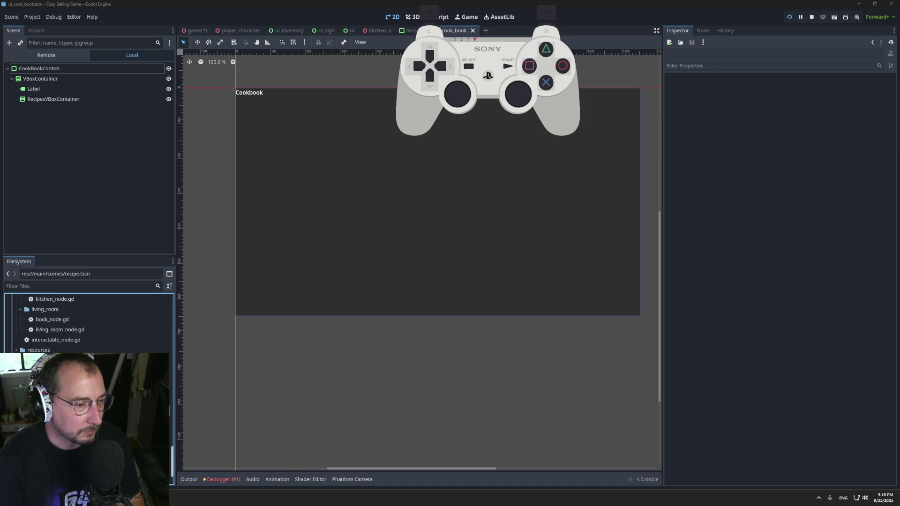
left_click(352, 30)
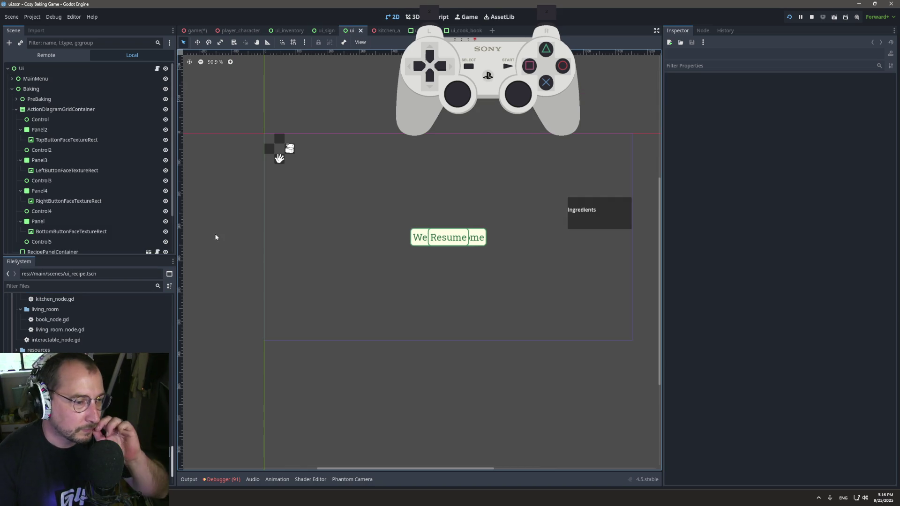
left_click(463, 32)
right_click(86, 66)
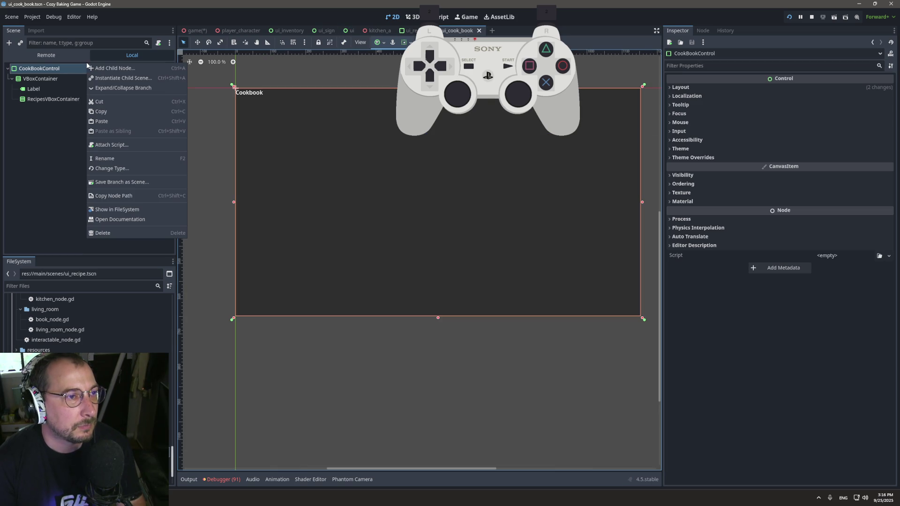
left_click(112, 168)
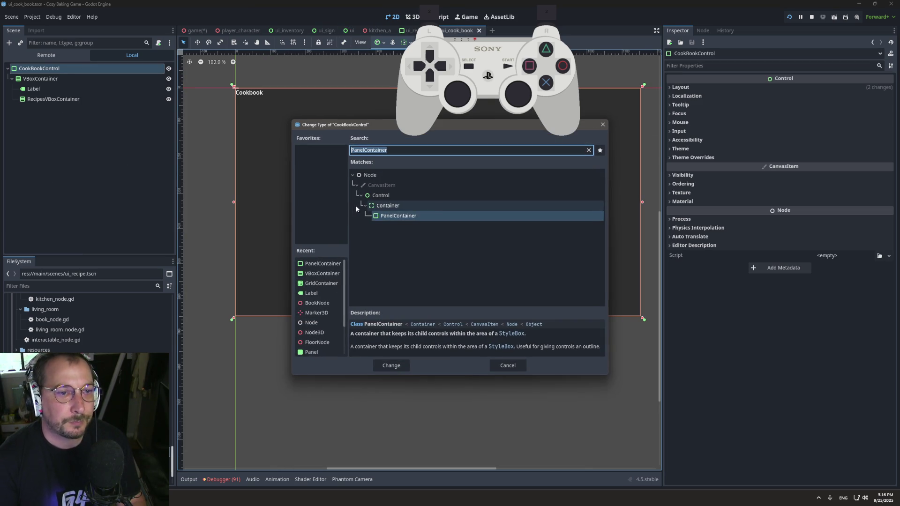
left_click(382, 196)
left_click(391, 366)
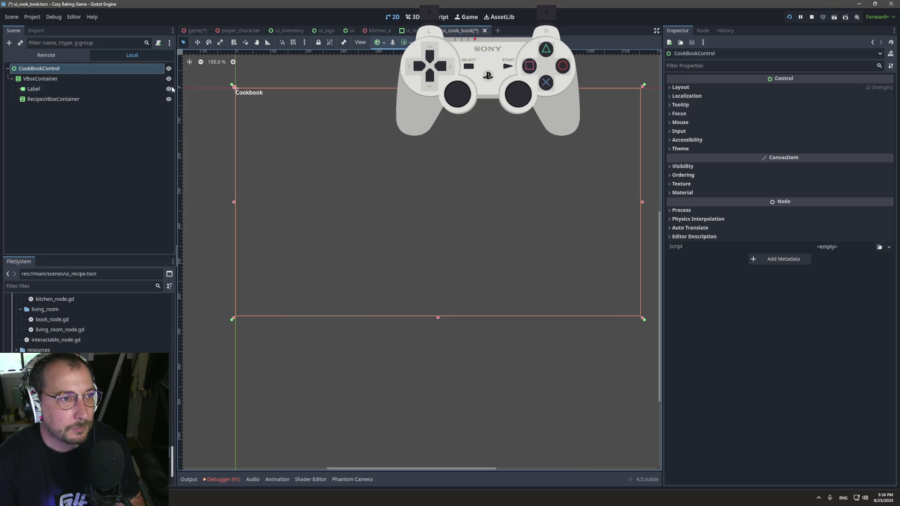
key("ctrl+z")
right_click(102, 66)
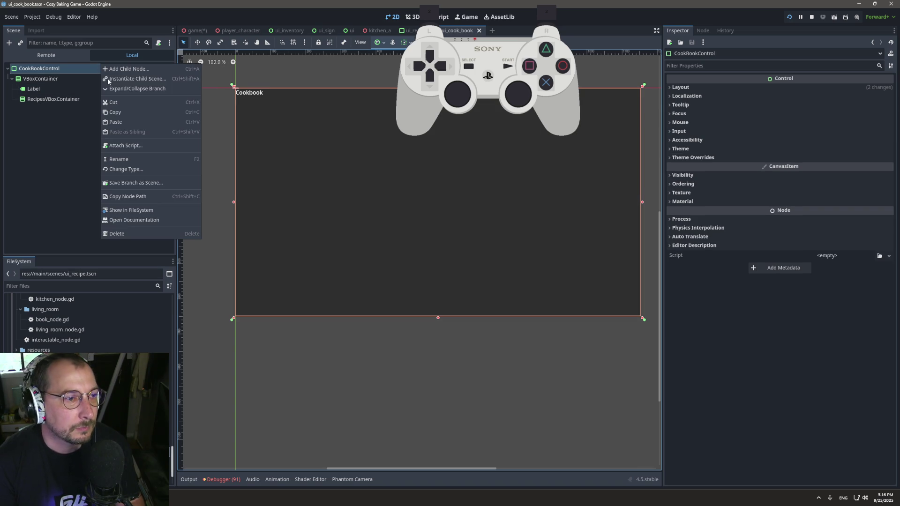
Attach a new cook_book.gd script inheriting Control to CookBookControl
left_click(141, 146)
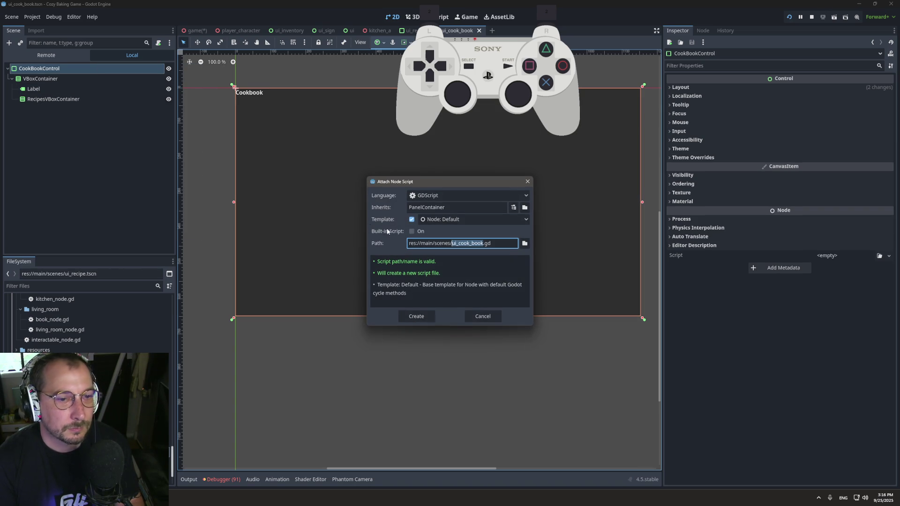
key("Left")
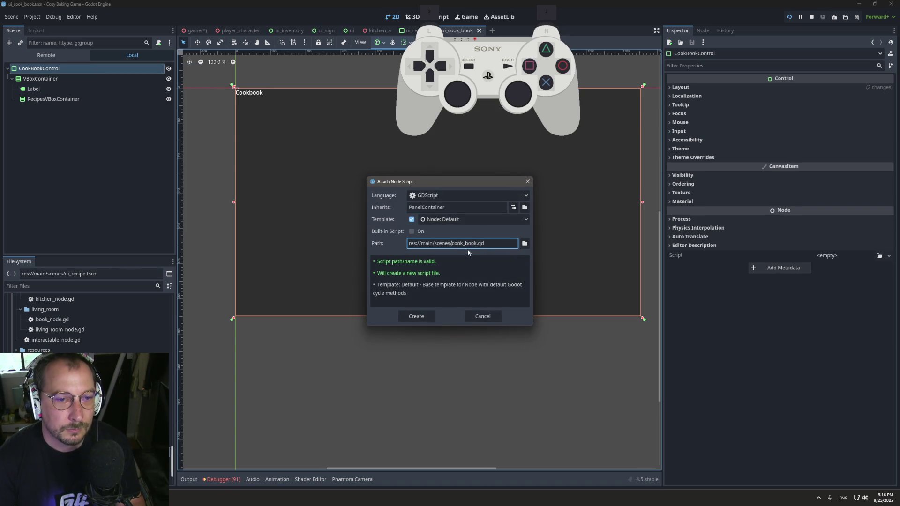
left_click(457, 208)
double_click(461, 207)
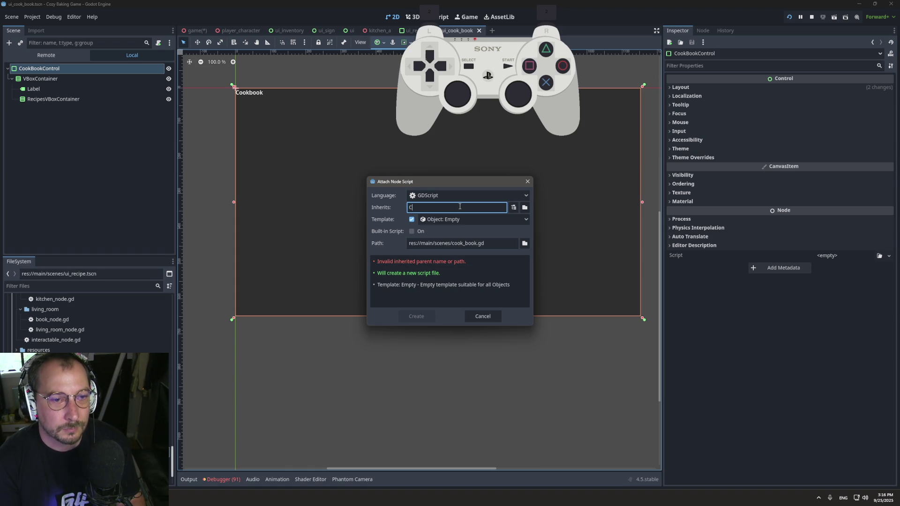
type("Control")
left_click(415, 316)
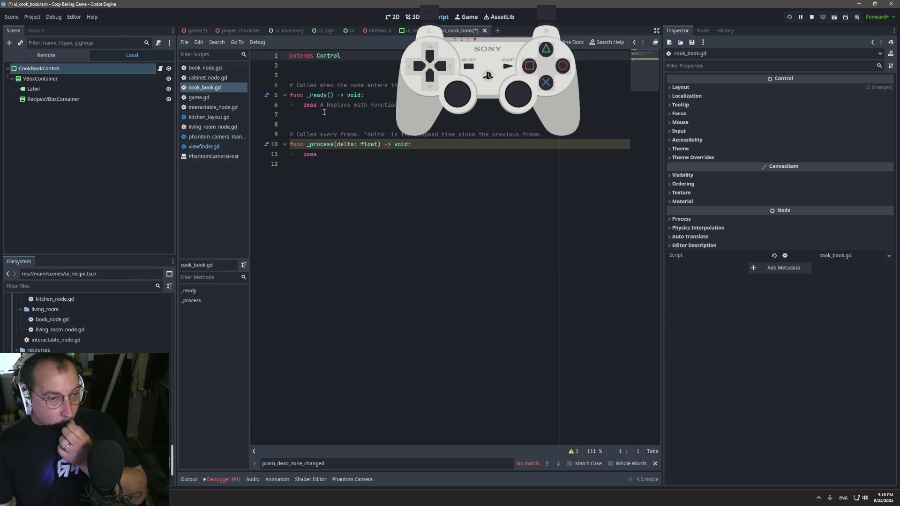
Replace the template code with 'class_name Cookbook', save, and switch to the browser
mouse_move(360, 193)
left_mouse_down()
mouse_move(253, 59)
mouse_move(239, 69)
left_mouse_up()
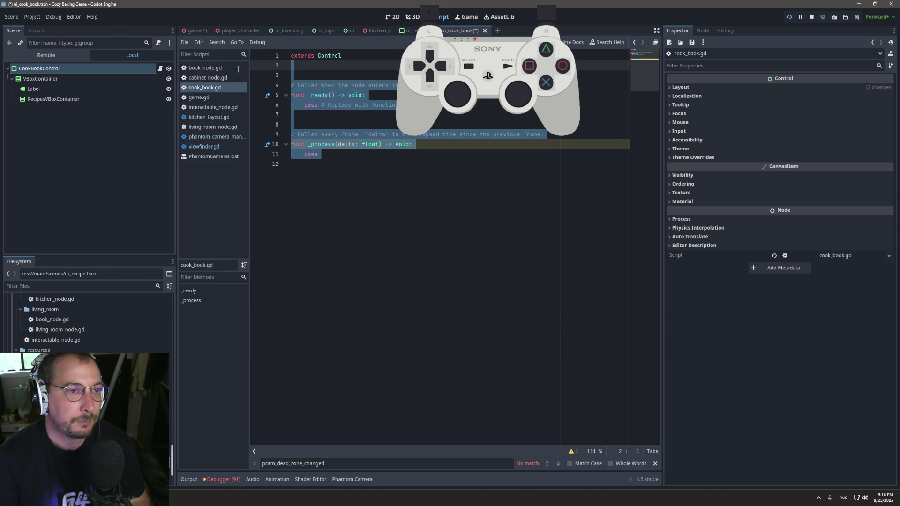
key("BackSpace")
type("class_name")
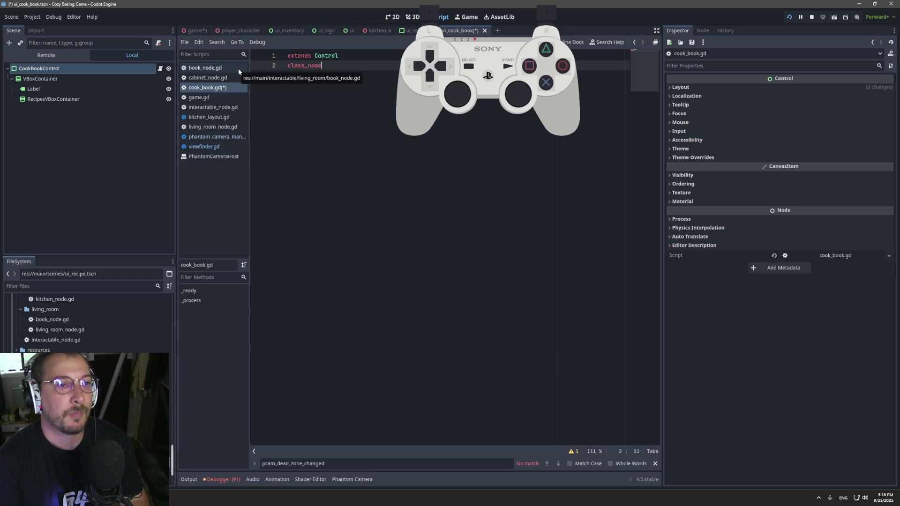
type(" CookB")
key("BackSpace")
type("book")
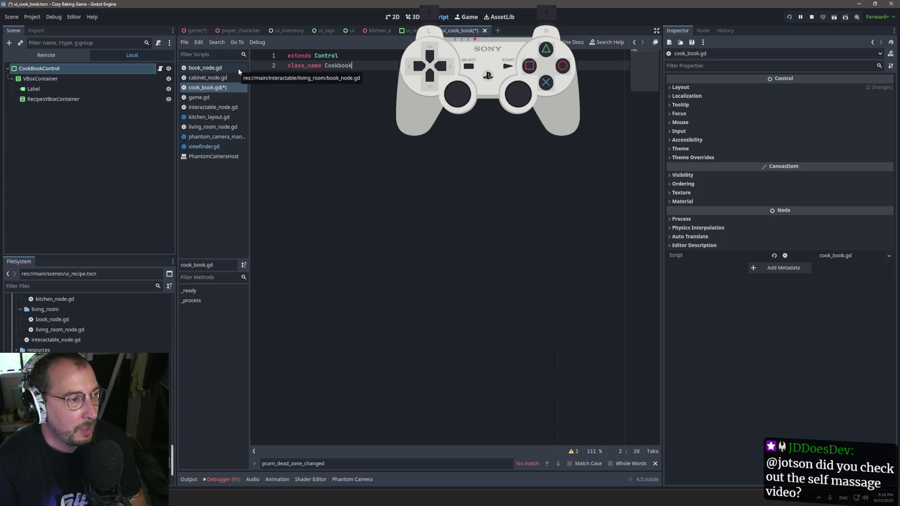
key("Return")
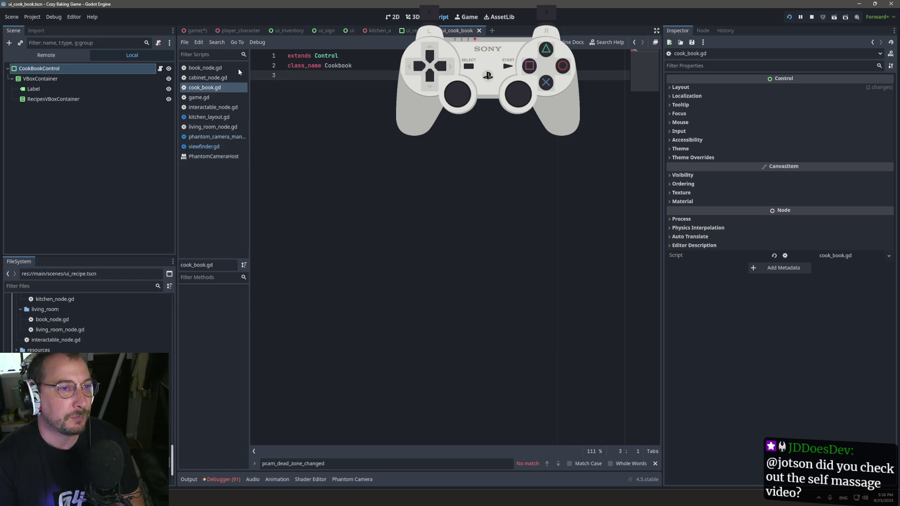
key("Return")
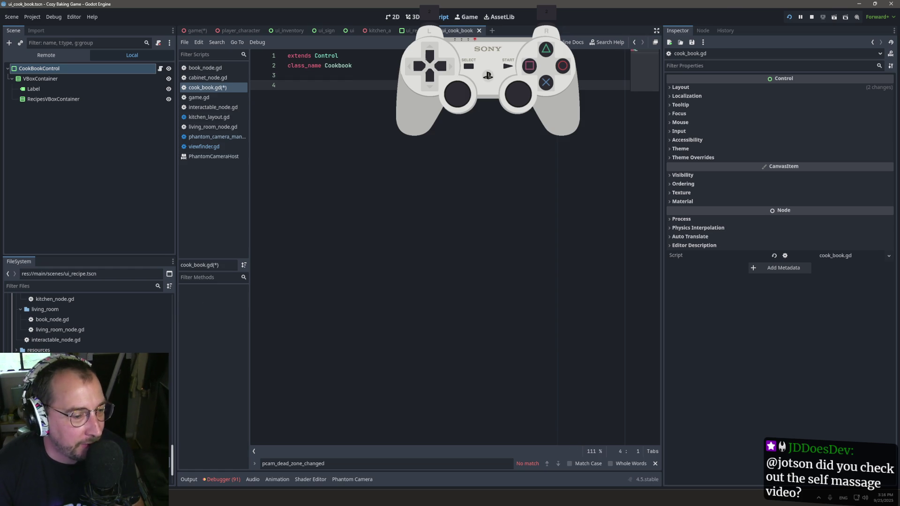
key("alt+Tab")
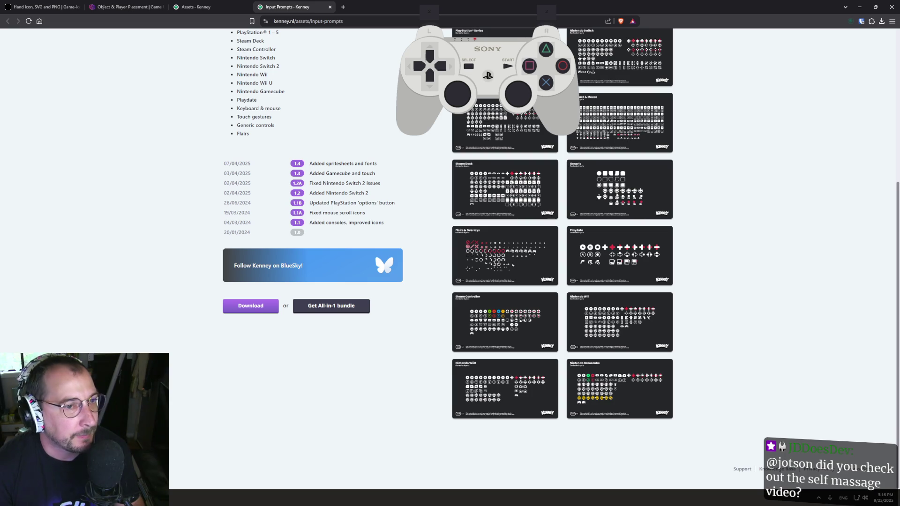
Bring the YouTube window with the Twilight Zone cookbook clip forward and maximize it
left_click(342, 7)
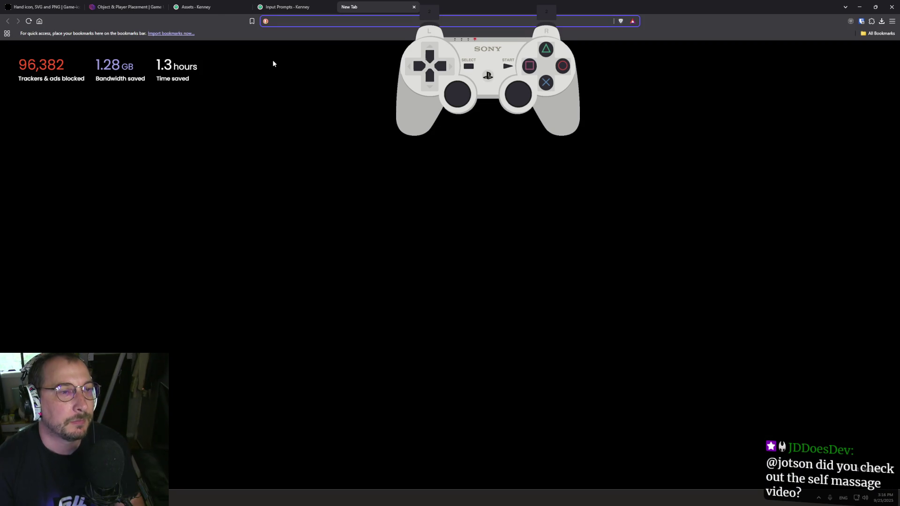
type("you")
key("Return")
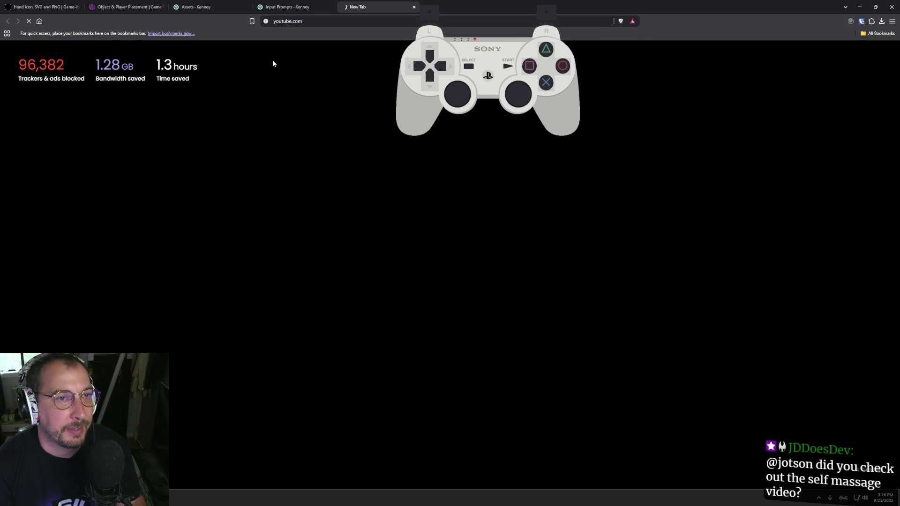
middle_click(350, 3)
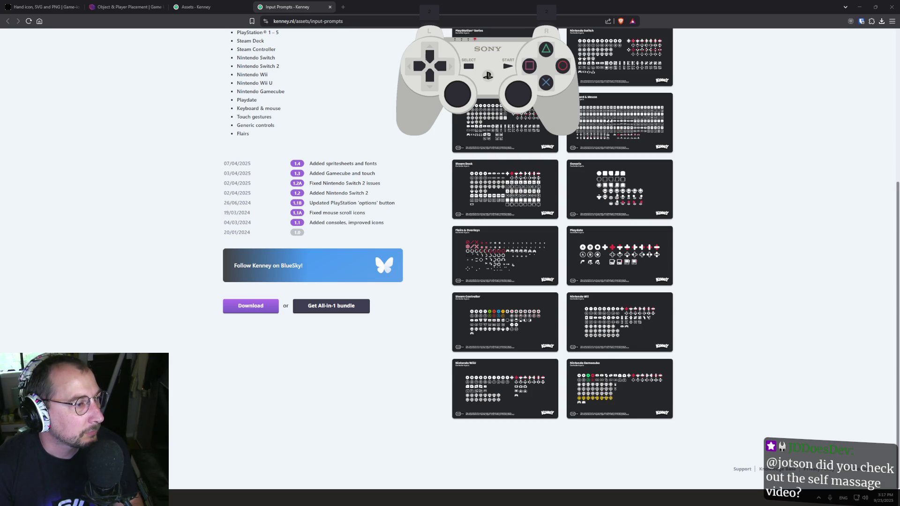
key("alt+Tab")
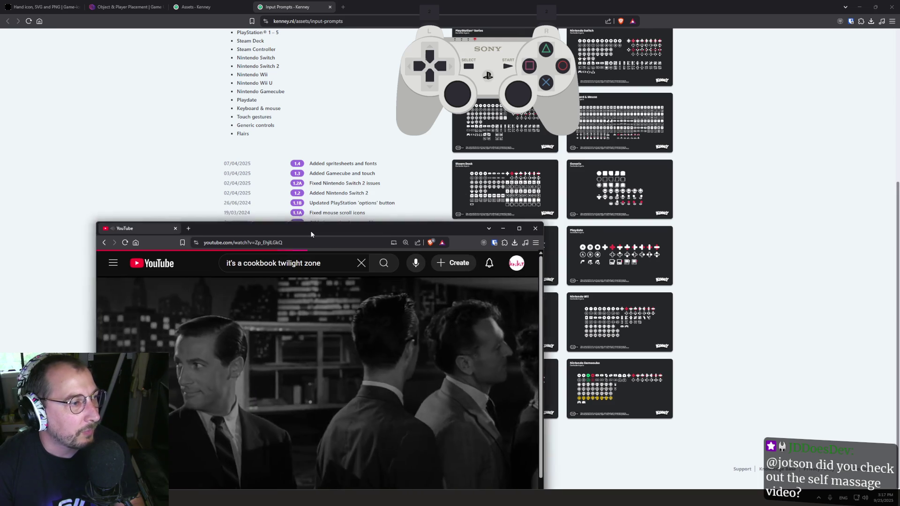
double_click(312, 228)
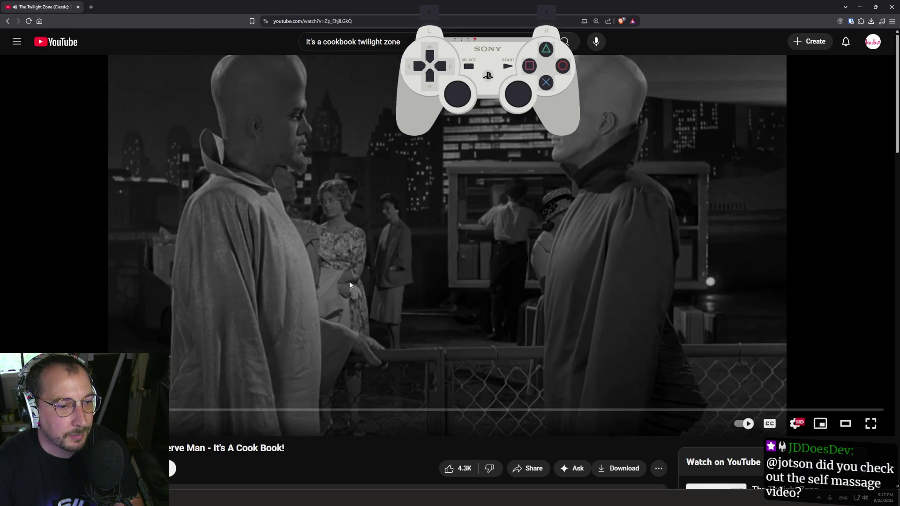
Watch the 'To Serve Man - It's A Cook Book!' clip full screen, pausing and resuming
left_click(866, 430)
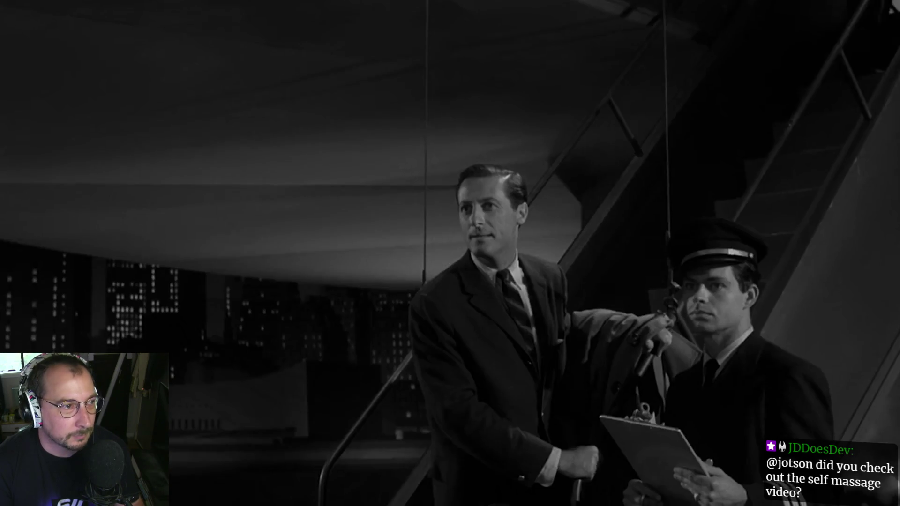
mouse_move(206, 240)
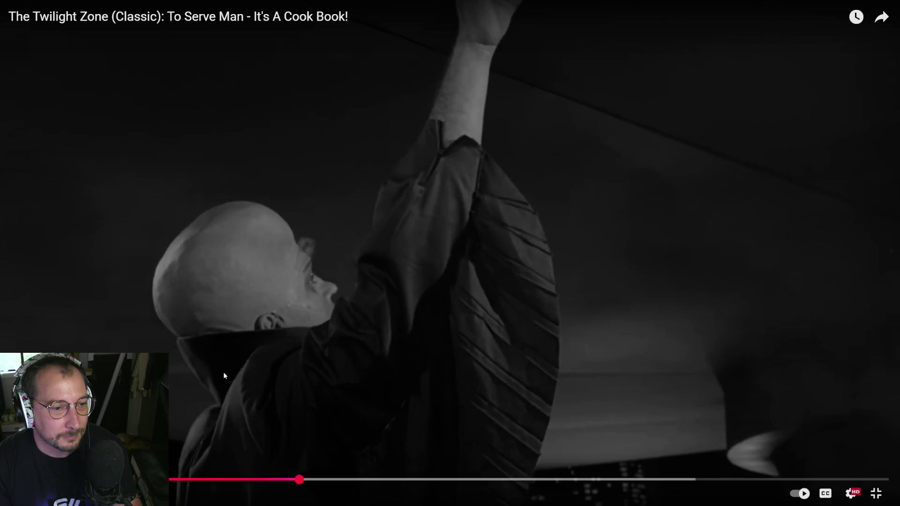
left_click(224, 376)
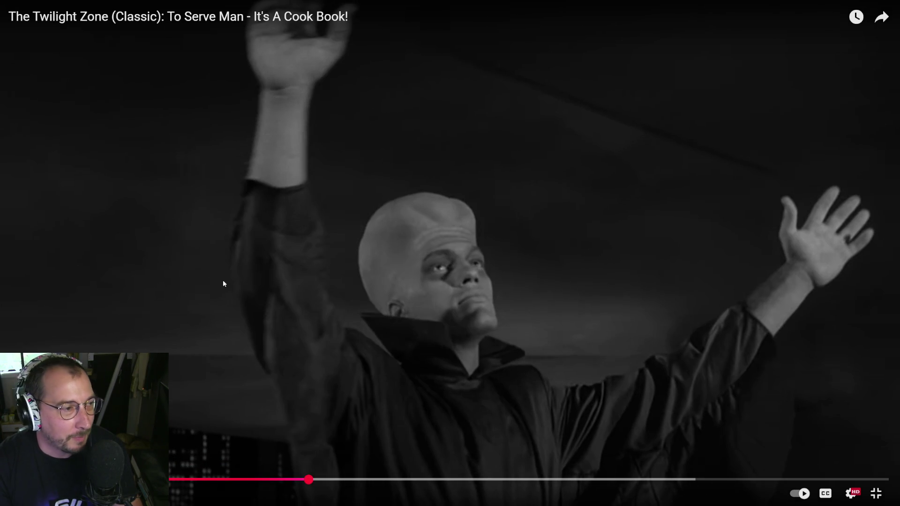
left_click(426, 292)
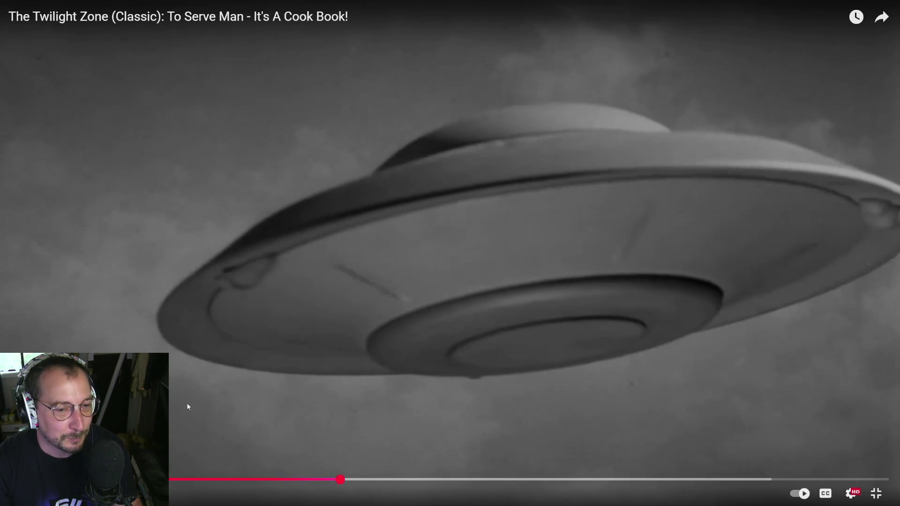
left_click(253, 457)
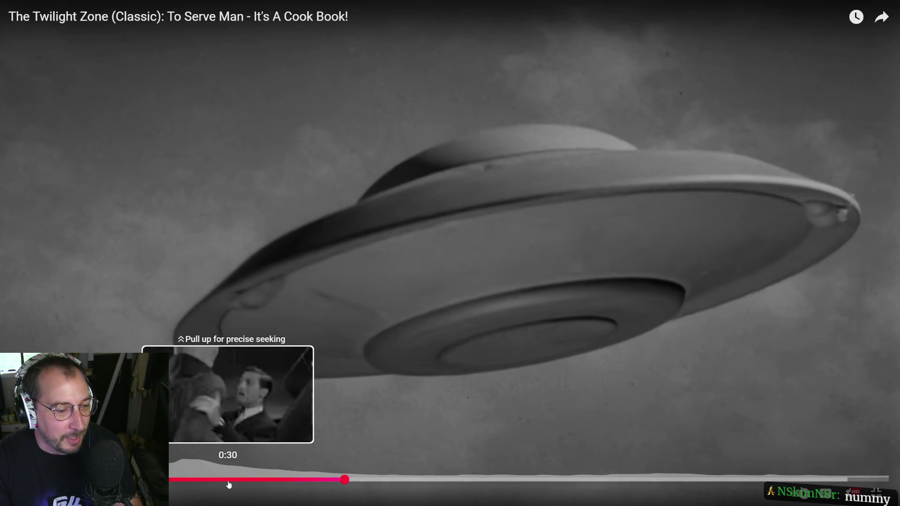
Rewind the clip near its start, pause, exit full screen, and minimize YouTube
left_click(179, 479)
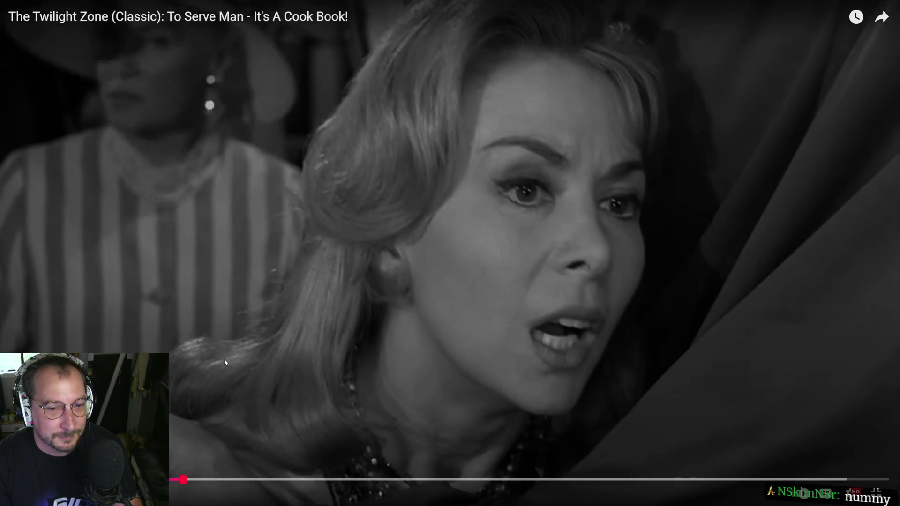
key("k")
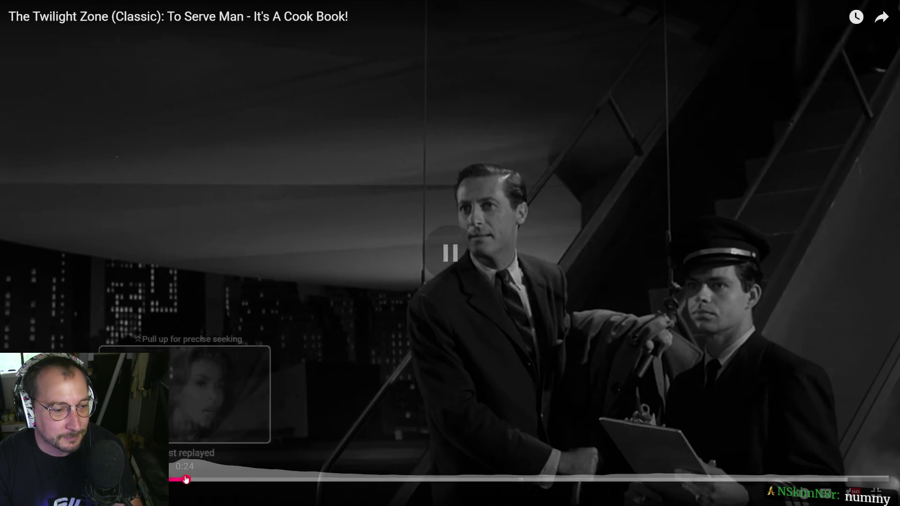
key("0")
key("k")
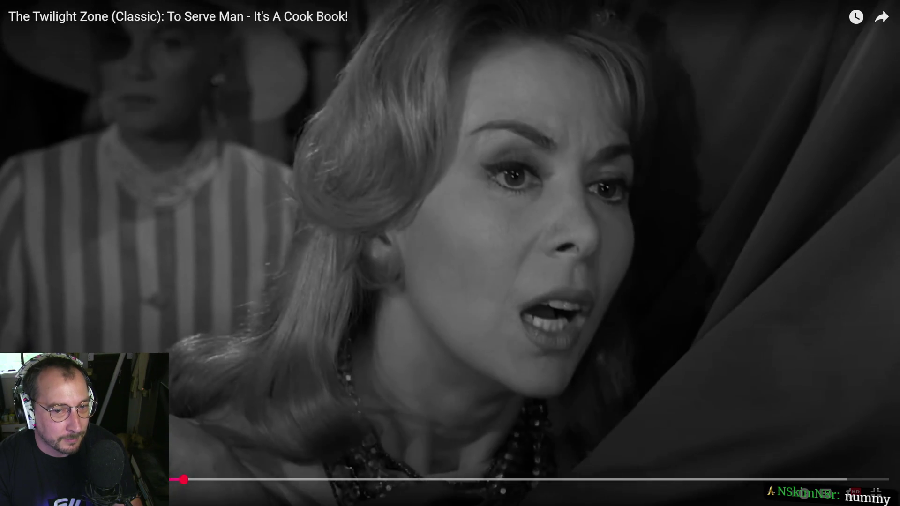
key("k")
key("f")
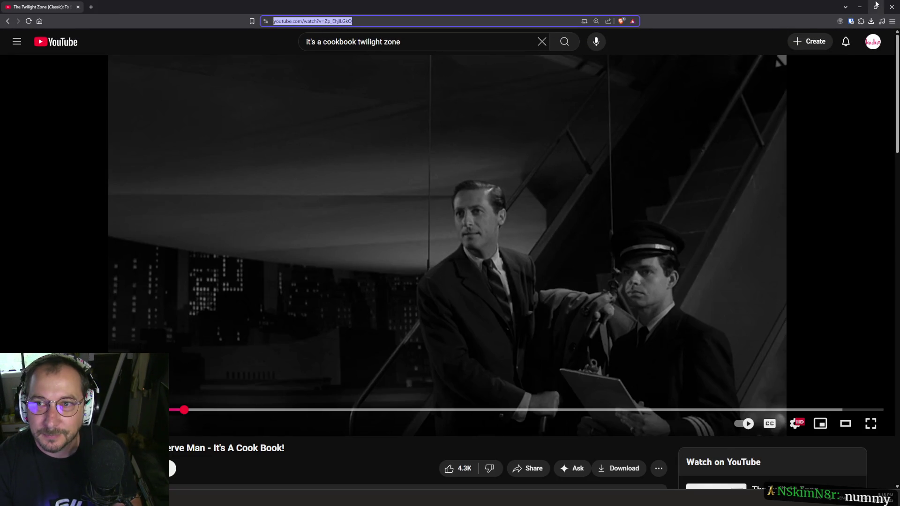
left_click(860, 6)
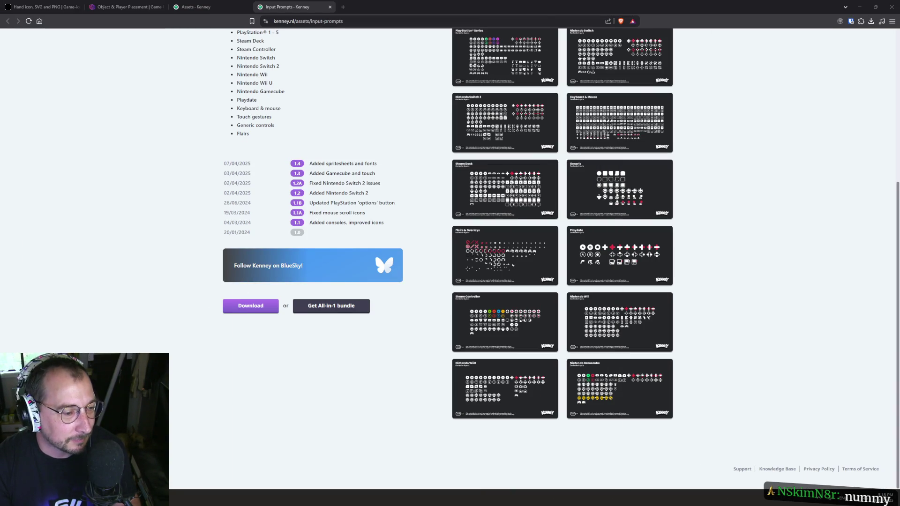
Launch Terminal, enter yt-dlp at the PowerShell prompt, and bring the browser back in front
key("super")
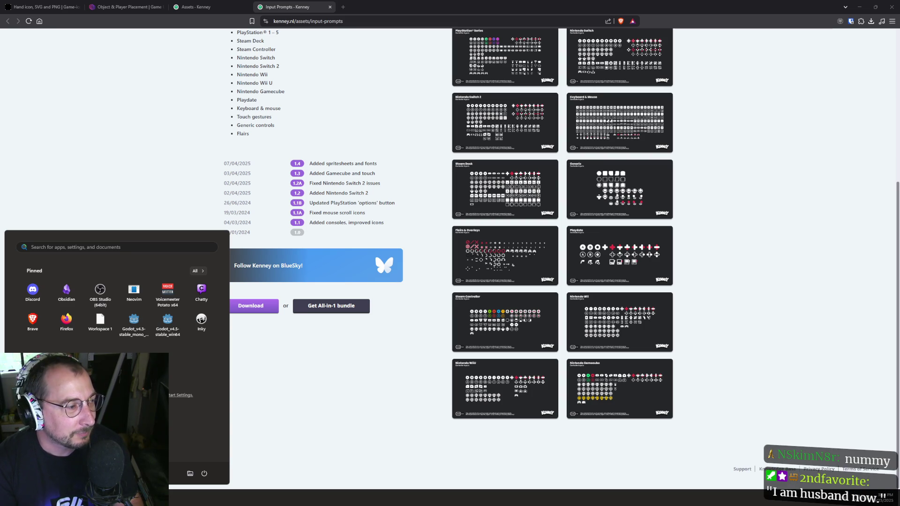
type("terminal")
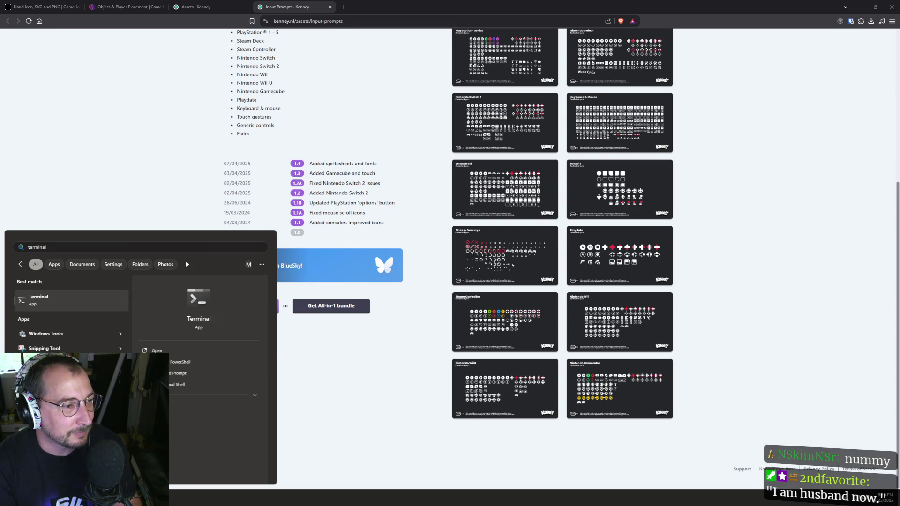
key("Return")
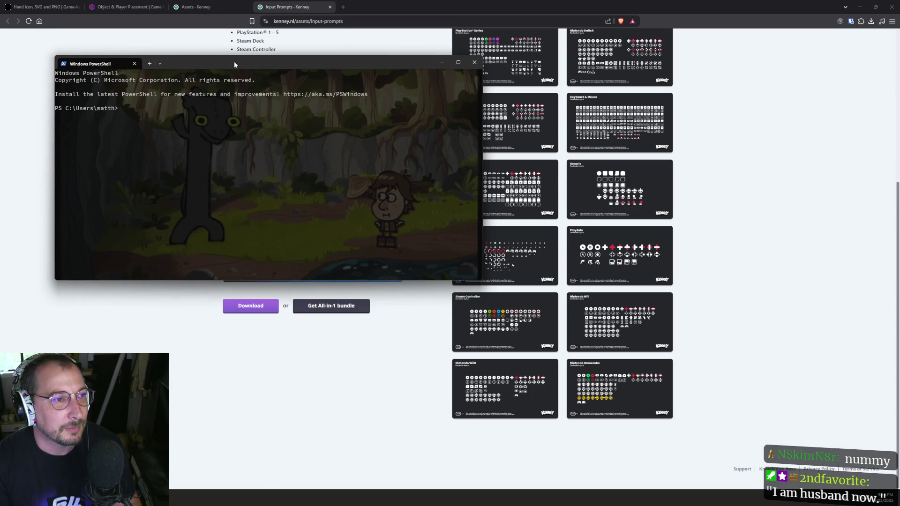
type("yt-l")
key("BackSpace")
type("dlp")
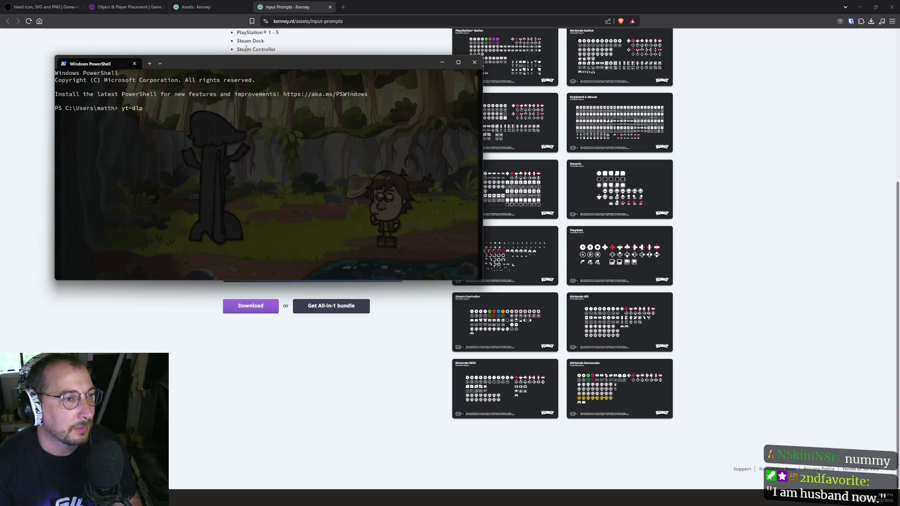
left_click(247, 49)
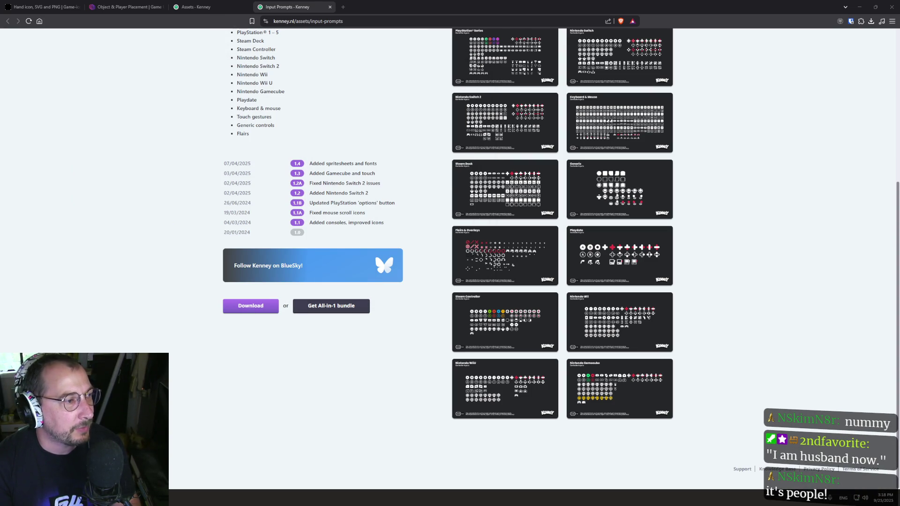
Search DuckDuckGo for 'yt-dlp audio only' in a new tab and open the spacebar.news guide
left_click(342, 7)
type("y")
key("BackSpace")
key("BackSpace")
type("yt-dlp audio only")
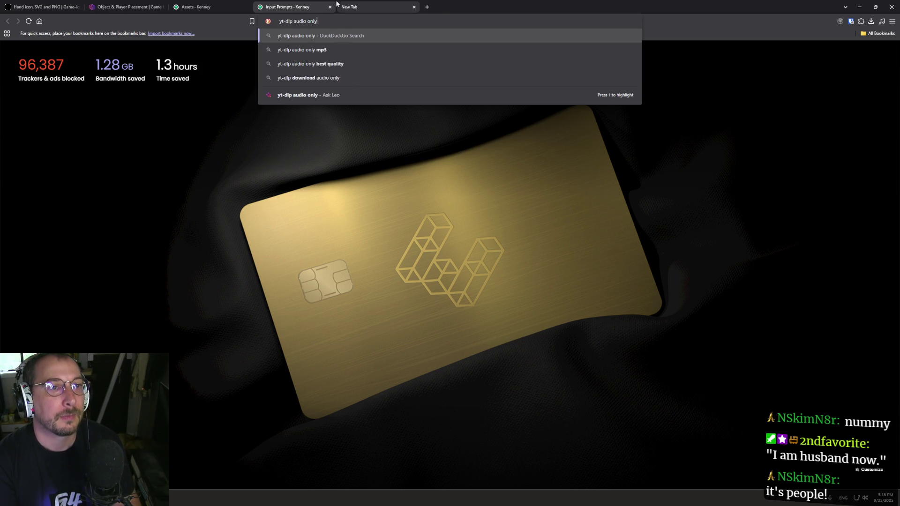
key("Return")
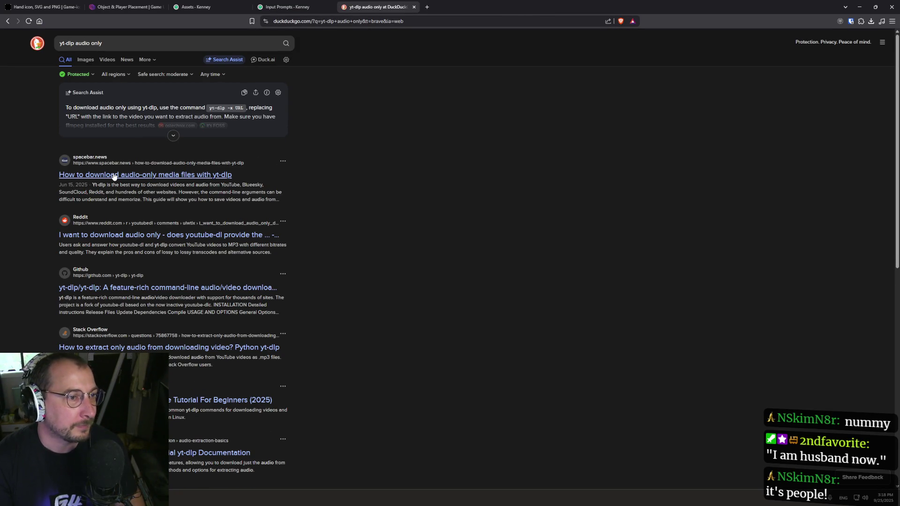
left_click(114, 175)
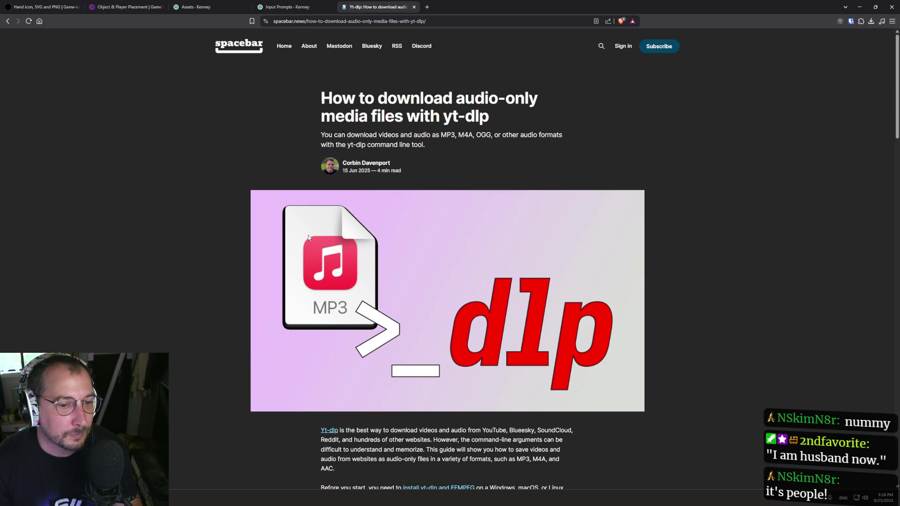
Scroll to the audio presets and place the PowerShell terminal beside them, starting a yt-dlp -t command
scroll(296, 228, "down", 6)
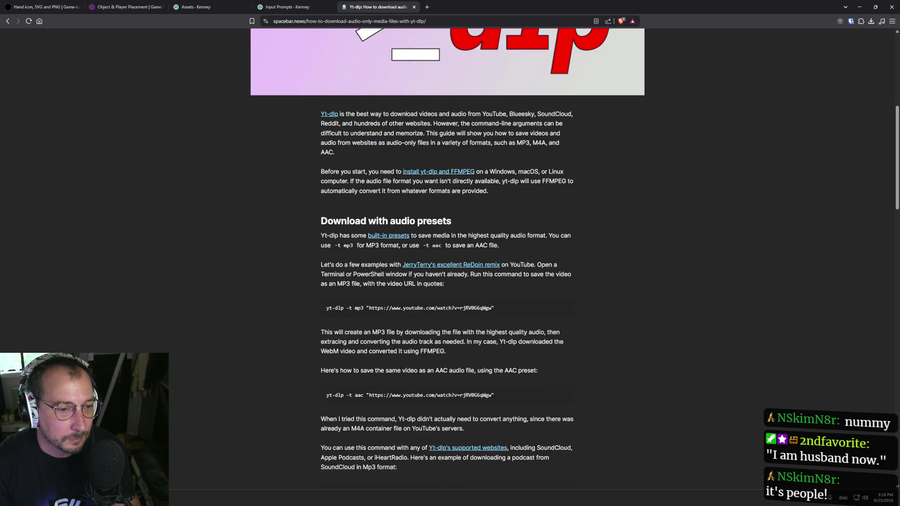
mouse_move(182, 281)
left_mouse_down()
mouse_move(685, 282)
mouse_move(767, 202)
mouse_move(719, 158)
left_mouse_up()
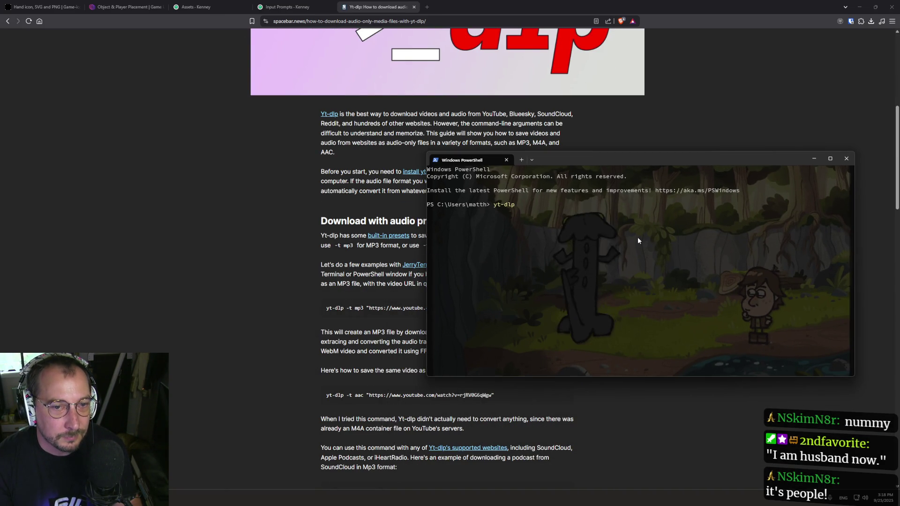
type("-t")
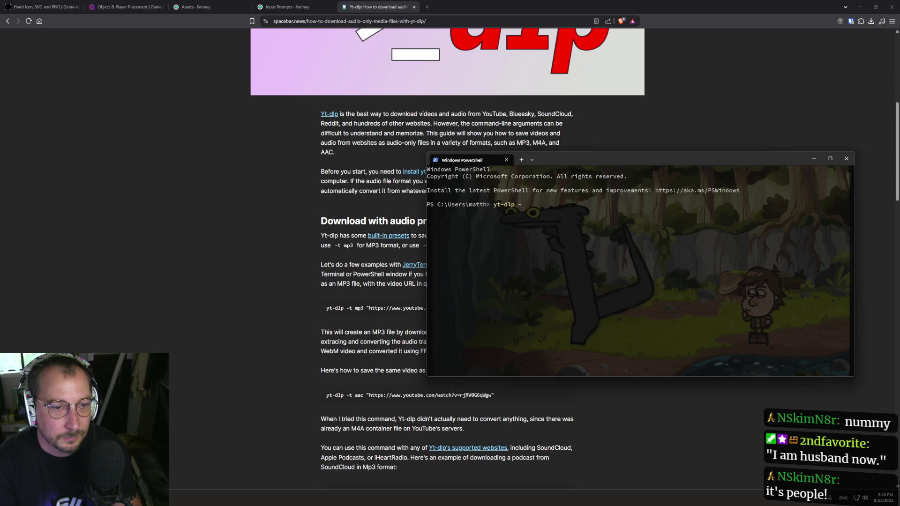
Run yt-dlp -t aac on the quoted YouTube URL, stop it after 403 errors, and move the terminal aside
scroll(386, 326, "down", 3)
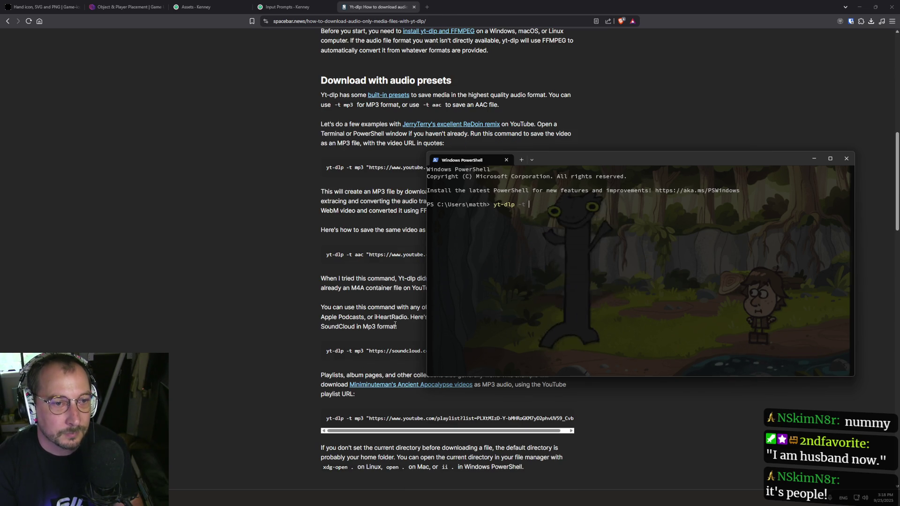
key("BackSpace")
type("ac")
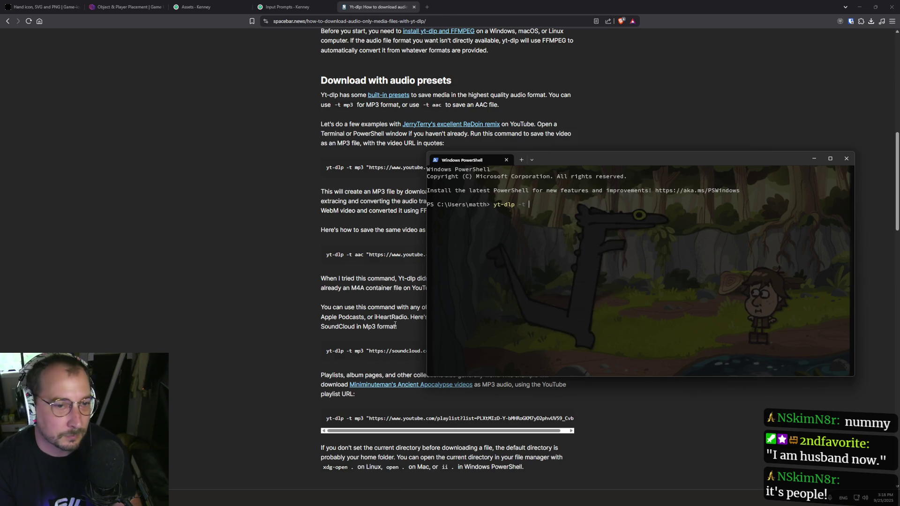
type("c")
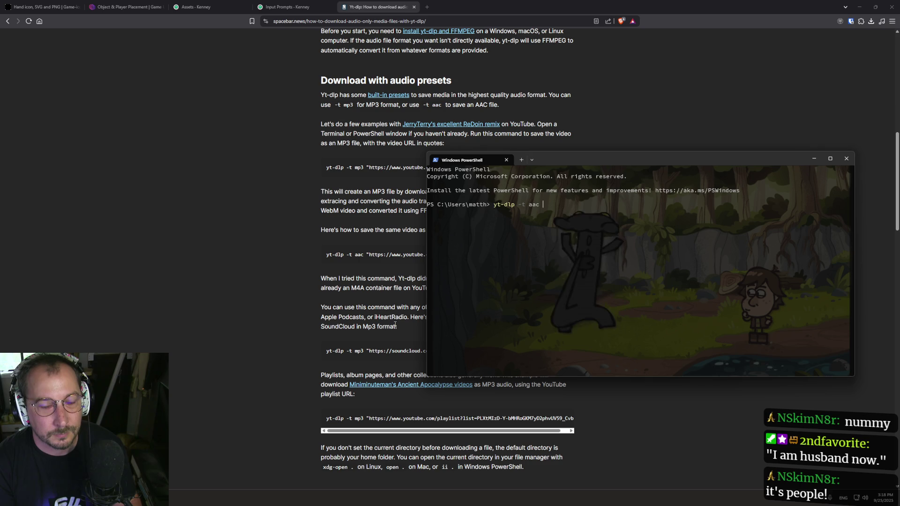
key("BackSpace")
key("BackSpace")
type("\"")
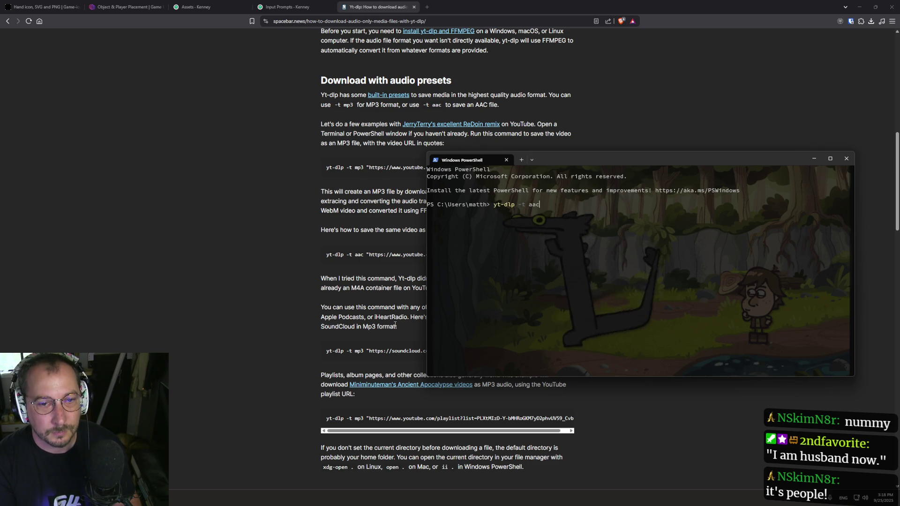
type("https://www.youtube.com/watch?v=Zp_EhjlLGkQ")
type("\"")
key("Return")
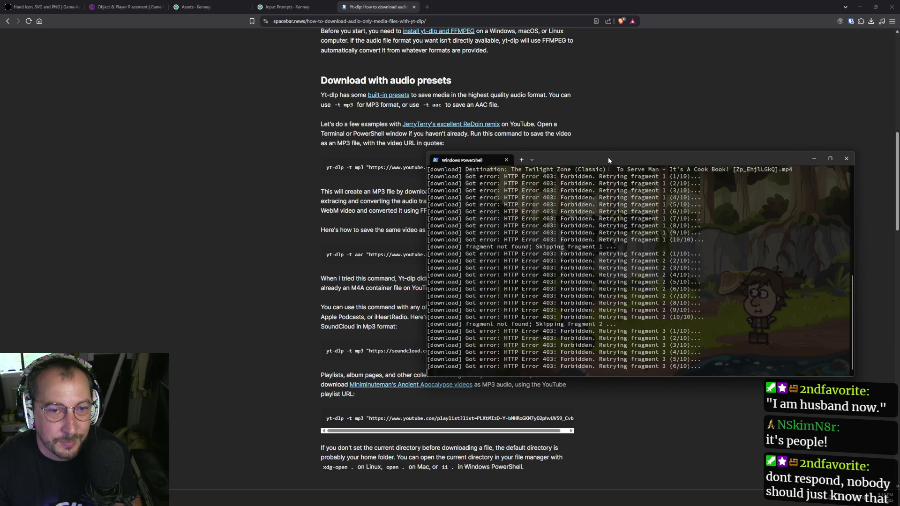
key("ctrl+c")
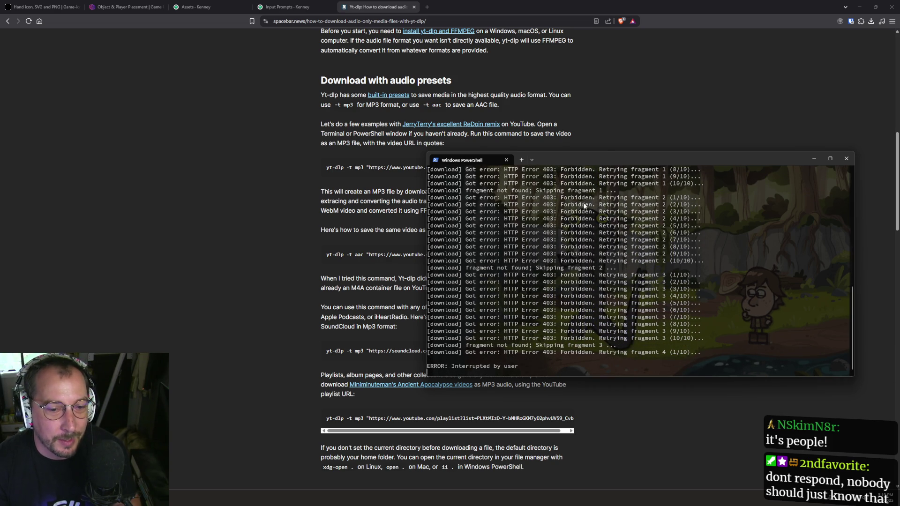
left_click_drag(561, 155, 0, 179)
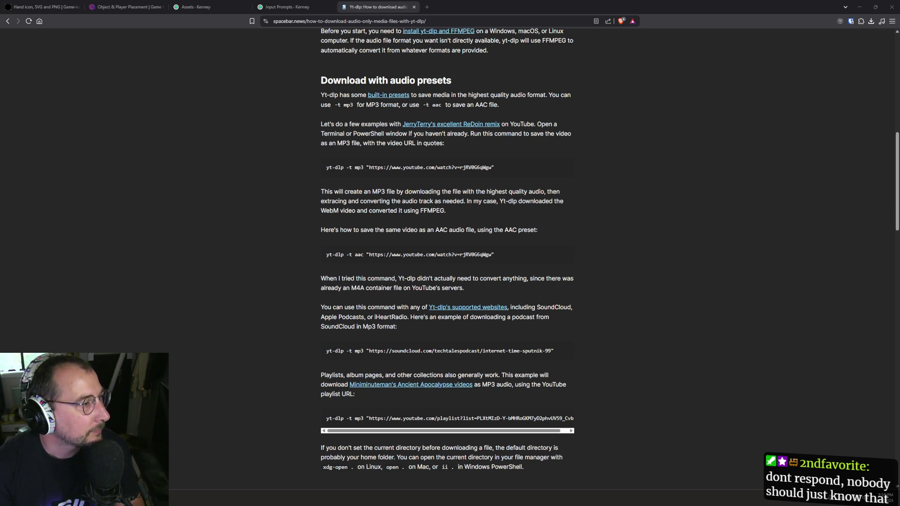
Change the DuckDuckGo search from 'yt-dlp audio only' to 'yt-dlp update'
scroll(410, 196, "up", 10)
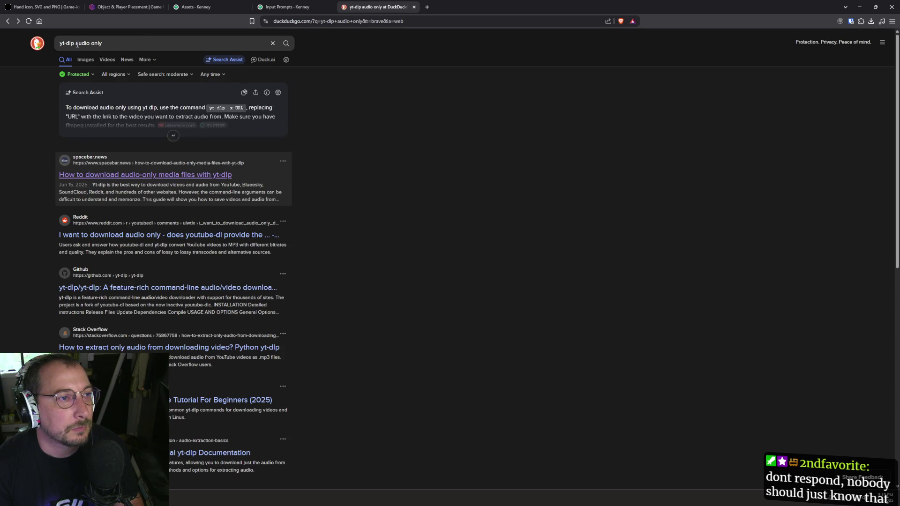
left_click_drag(150, 40, 75, 43)
type("update")
key("Return")
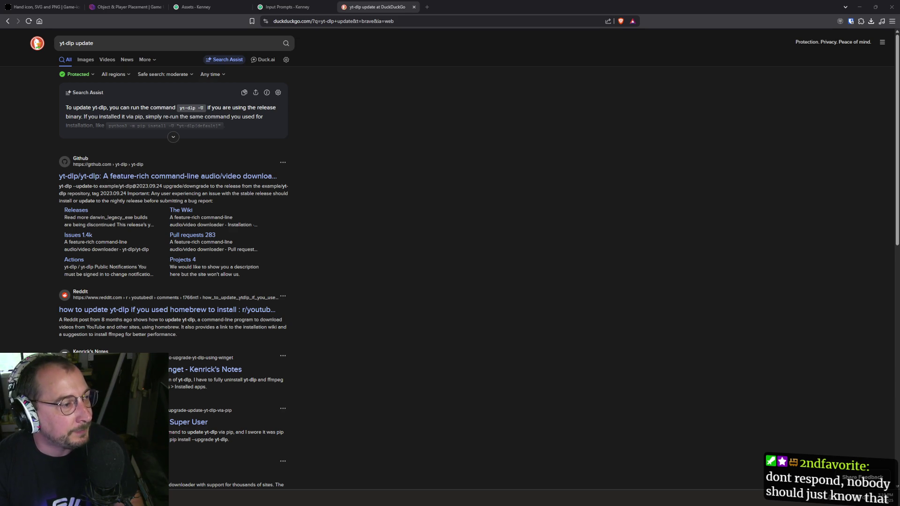
Check the terminal showing yt-dlp updated and the .m4a saved, hide it, and open File Explorer
key("alt+Tab")
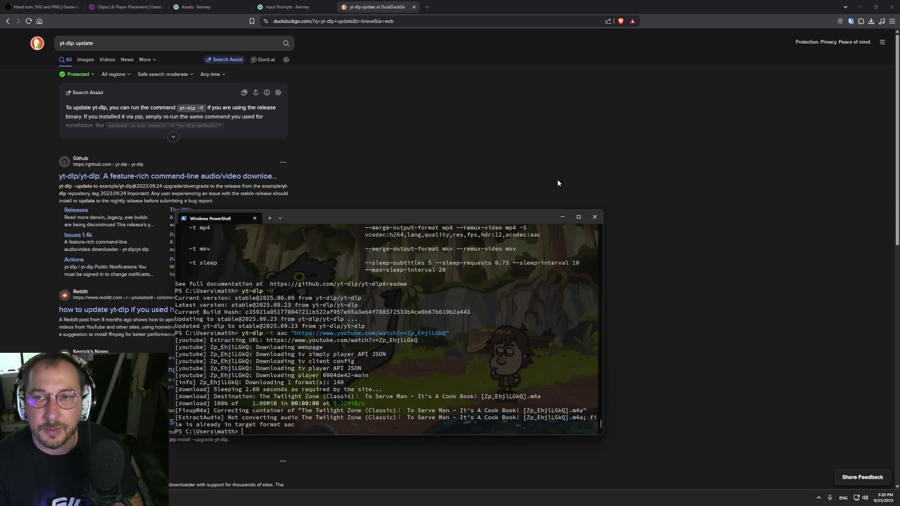
left_click(464, 209)
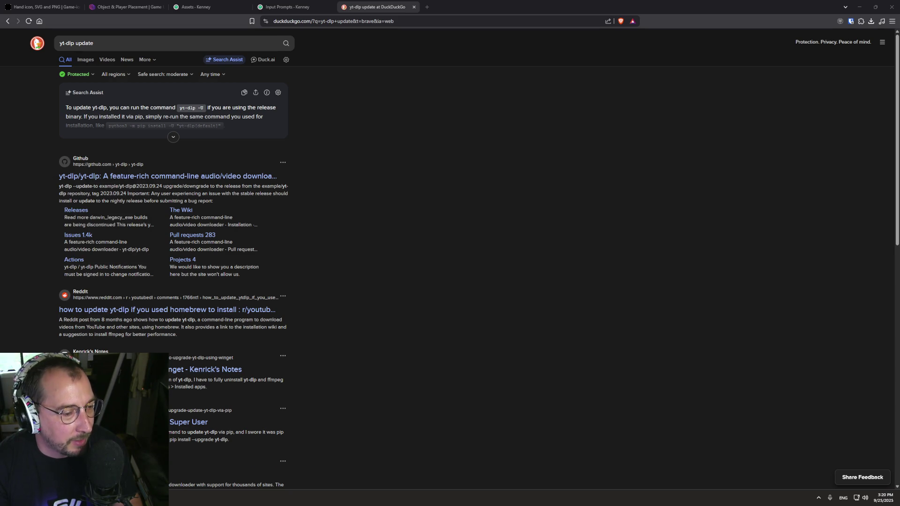
key("super")
left_click(193, 472)
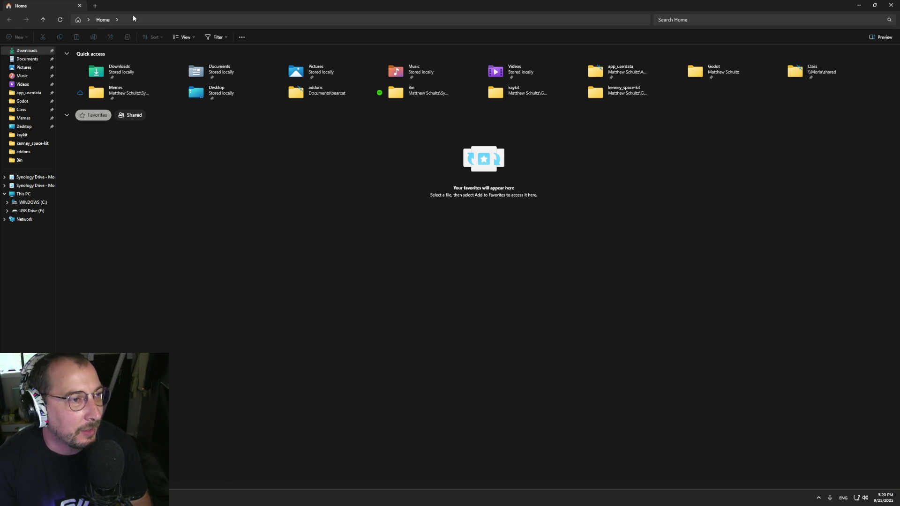
left_click(71, 498)
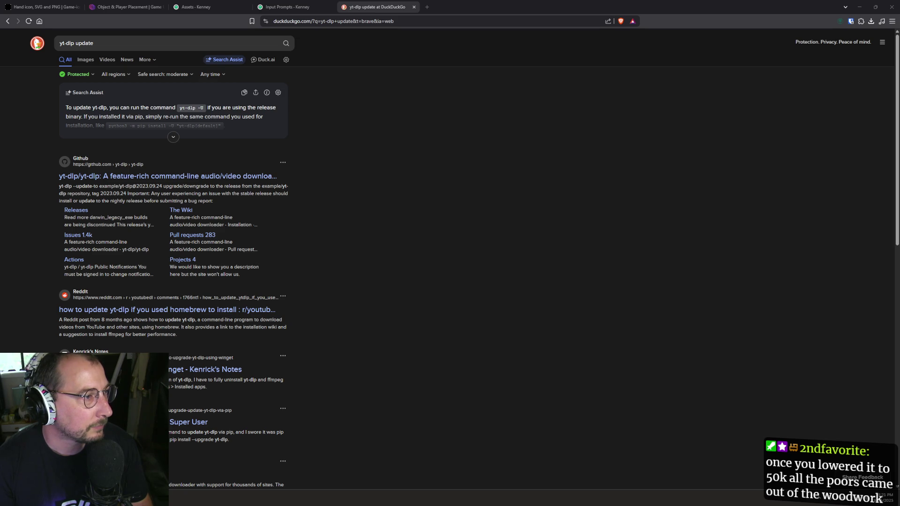
Launch Audacity from Start, skipping the update and dismissing the welcome screen
key("super")
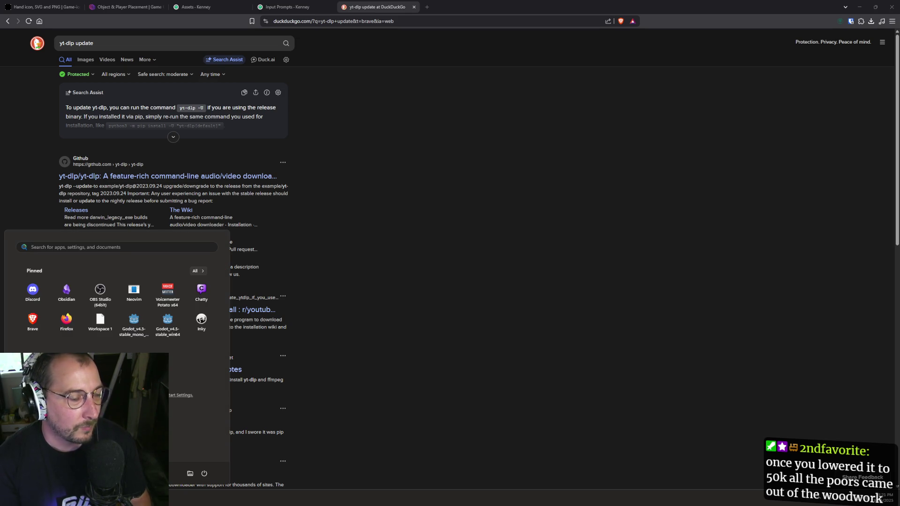
type("st")
key("BackSpace")
key("BackSpace")
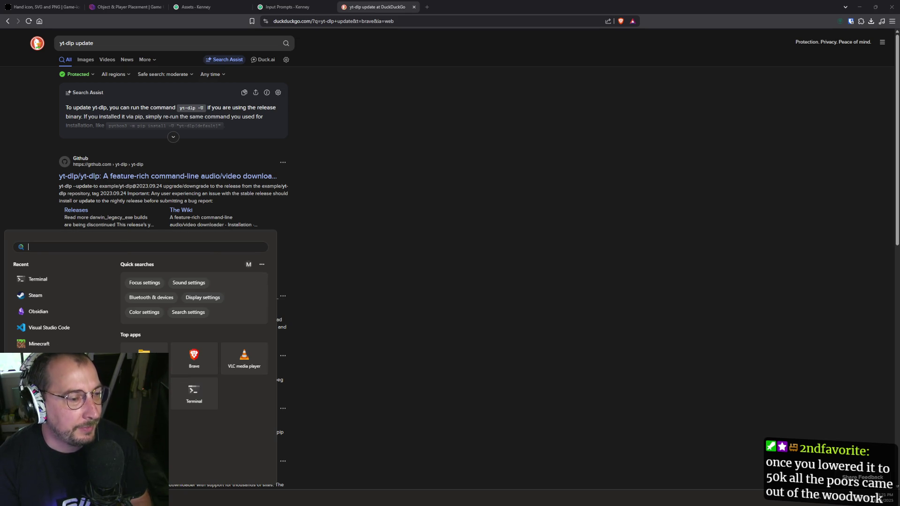
type("ter")
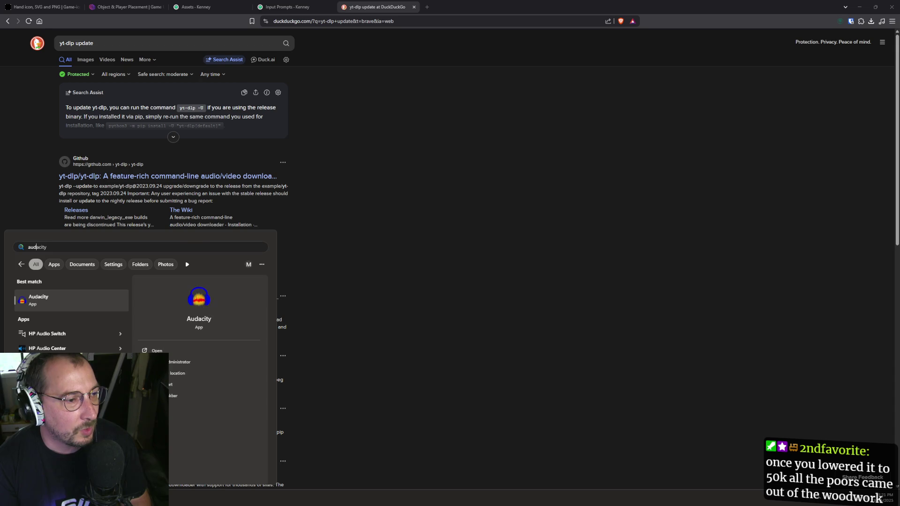
key("Return")
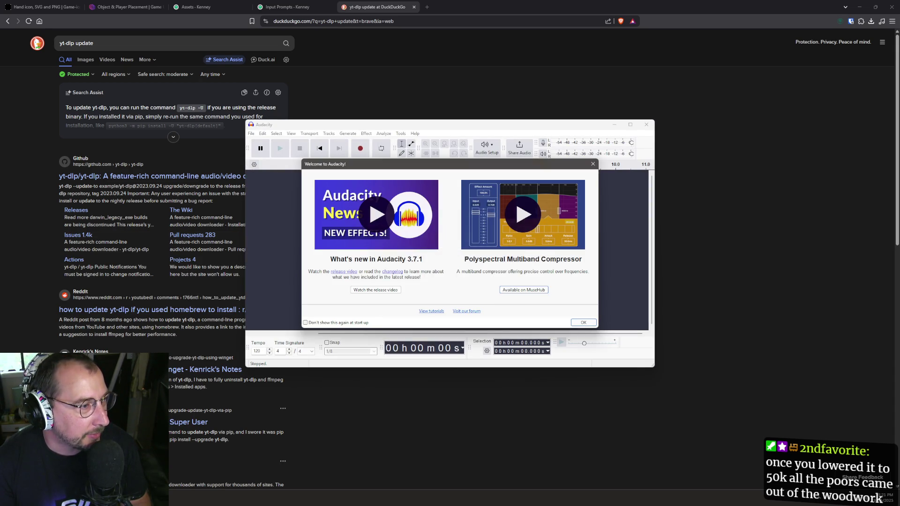
left_click(488, 330)
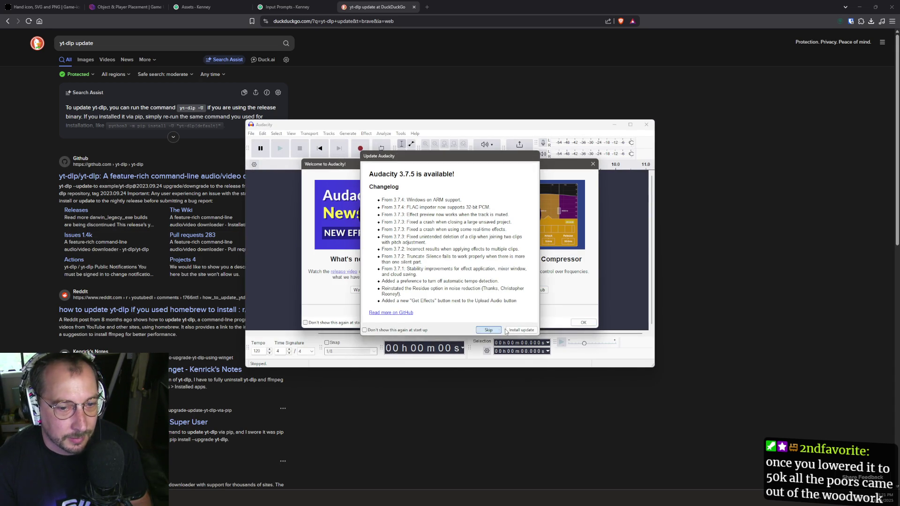
left_click(584, 323)
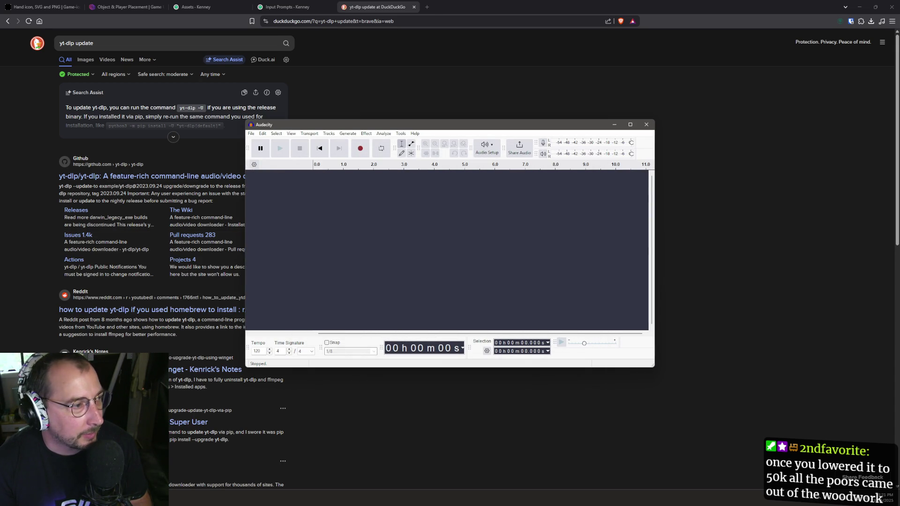
Drop the Cook Book .m4a into Audacity, dismiss the filetype and missing-FFmpeg errors, and return to the browser
left_click_drag(373, 267, 373, 267)
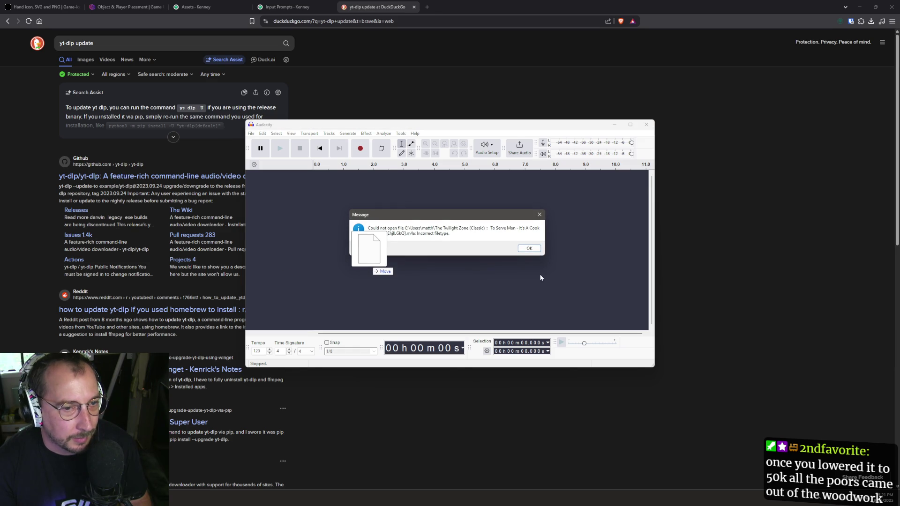
left_click(527, 248)
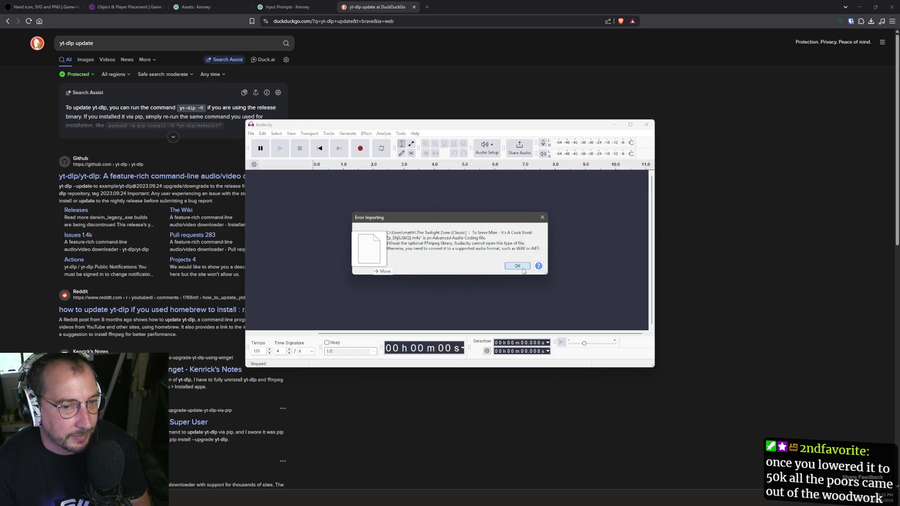
left_click(514, 271)
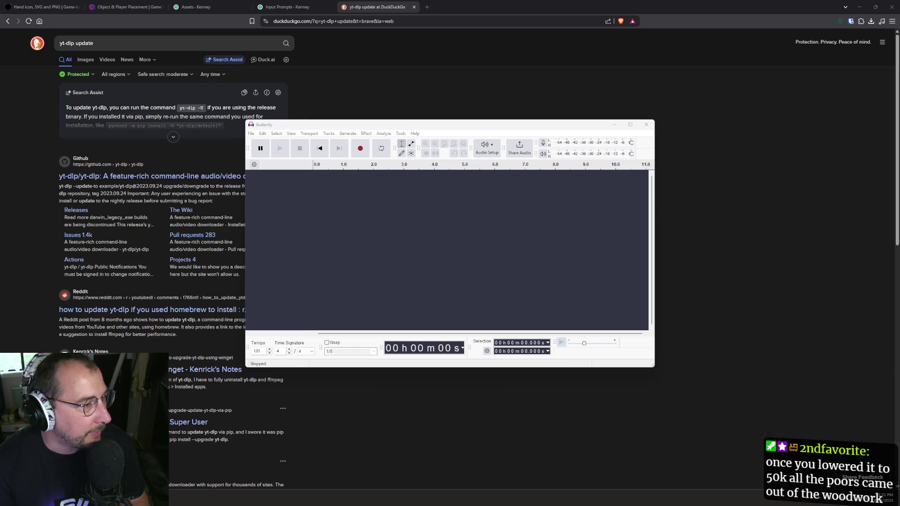
left_click(378, 70)
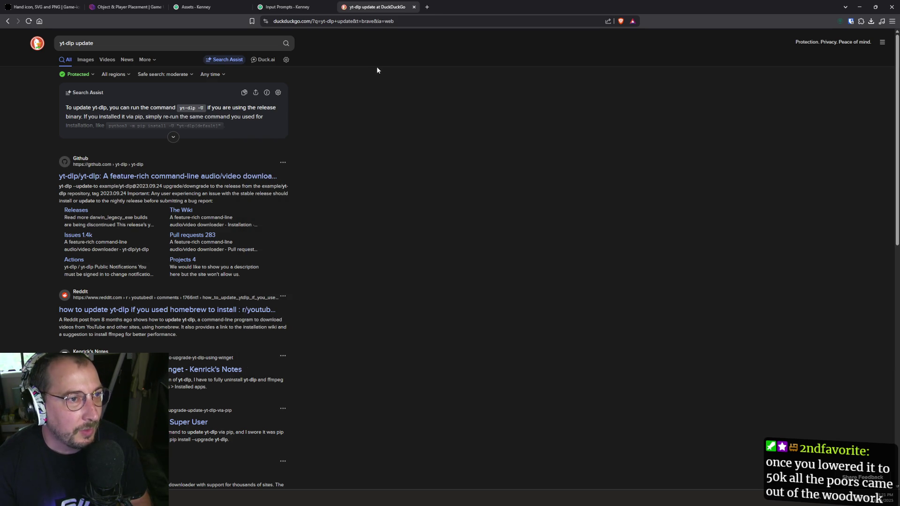
Back on the search tab, change the query to 'yt dlp audio only' and search again
left_click(286, 6)
left_click(130, 4)
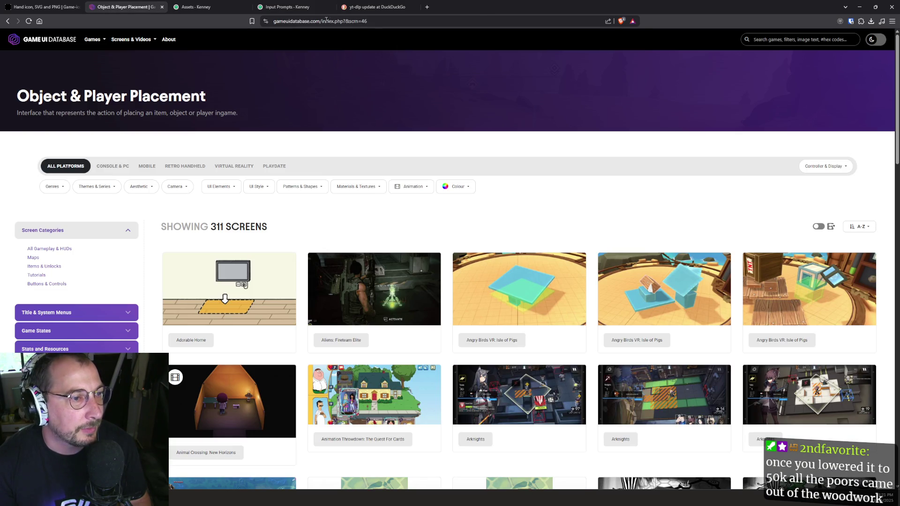
left_click(375, 7)
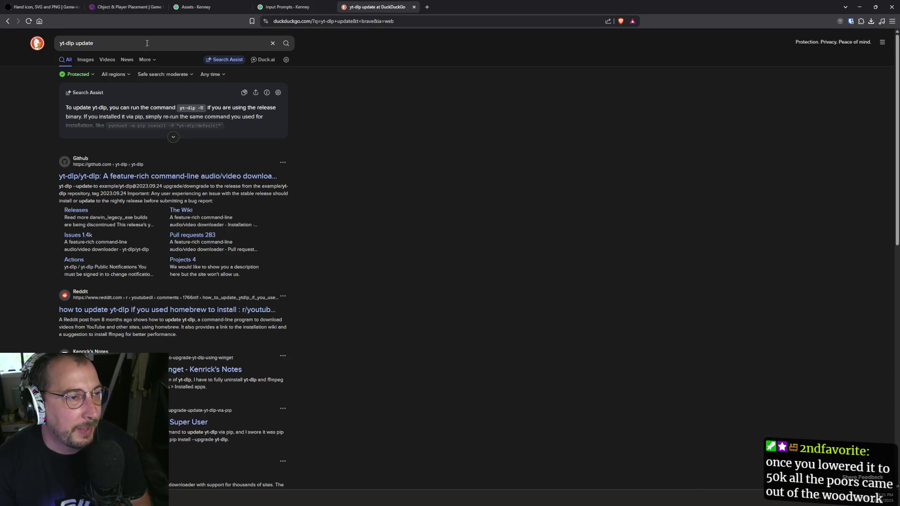
double_click(102, 47)
type("-au")
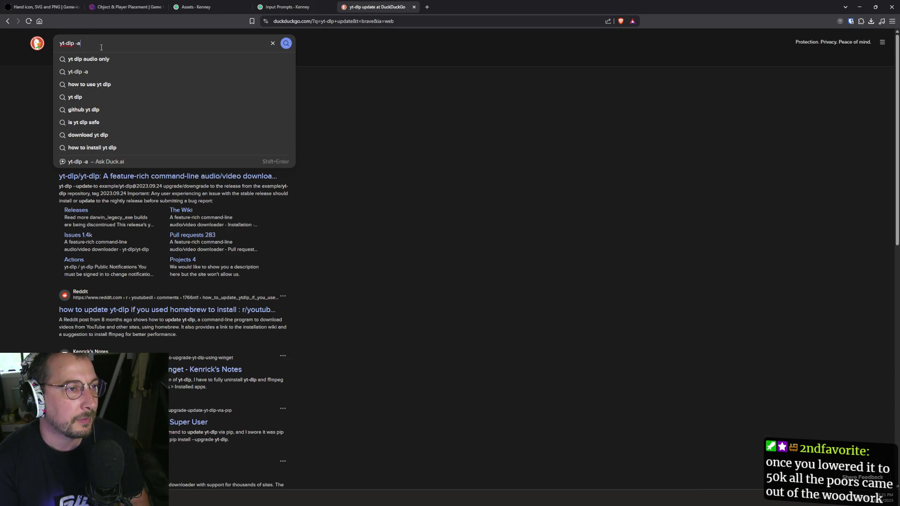
key("Escape")
left_click(100, 46)
key("Down")
key("Return")
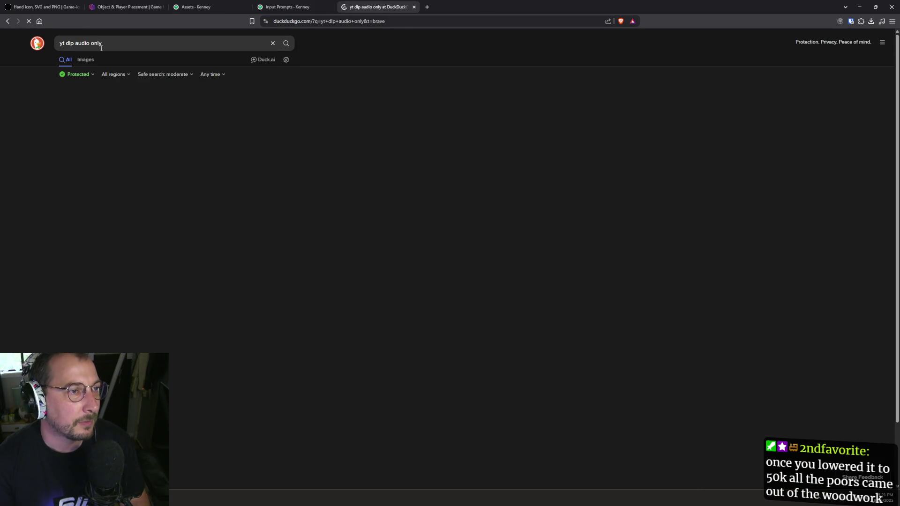
Read through the spacebar.news audio-only article, then go back to the search results
left_click(131, 177)
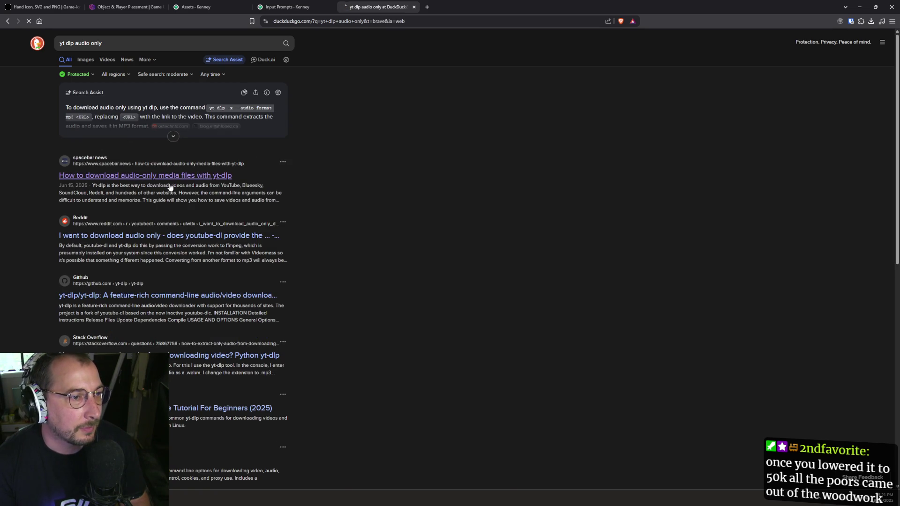
scroll(363, 259, "down", 5)
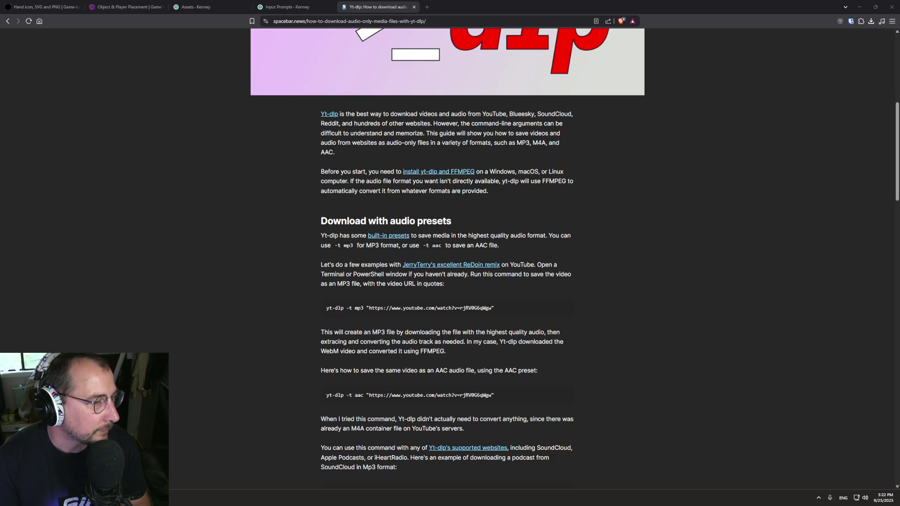
scroll(364, 330, "down", 2)
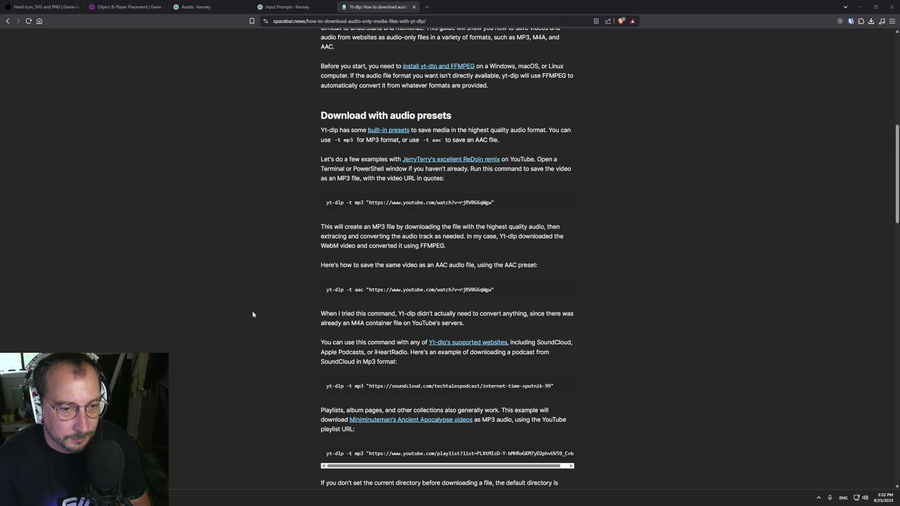
scroll(253, 315, "down", 2)
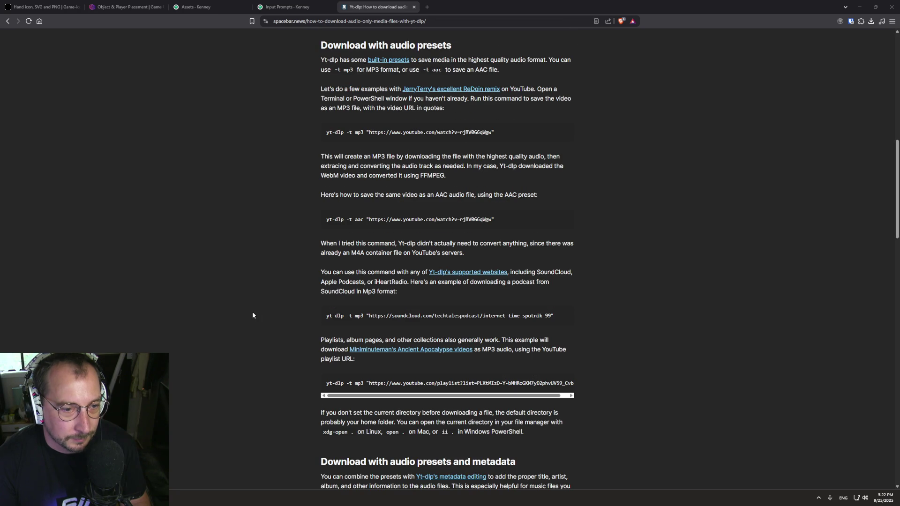
scroll(252, 316, "down", 5)
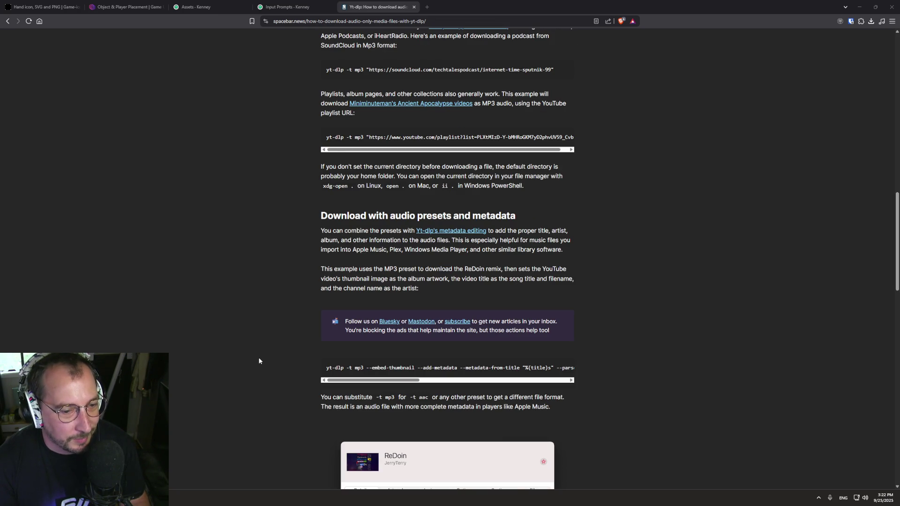
scroll(259, 361, "down", 10)
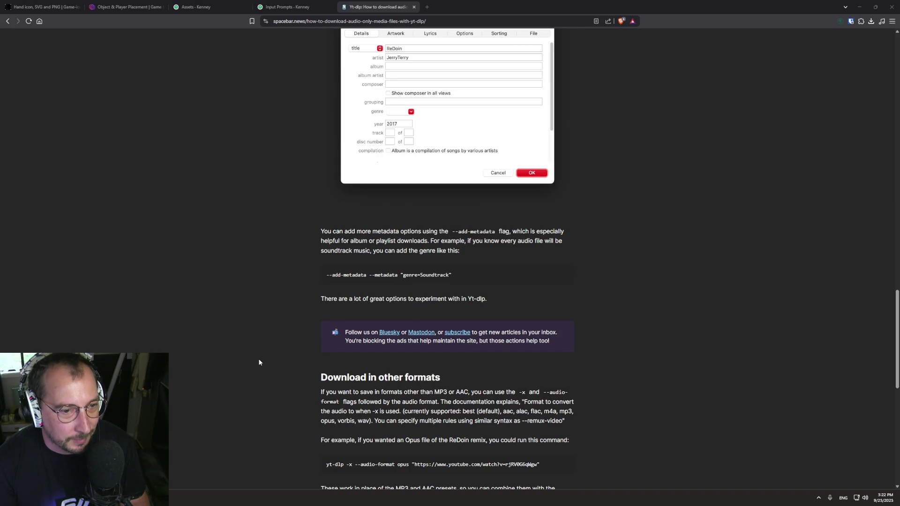
scroll(258, 362, "down", 4)
scroll(258, 362, "up", 1)
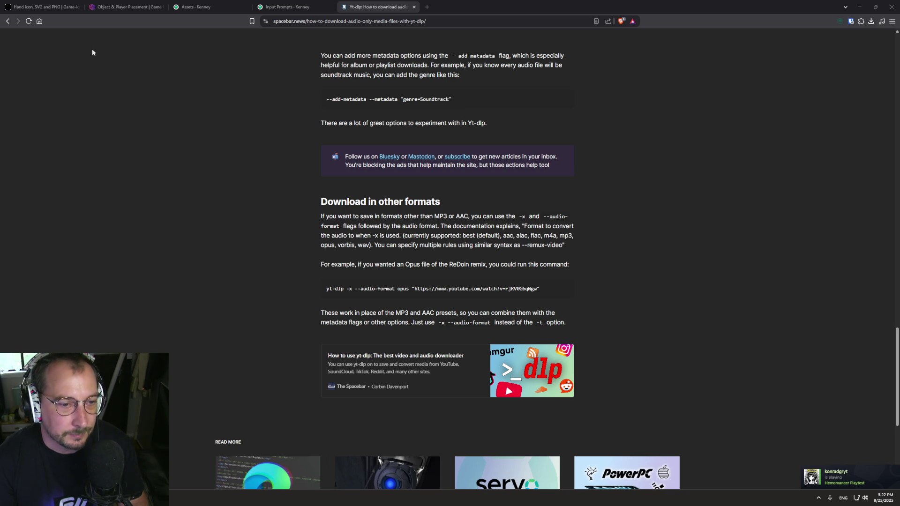
left_click(7, 22)
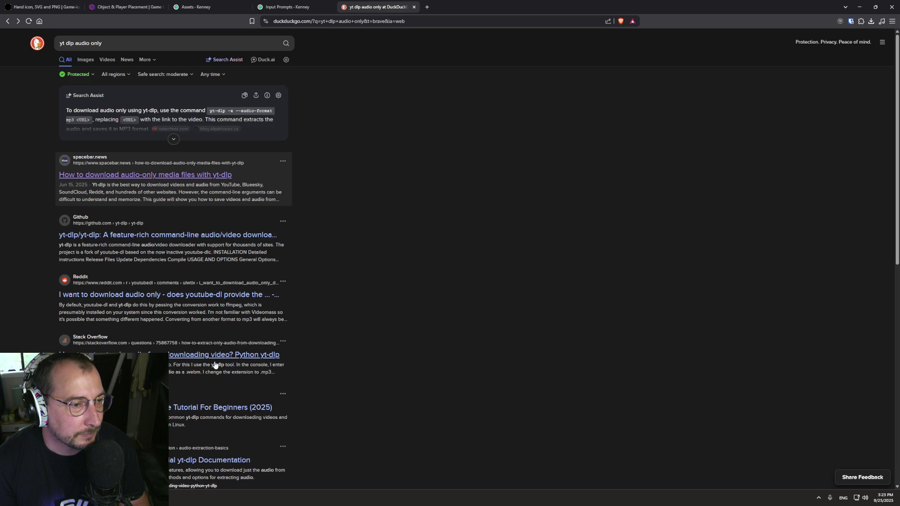
Open the OSTechNix yt-dlp tutorial at section 4.3 via a find for 'audio-', then drag the .opus into Audacity
left_click(140, 408)
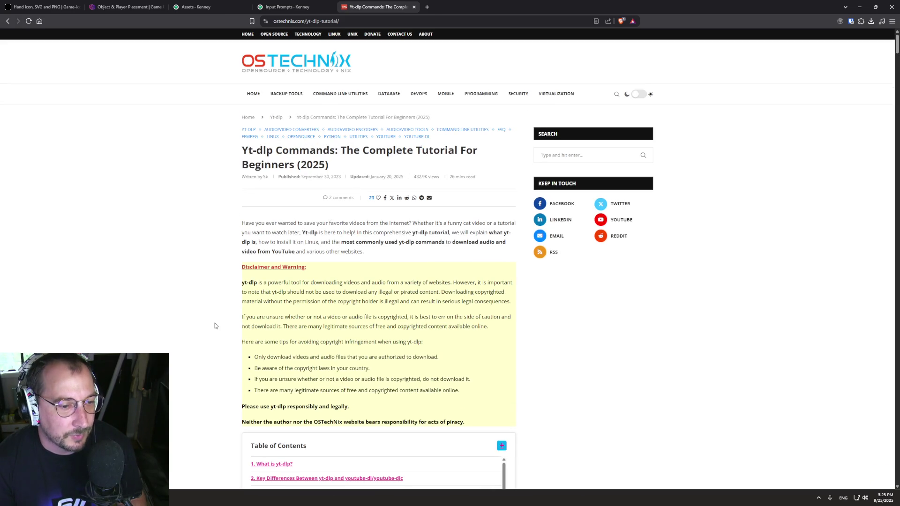
scroll(216, 326, "down", 10)
scroll(220, 319, "down", 5)
key("ctrl+f")
type("aud")
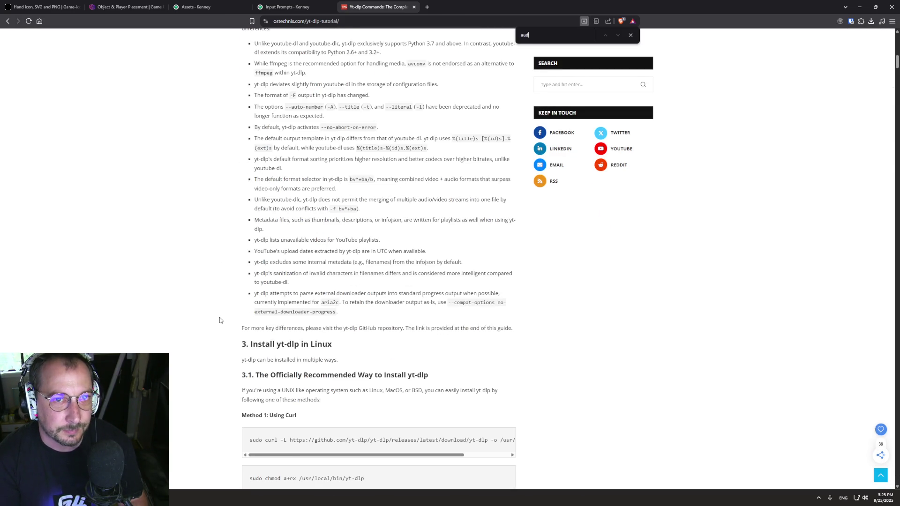
type("io-")
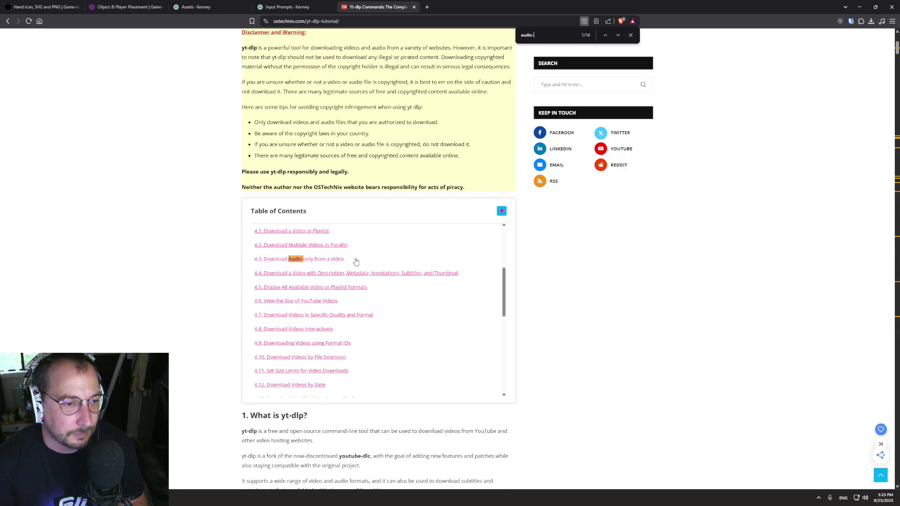
left_click(296, 260)
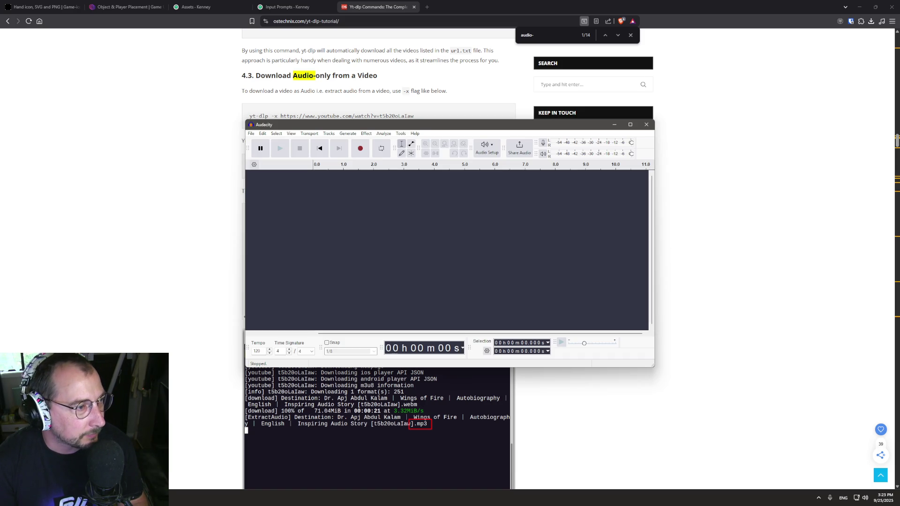
left_click_drag(0, 234, 341, 235)
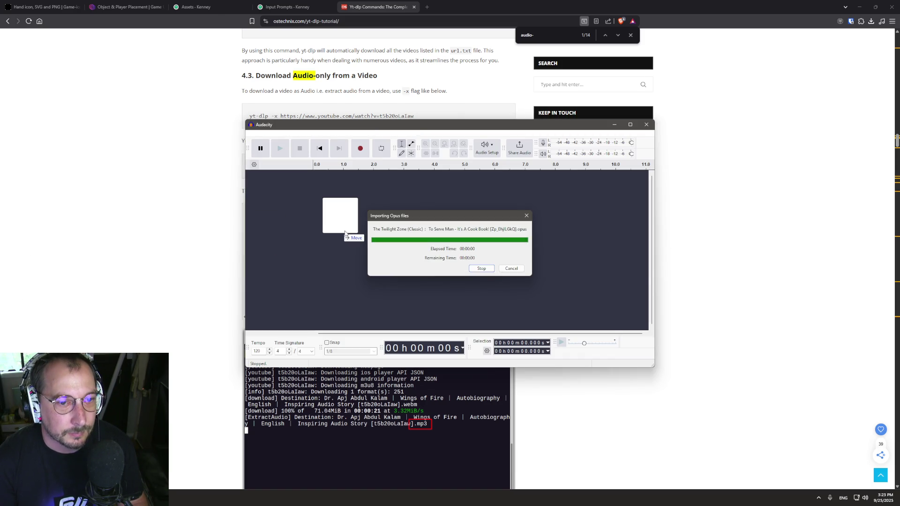
Maximize Audacity and play the stereo clip from about 35 s, then again from about 17.7 s
double_click(518, 126)
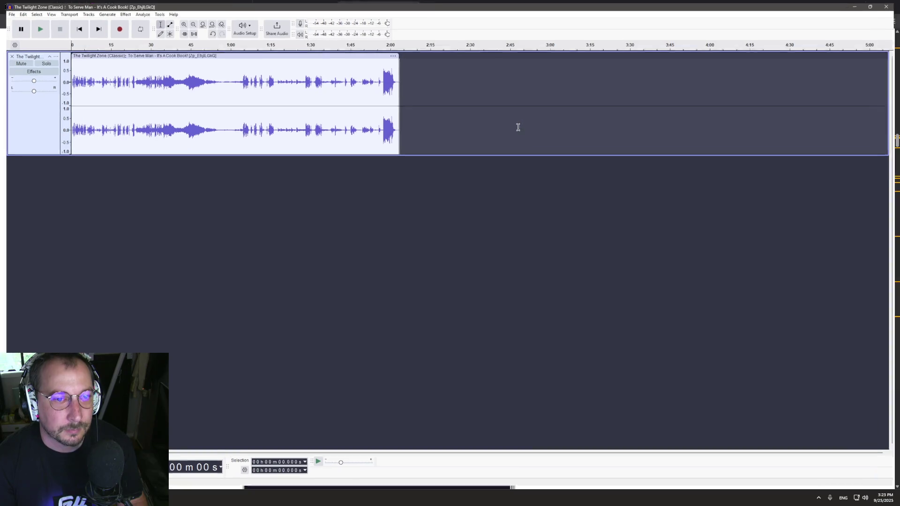
left_click(161, 77)
key("space")
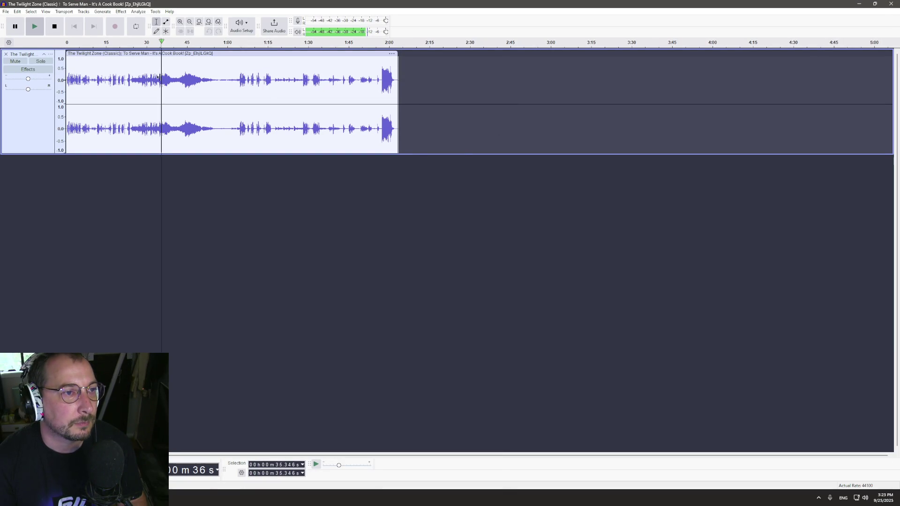
scroll(151, 75, "up", 1, "ctrl")
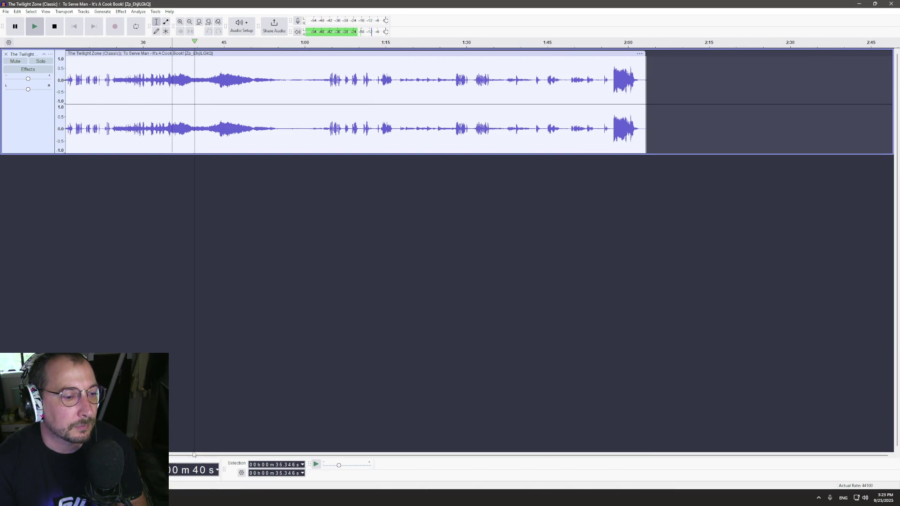
scroll(197, 455, "left", 1)
scroll(478, 101, "right", 1)
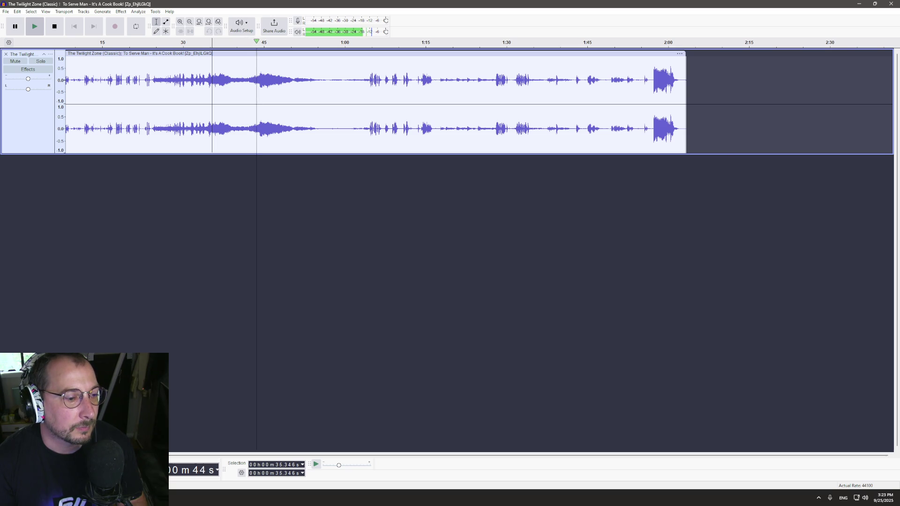
scroll(106, 242, "left", 1)
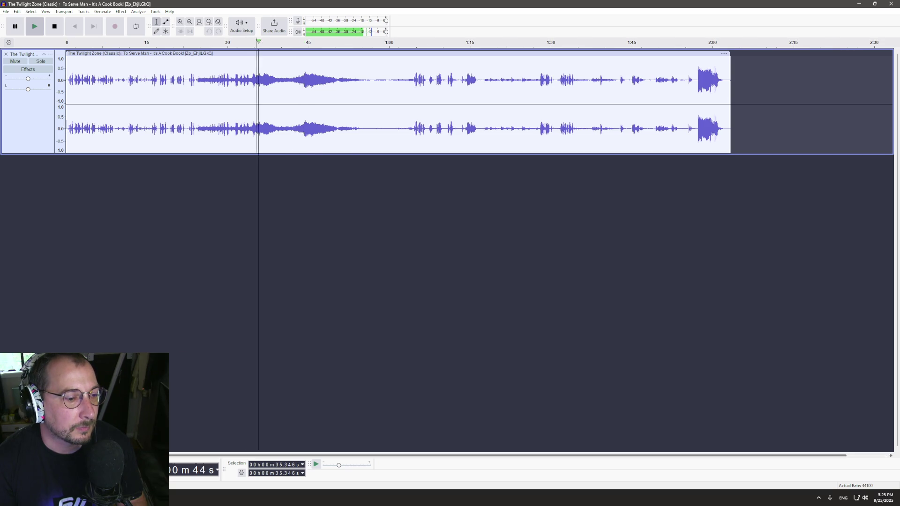
left_click(161, 101)
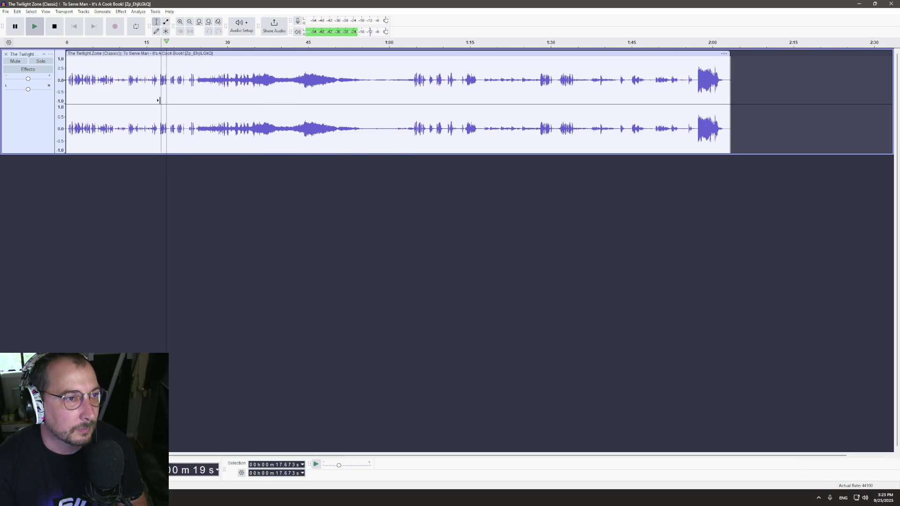
scroll(158, 101, "up", 1)
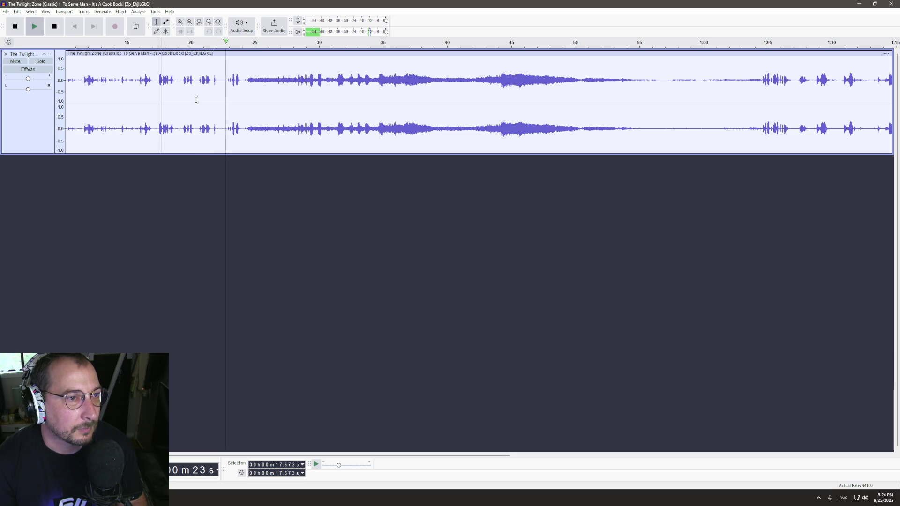
Stop playback, cut the 22.8–23.9 s snippet, and delete all remaining audio in the track
key("space")
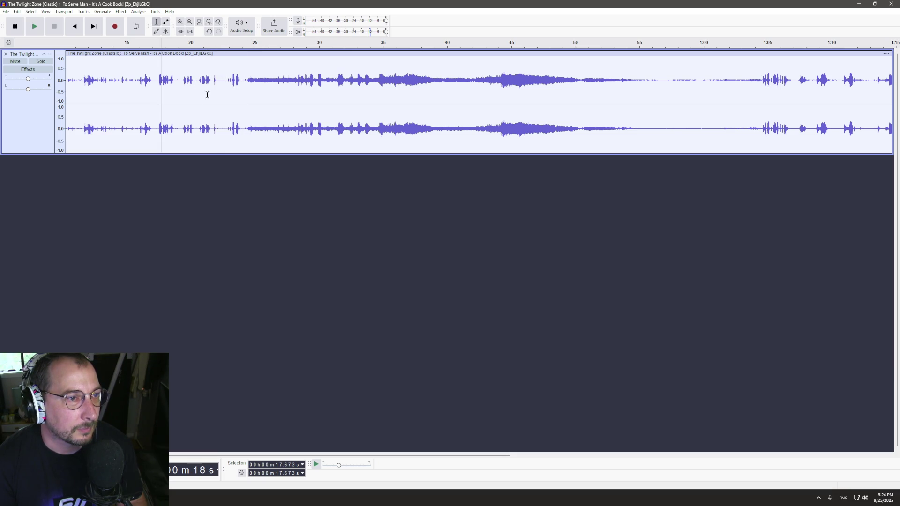
left_click_drag(226, 96, 242, 99)
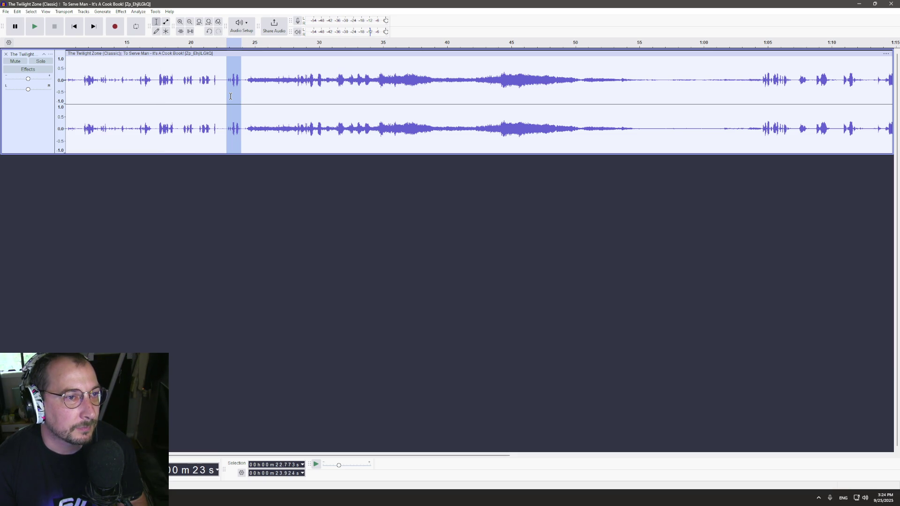
scroll(232, 96, "up", 3, "ctrl")
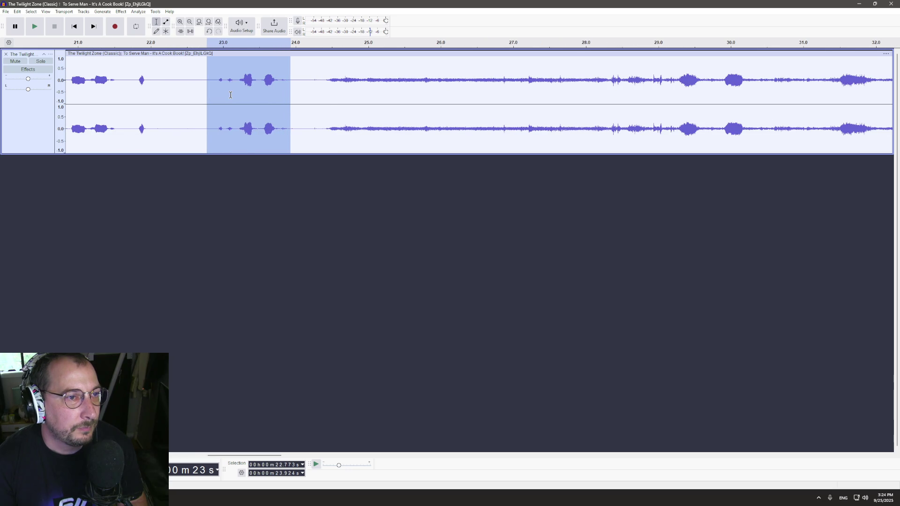
right_click(231, 97)
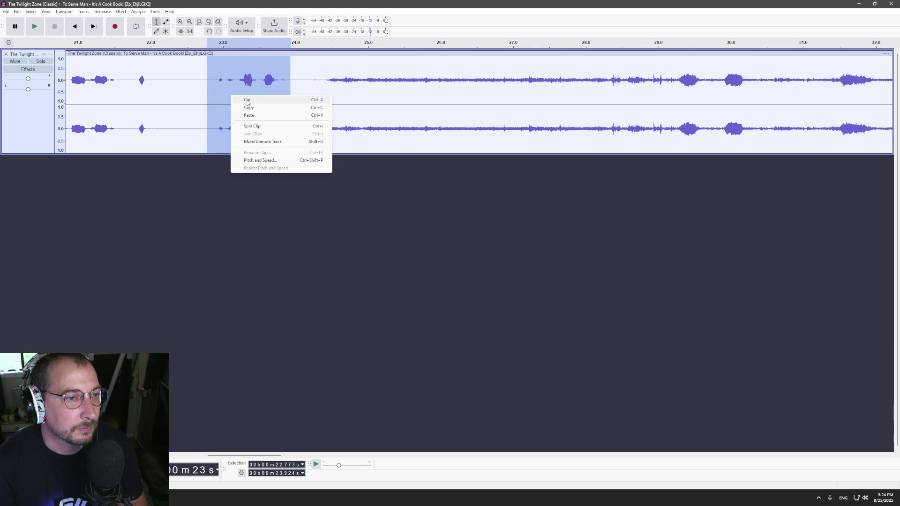
left_click(248, 101)
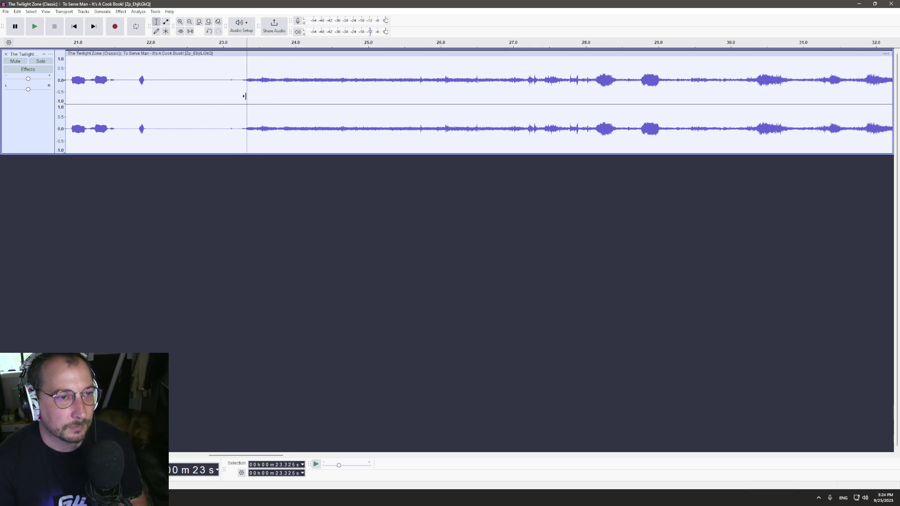
key("ctrl+a")
key("Delete")
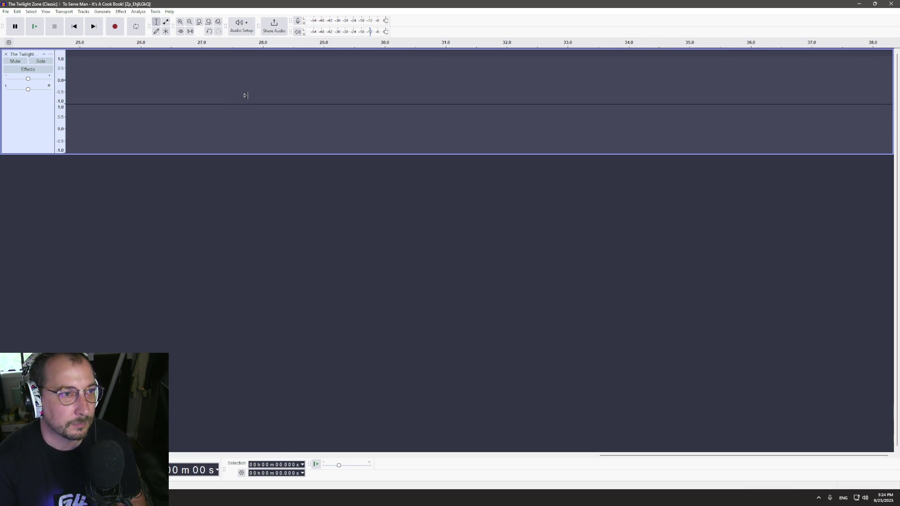
Play the track, zoom in on the short snippet, and select the whole clip
scroll(243, 97, "down", 2)
key("space")
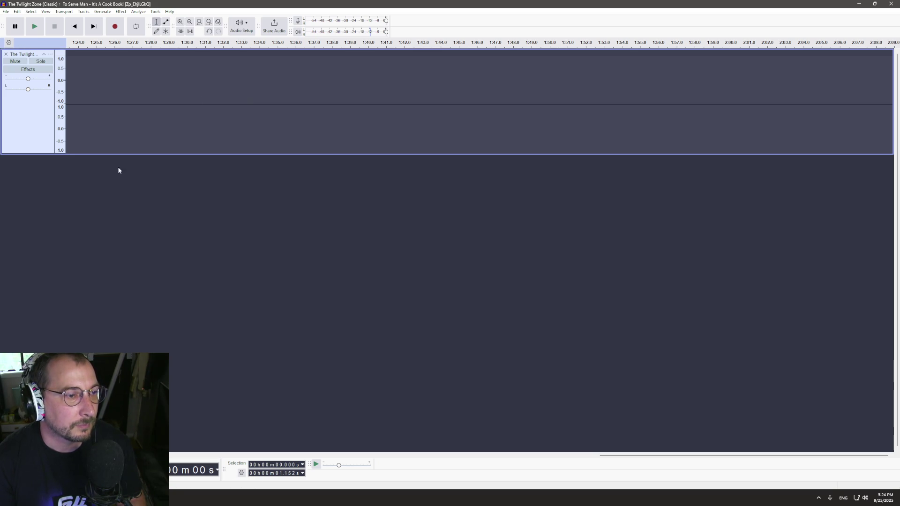
scroll(479, 101, "left", 5)
scroll(478, 100, "left", 4)
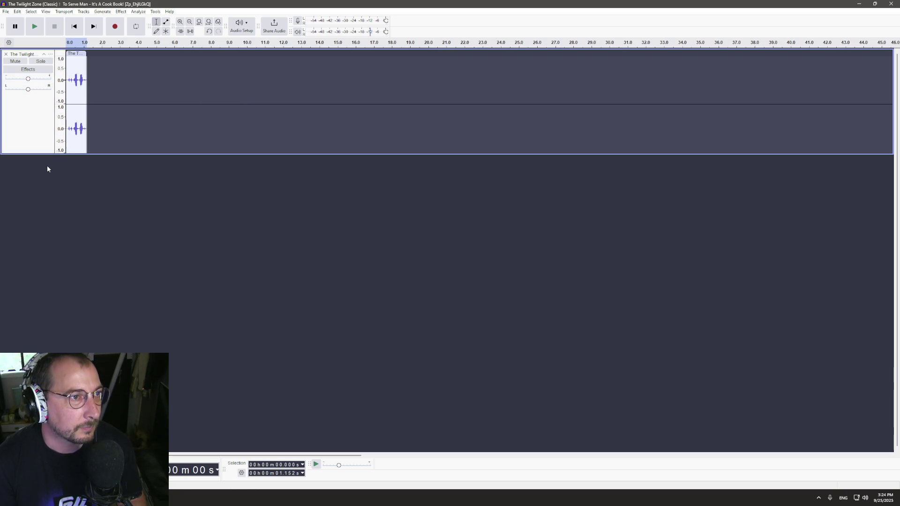
key("ctrl+z")
key("ctrl+1")
key("ctrl+1")
key("ctrl+1")
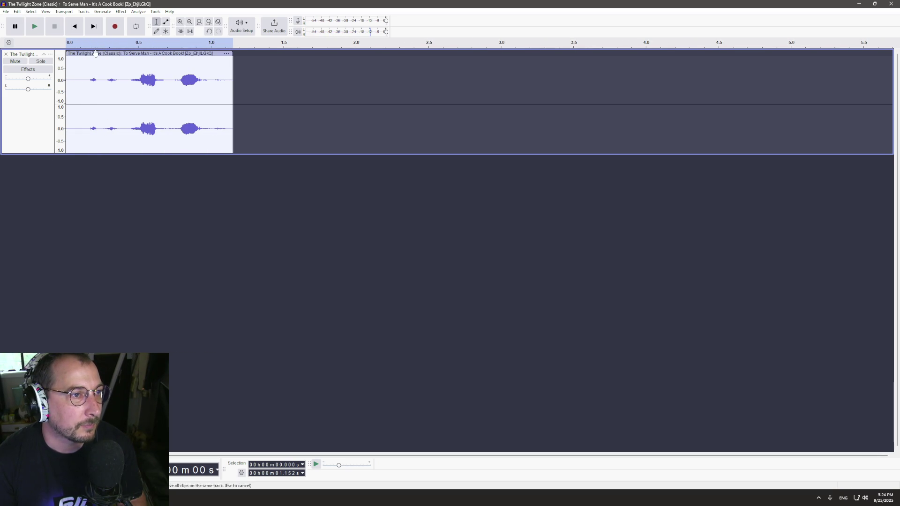
left_click(89, 58)
left_click(87, 54)
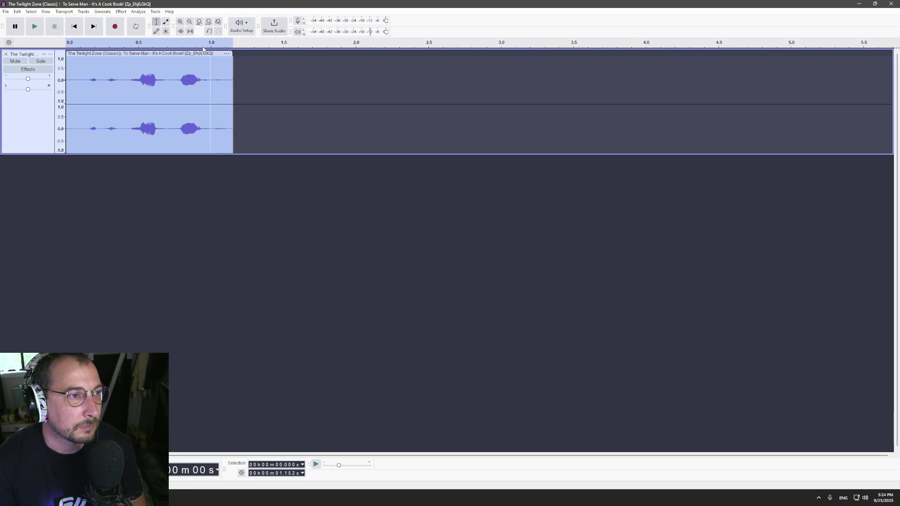
Raise the track gain to +8 dB and preview the louder snippet
left_click_drag(29, 80, 35, 79)
key("space")
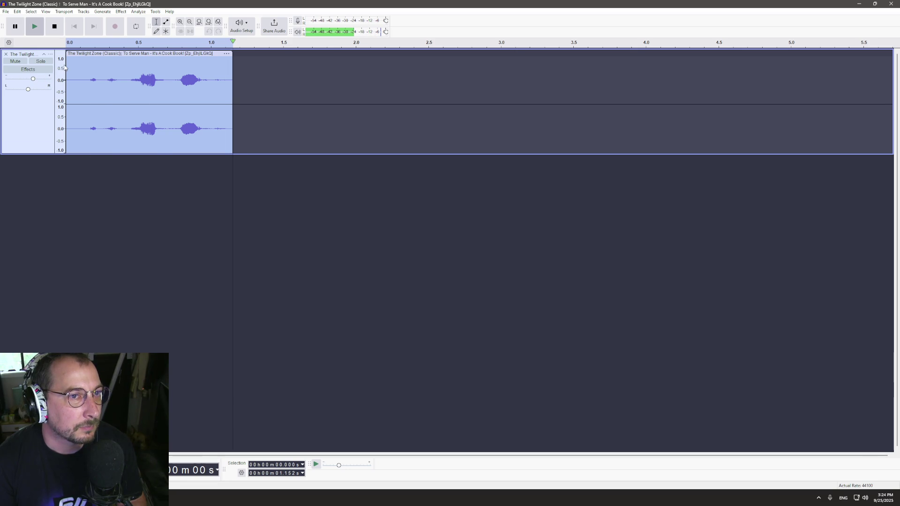
mouse_move(32, 80)
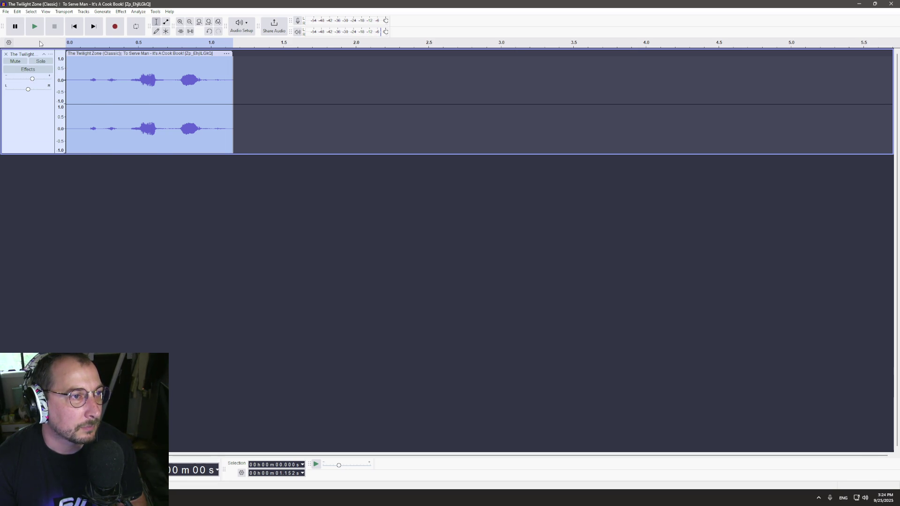
left_click(6, 11)
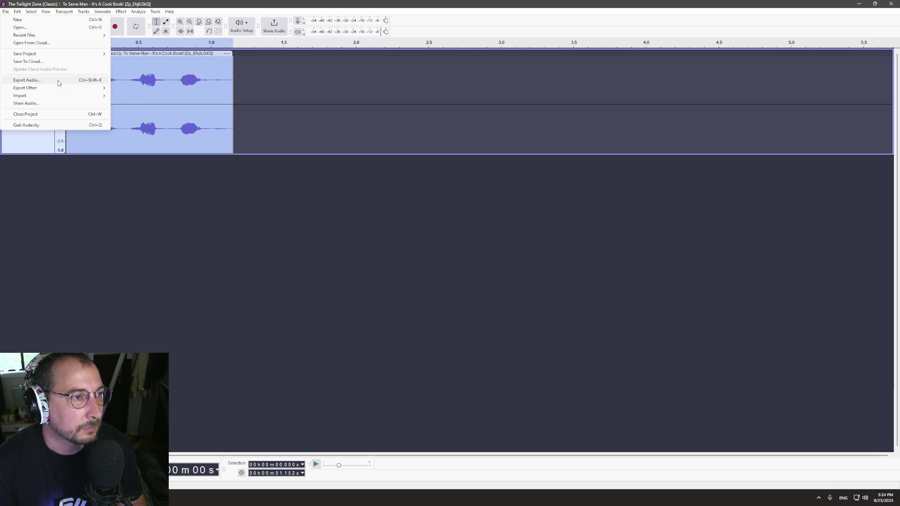
In Export Audio, choose Mono channels and Ogg Vorbis format, then start picking a save folder
left_click(59, 82)
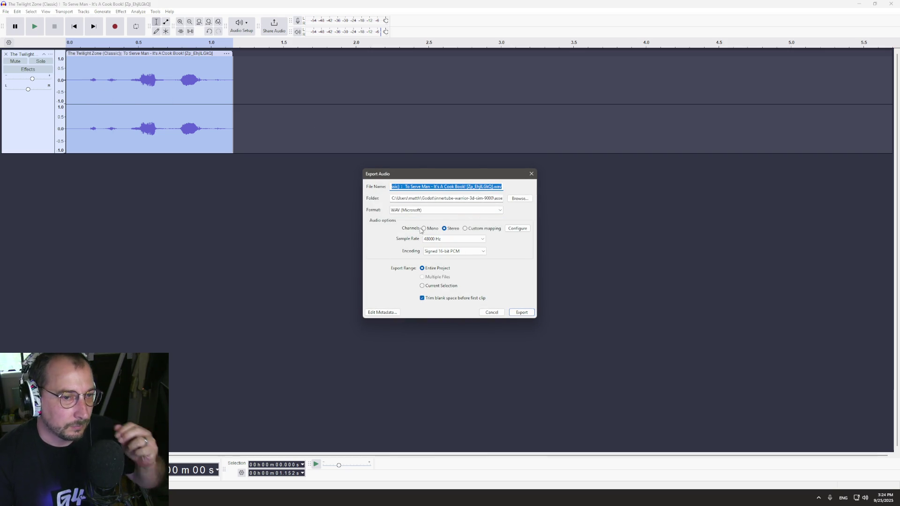
left_click(424, 228)
left_click(435, 210)
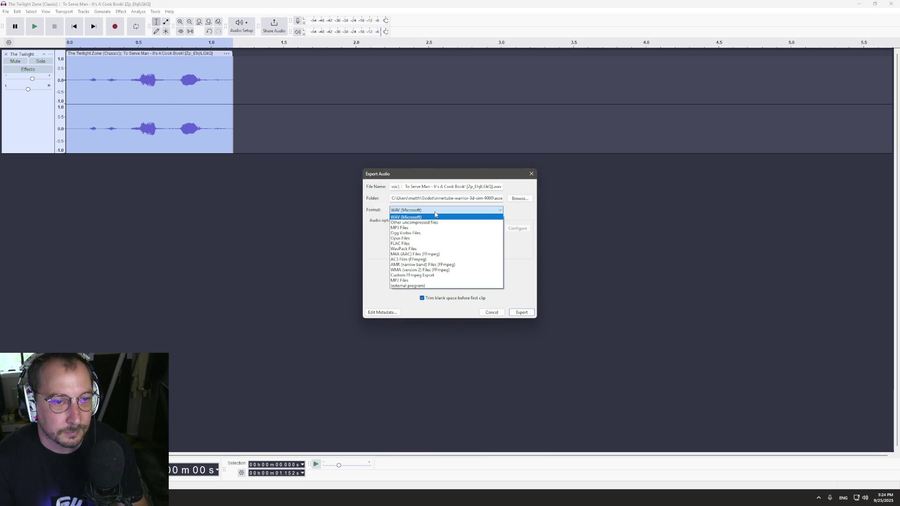
left_click(427, 234)
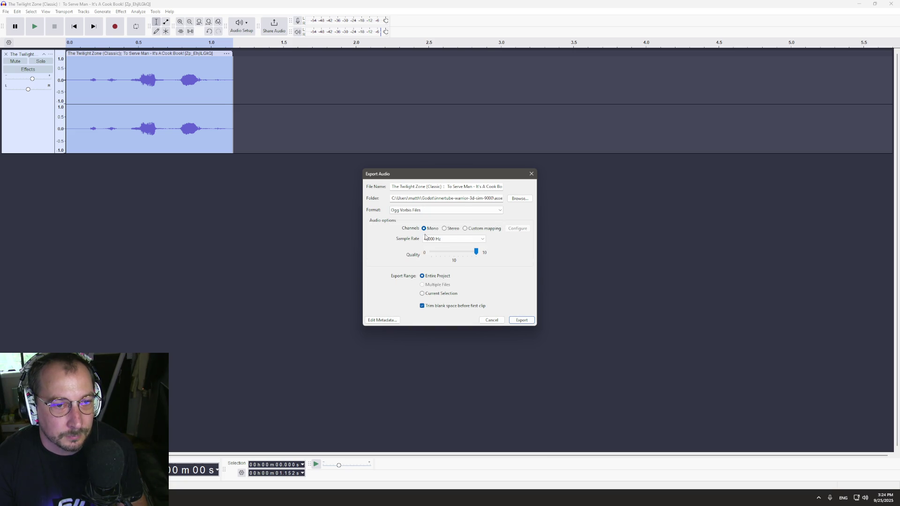
left_click(516, 201)
key("alt+Tab")
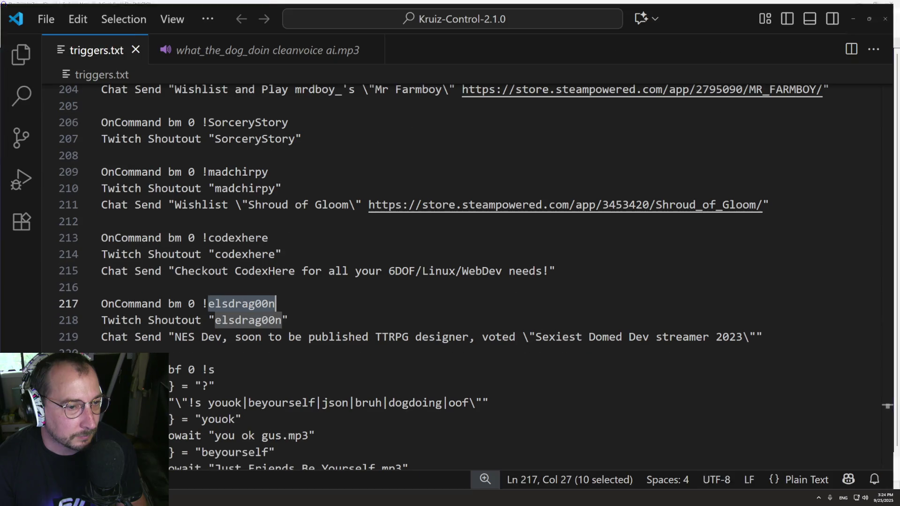
left_click(53, 18)
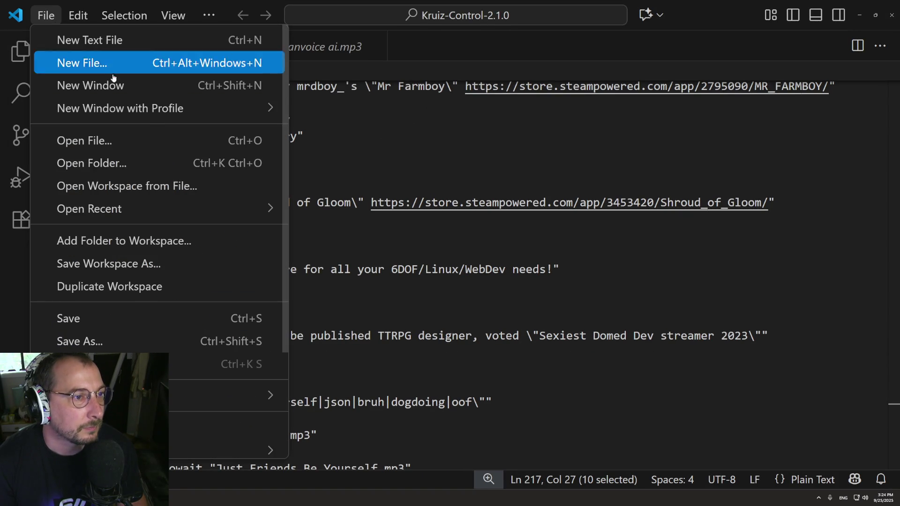
mouse_move(166, 207)
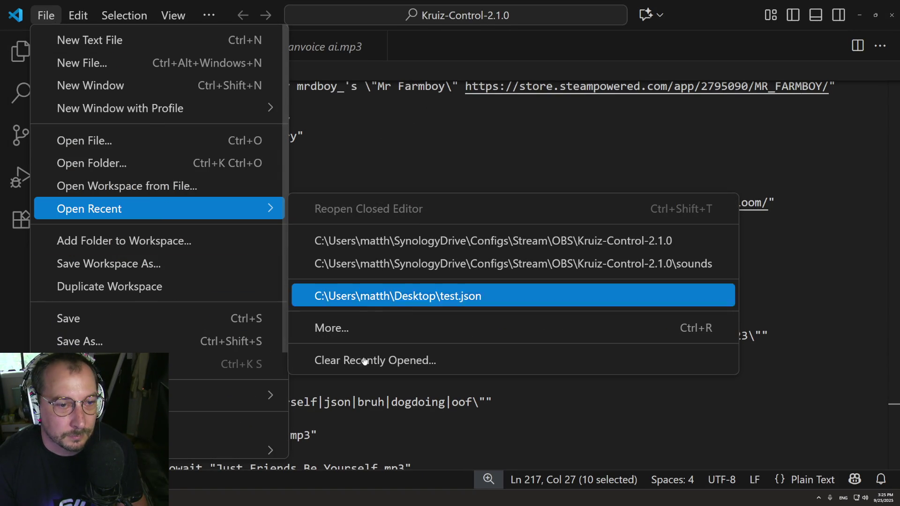
left_click(391, 412)
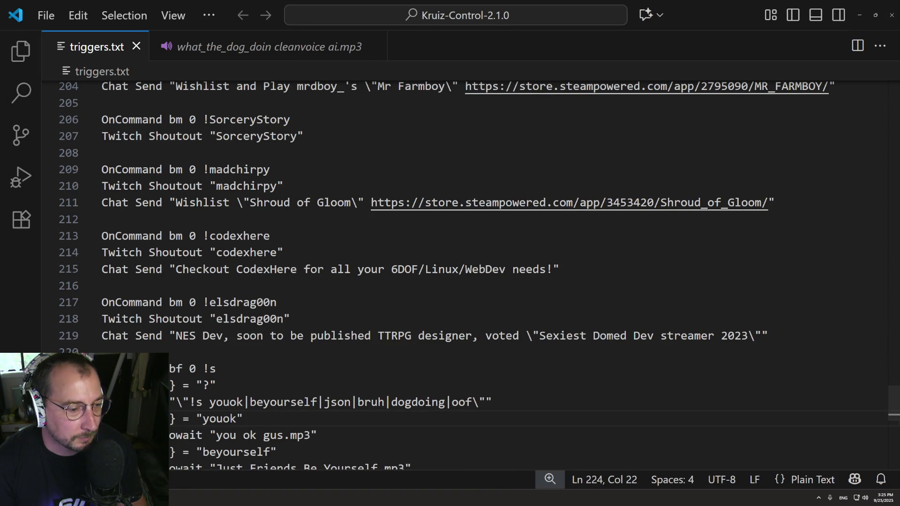
key("alt+Tab")
left_click(520, 198)
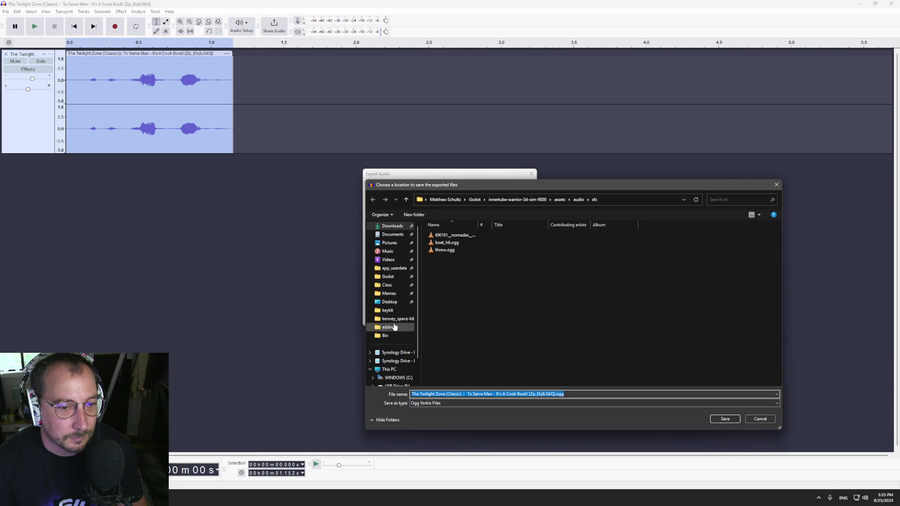
Choose My Drive\Configs\Stream\OBS\Kruiz-Control-2.1.0\sounds as the export destination folder
left_click(401, 355)
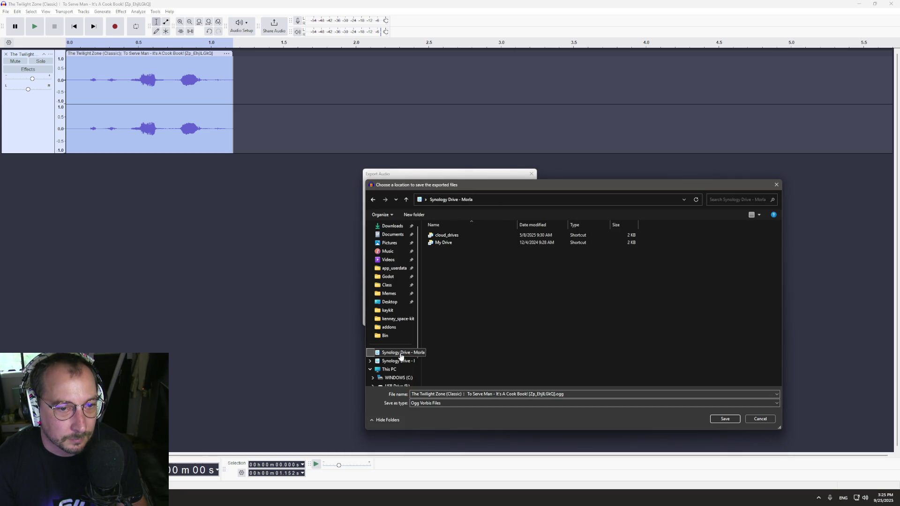
double_click(450, 242)
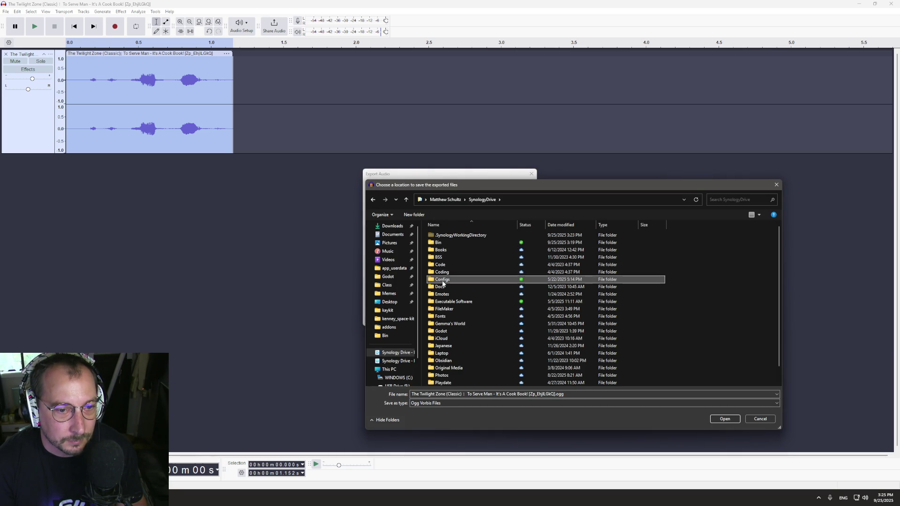
double_click(443, 280)
left_click(447, 251)
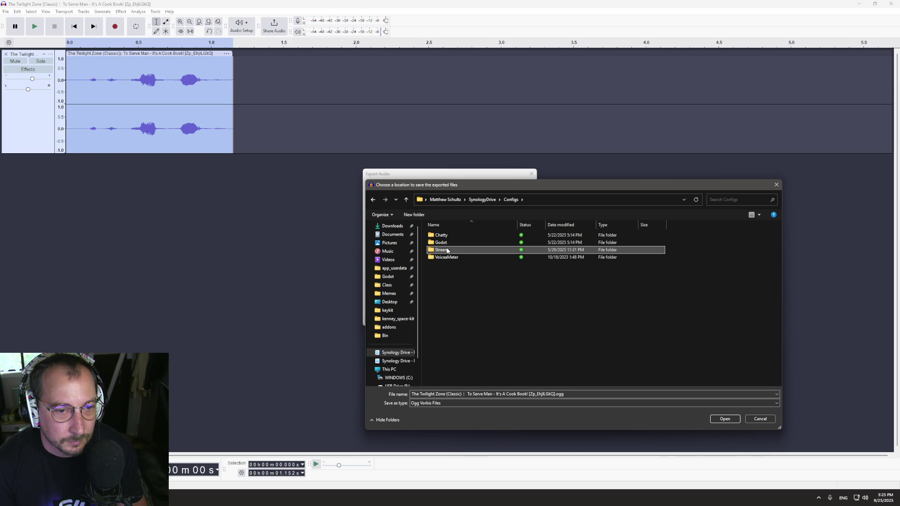
double_click(447, 252)
double_click(441, 236)
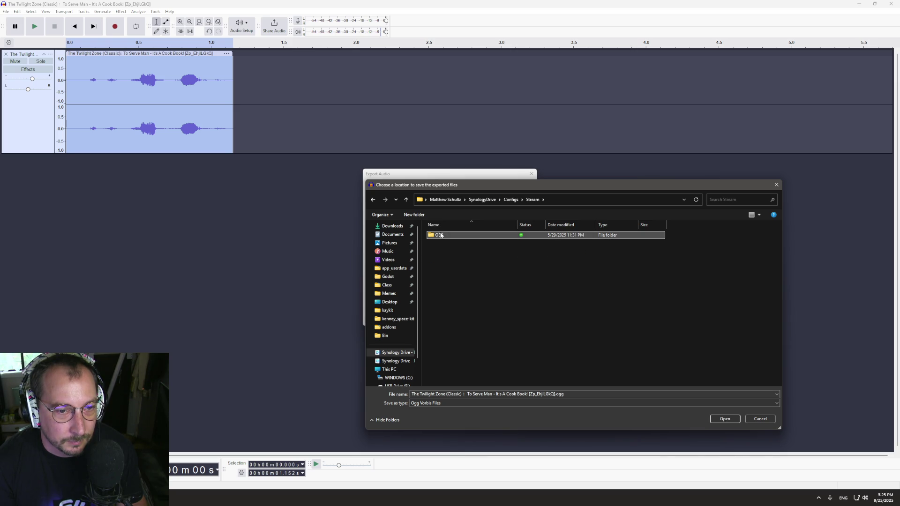
double_click(443, 243)
double_click(447, 250)
Shorten the export file name to Its A Cook Book.ogg and confirm the save location
left_click(555, 394)
key("BackSpace")
key("BackSpace")
key("BackSpace")
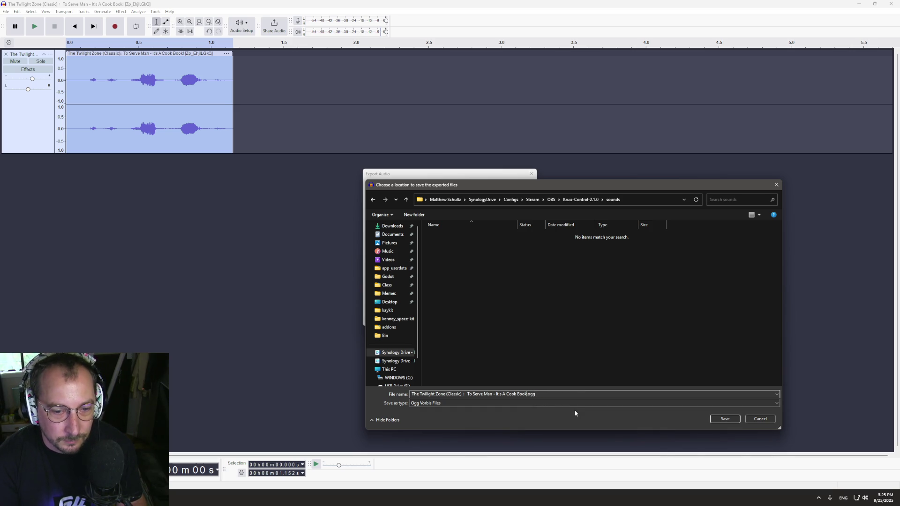
key("Left")
key("Left")
key("BackSpace")
key("BackSpace")
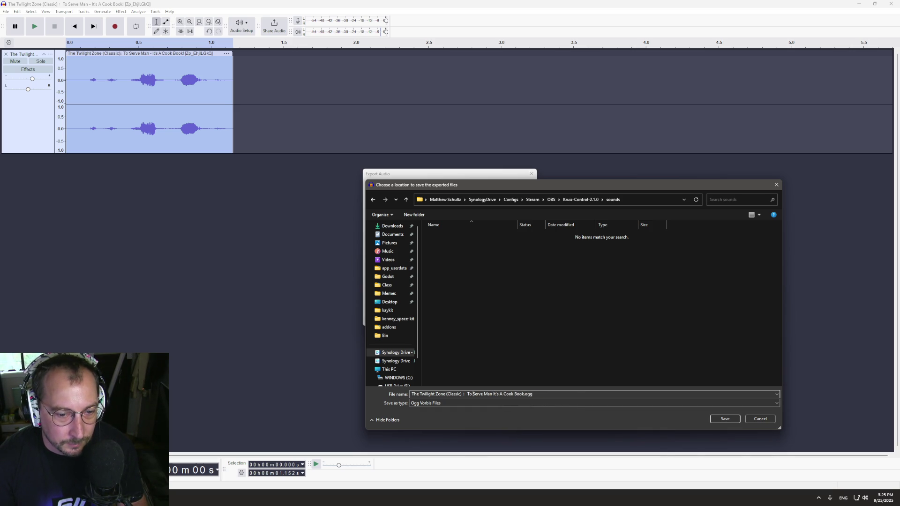
key("BackSpace")
key("BackSpace")
key("BackSpace")
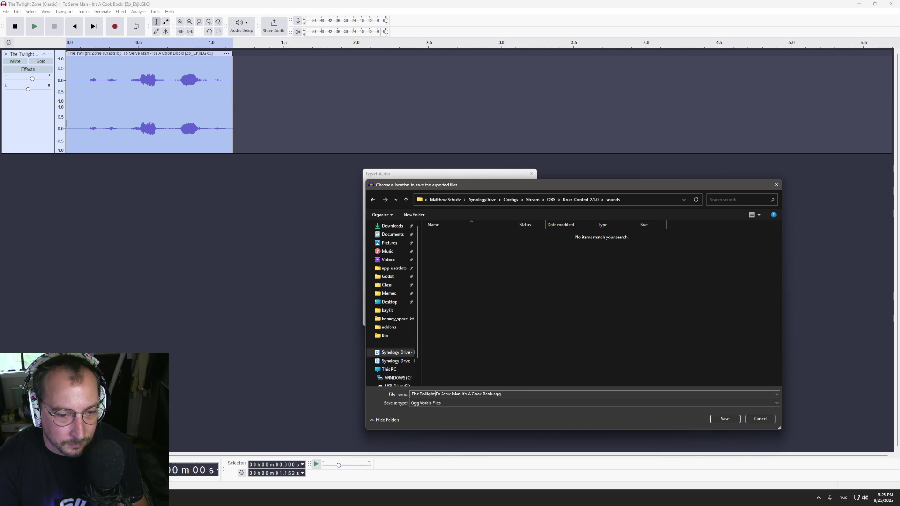
key("Delete")
key("Delete")
key("Delete")
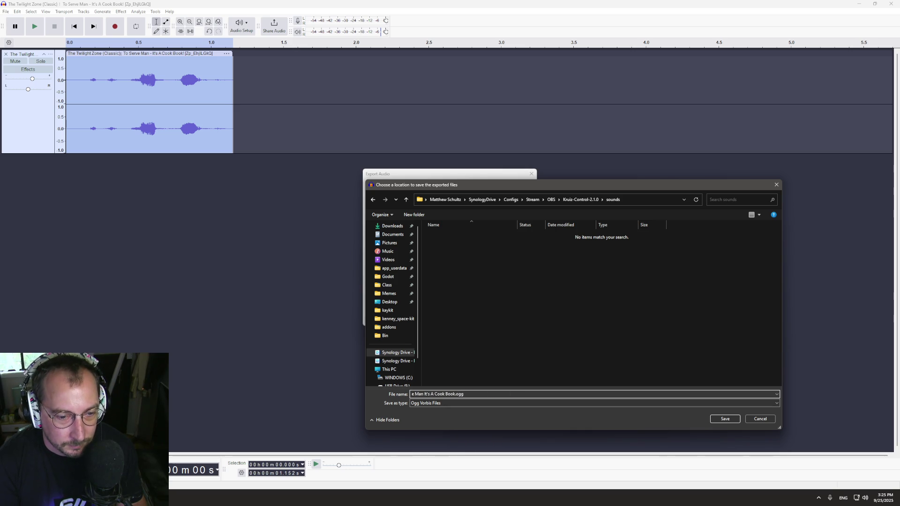
key("Delete")
type("I")
key("Delete")
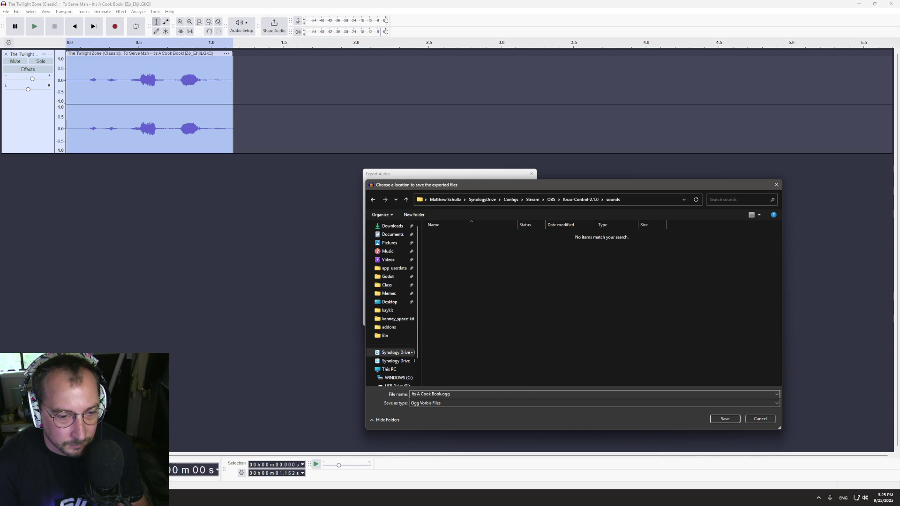
key("Return")
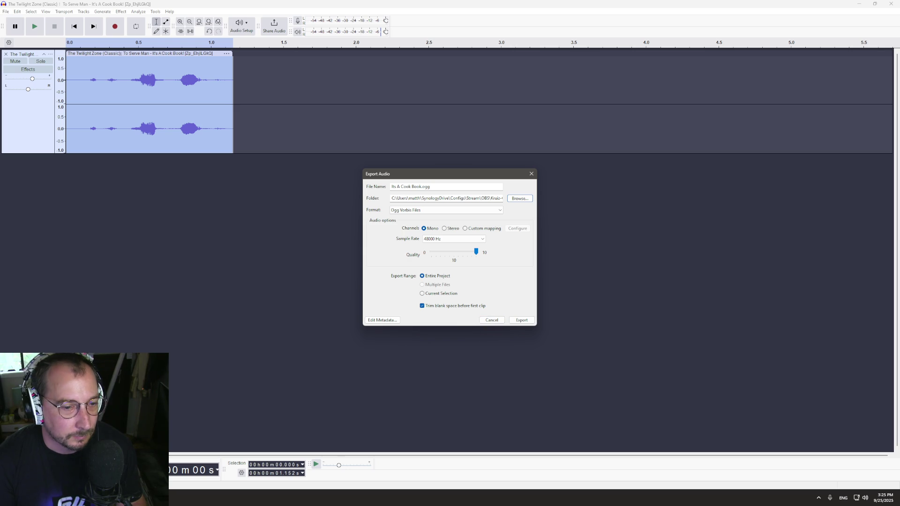
Glance at the code editor, then bring the web browser to the front
key("alt+Tab")
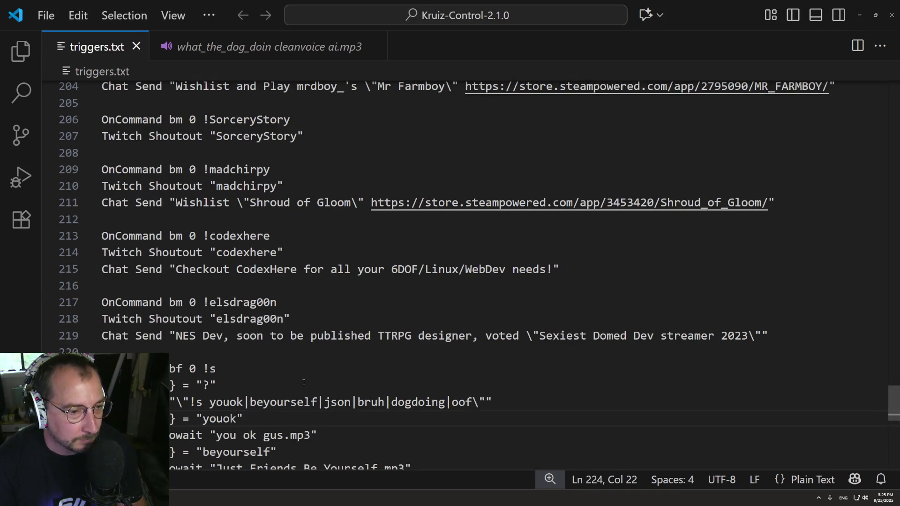
scroll(469, 282, "down", 2)
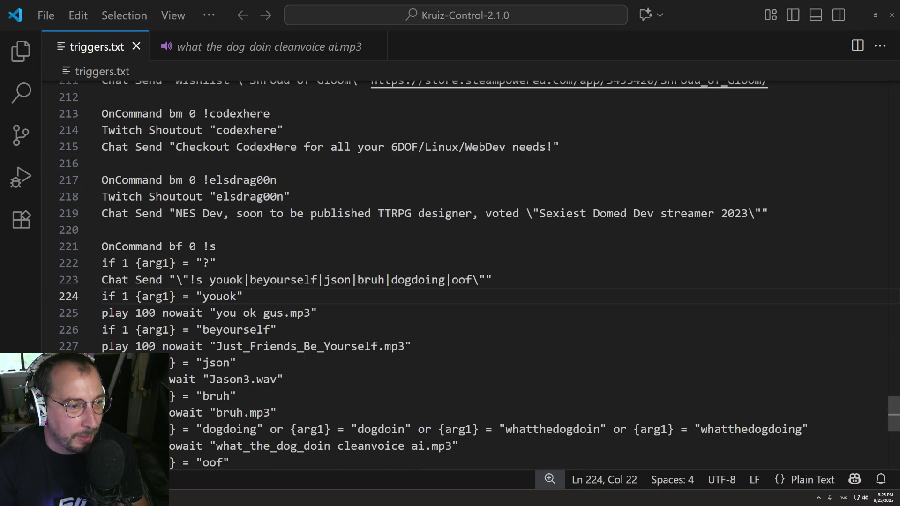
key("alt+Tab")
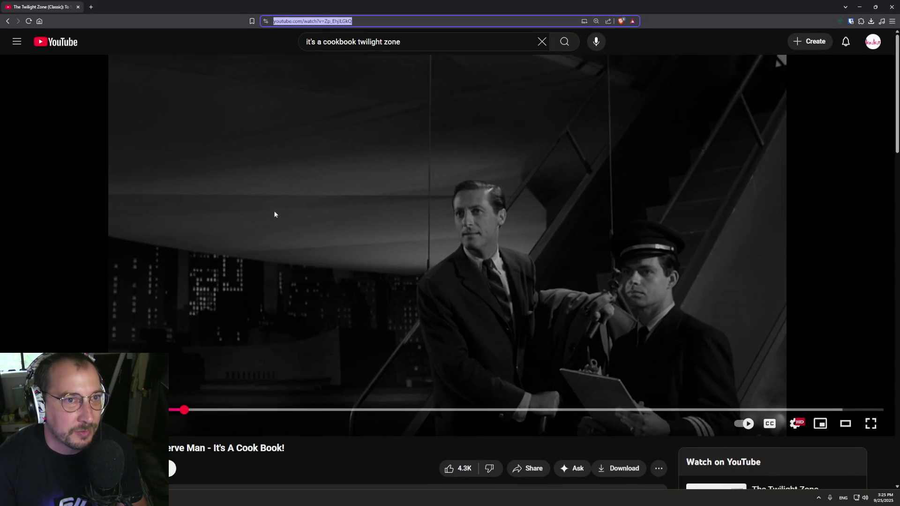
Search the web for 'kruiz control' and open the Kruiz-Control GitHub repository
type("kruix")
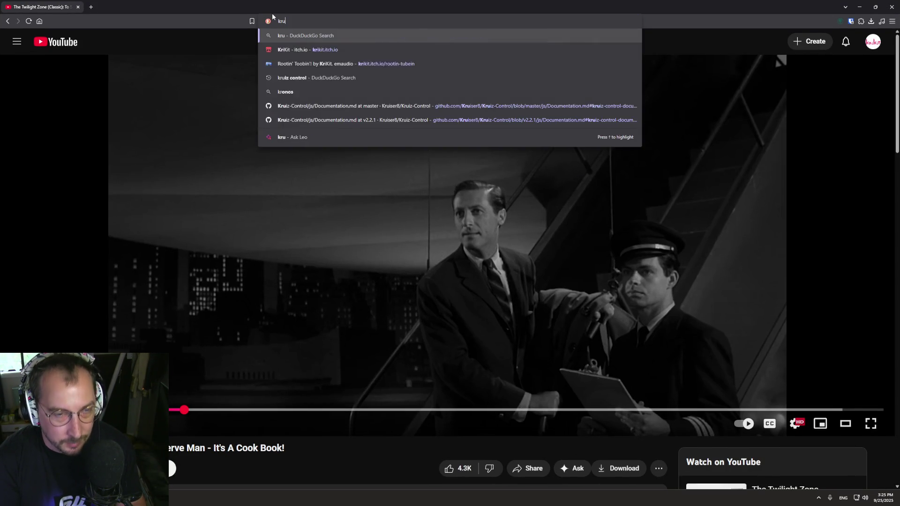
key("BackSpace")
key("BackSpace")
type("z control")
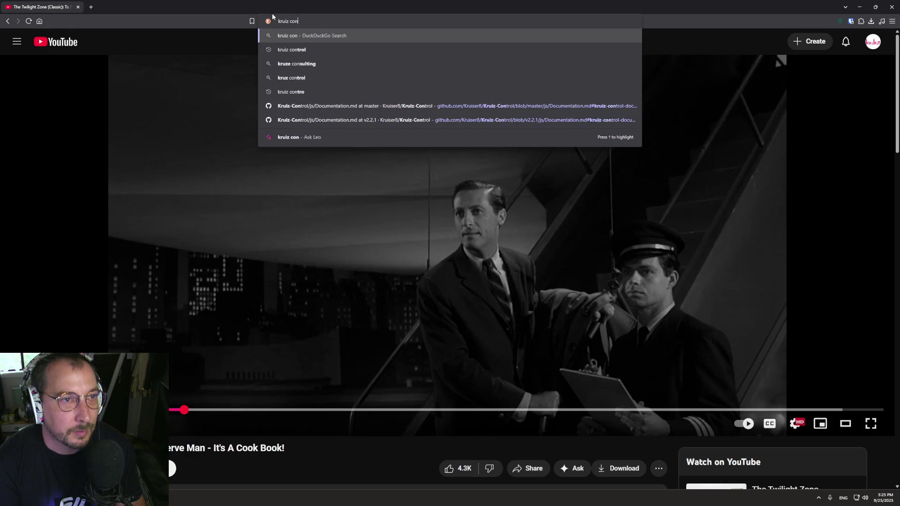
key("Return")
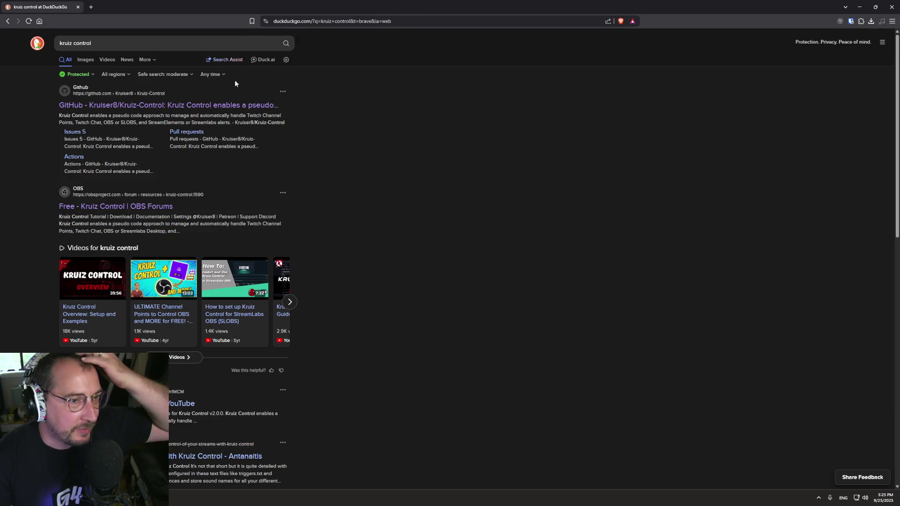
left_click(263, 105)
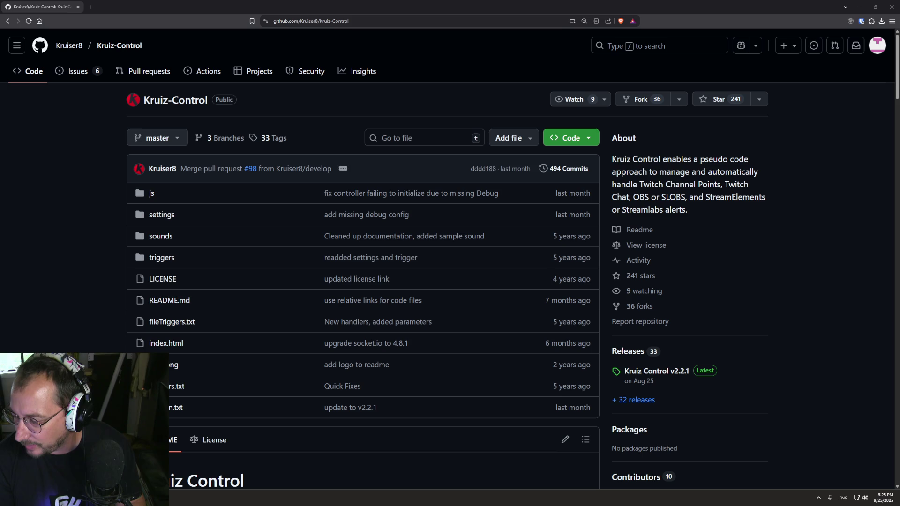
Open the Kruiz-Control documentation page and scroll through it
scroll(355, 375, "down", 5)
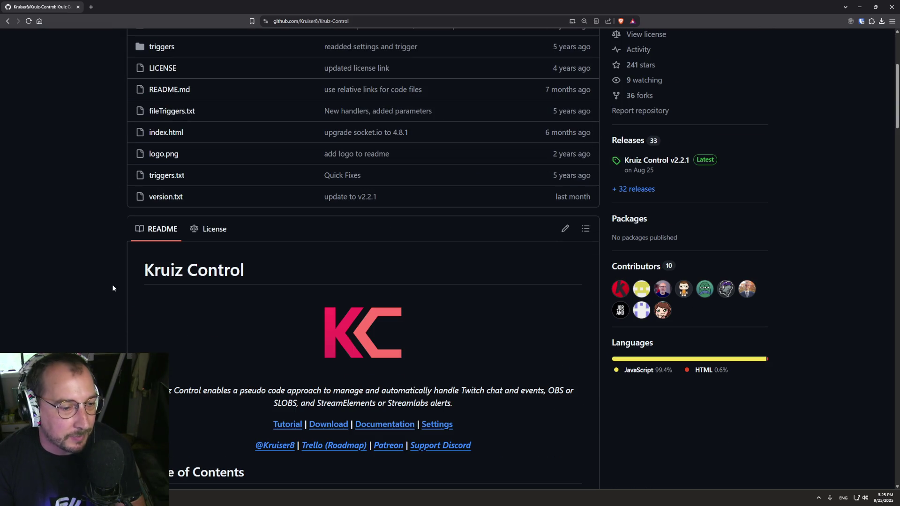
left_click(385, 430)
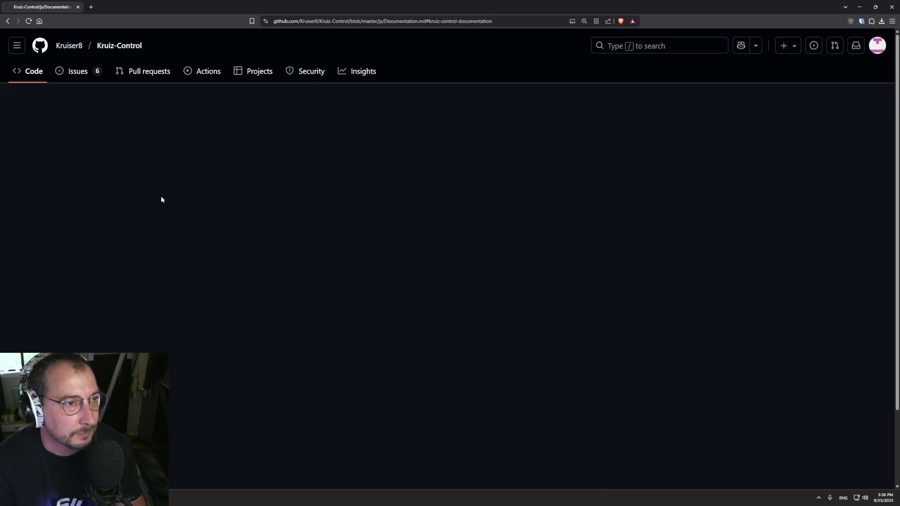
scroll(84, 298, "down", 7)
scroll(85, 297, "down", 15)
scroll(163, 298, "down", 15)
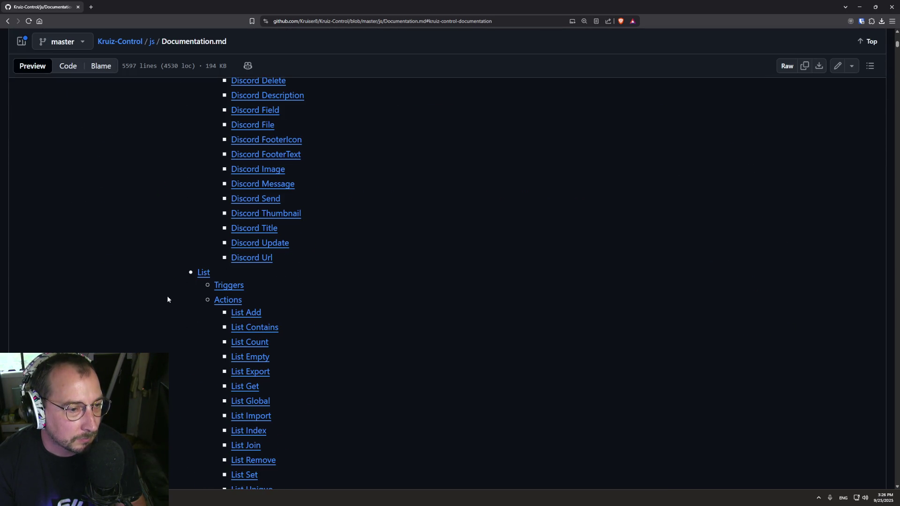
scroll(187, 293, "down", 12)
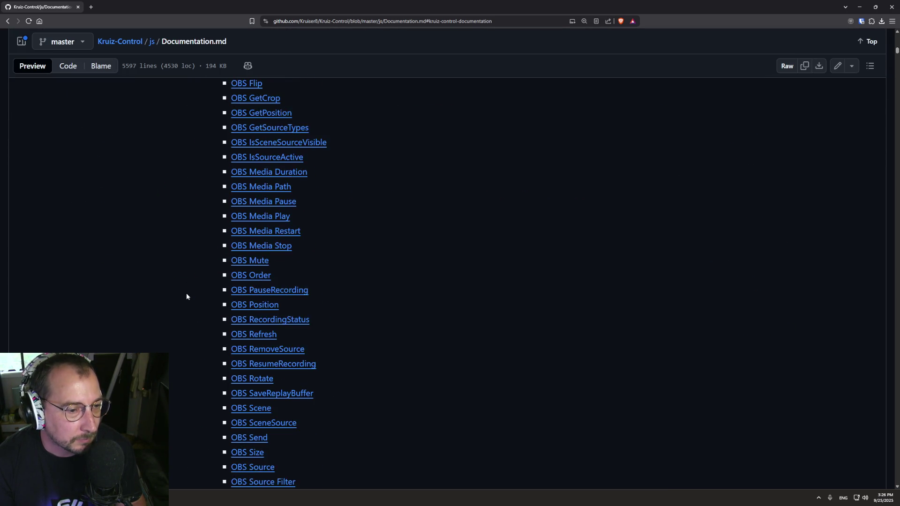
Search the documentation for 'twitch' to reach the Twitch triggers section
key("ctrl+f")
type("twitch")
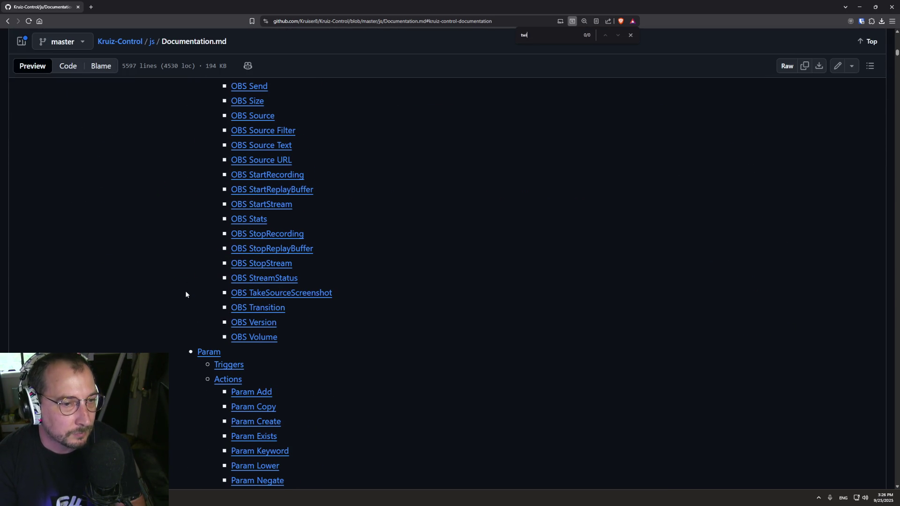
key("Return")
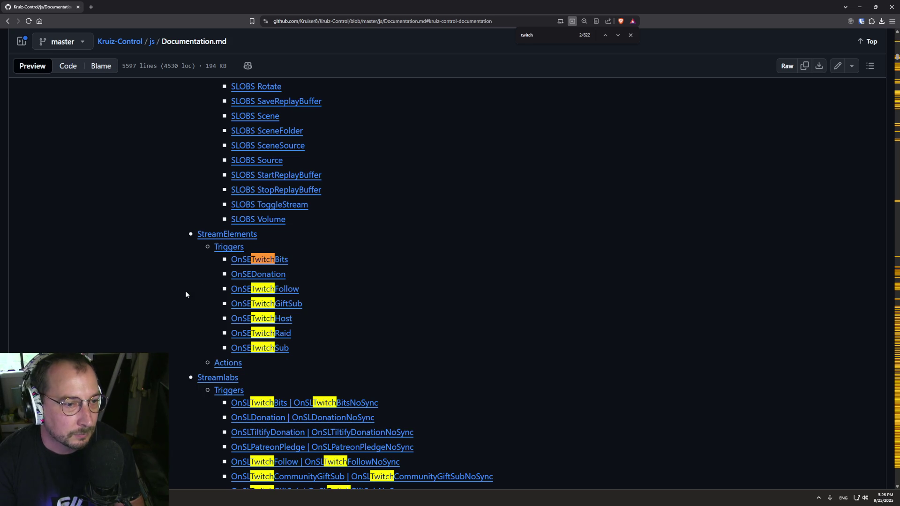
scroll(184, 313, "down", 10)
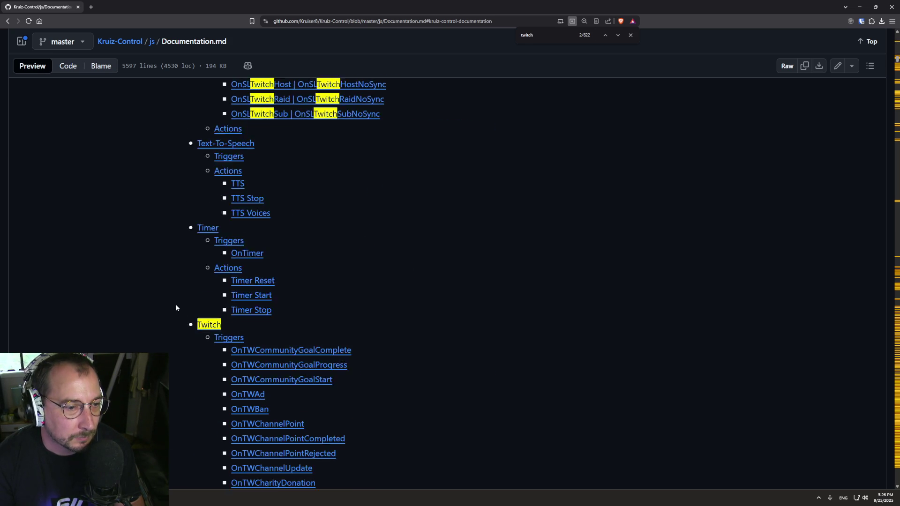
scroll(390, 314, "down", 2)
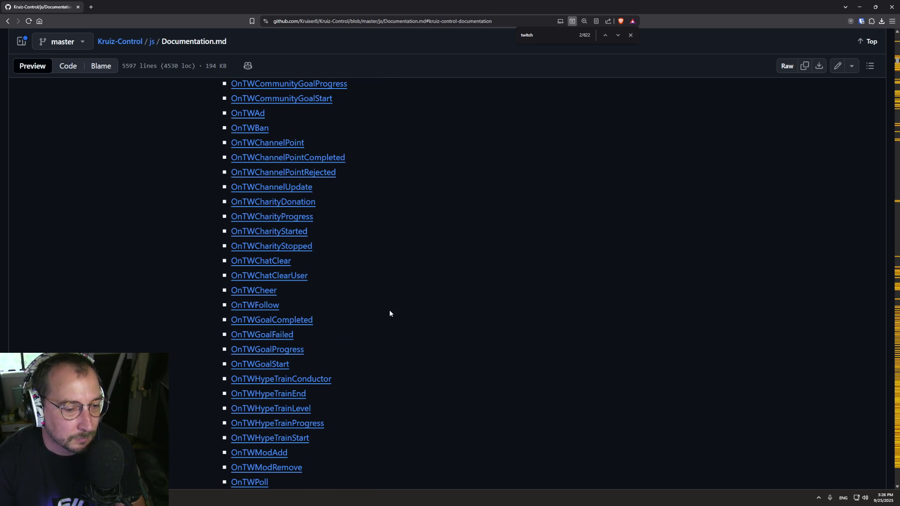
scroll(390, 313, "up", 2)
scroll(390, 313, "down", 2)
scroll(390, 313, "up", 1)
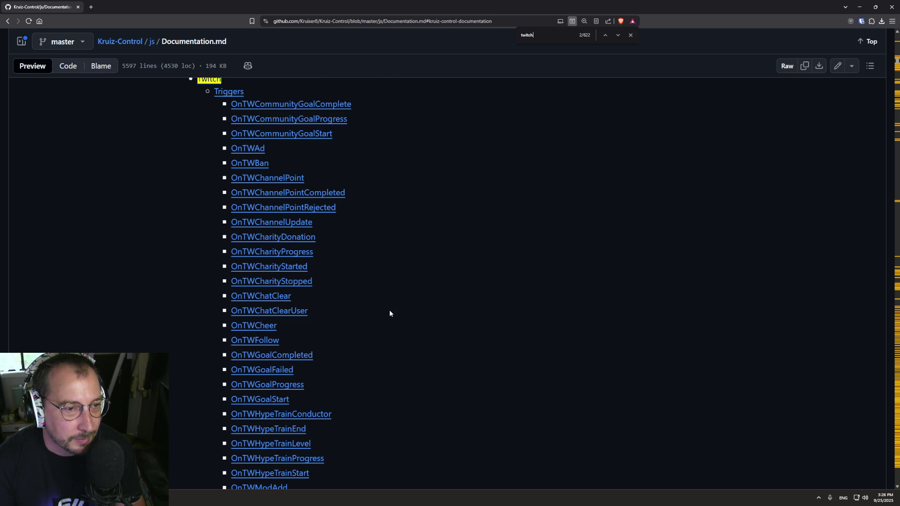
scroll(386, 319, "down", 8)
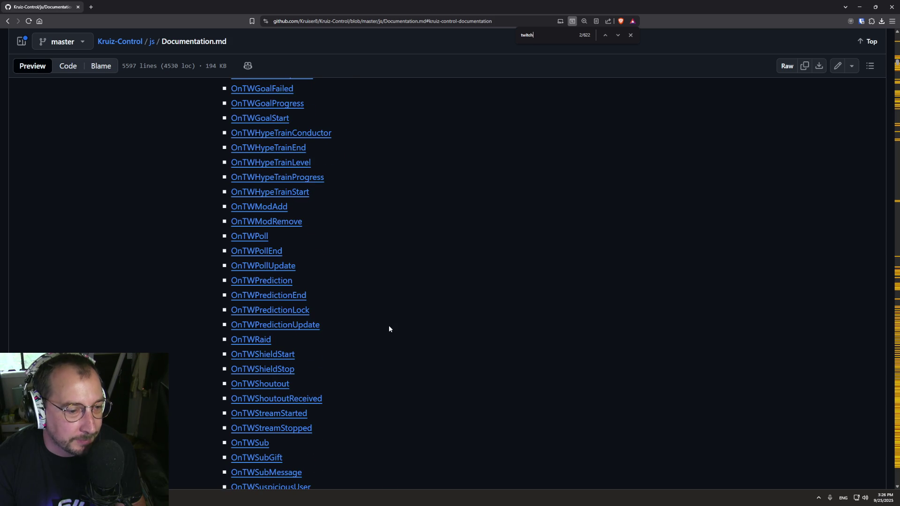
scroll(389, 329, "up", 1)
scroll(390, 329, "down", 3)
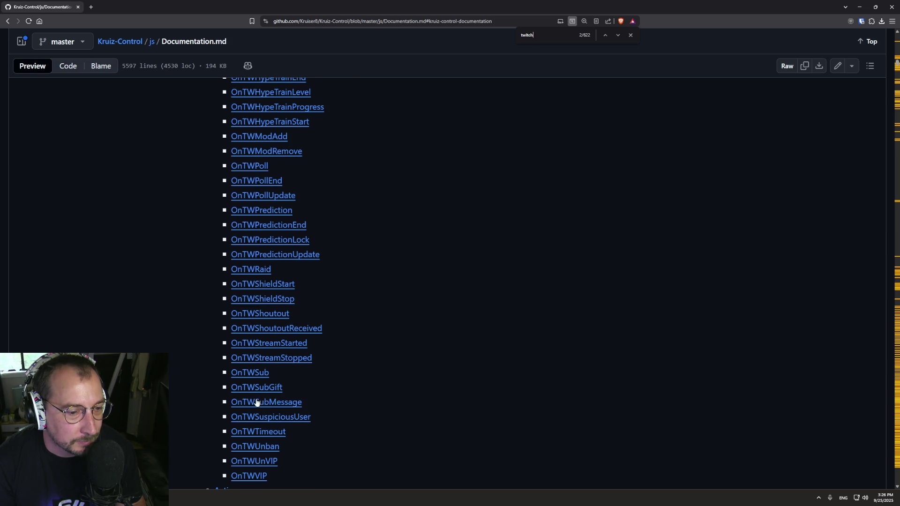
scroll(369, 369, "up", 4)
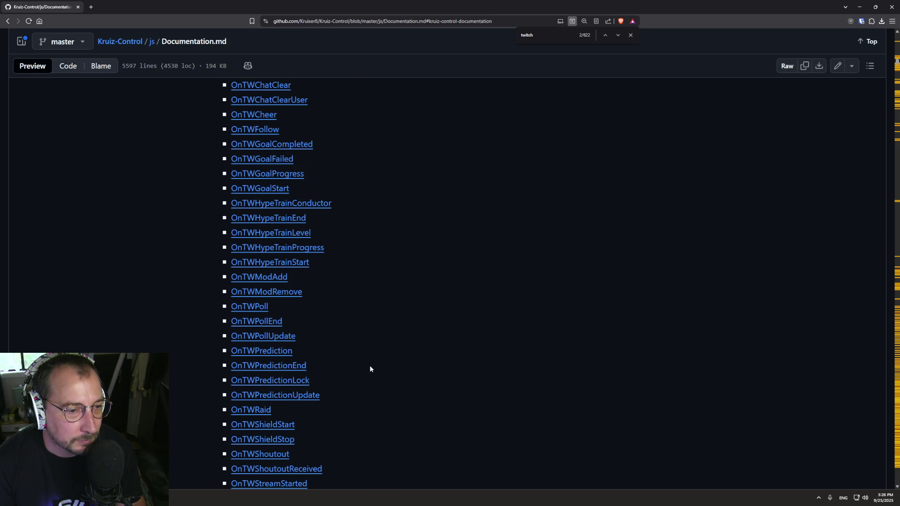
scroll(370, 369, "up", 2)
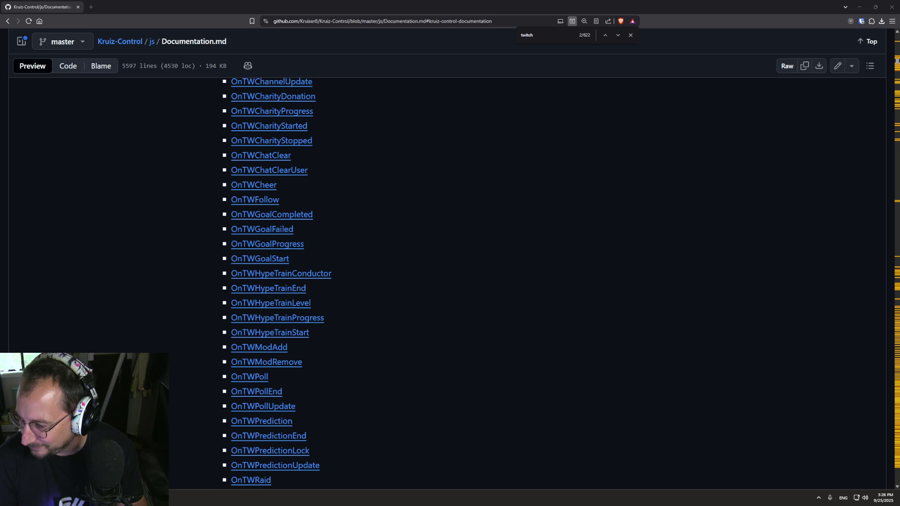
key("alt+Tab")
scroll(424, 314, "up", 4)
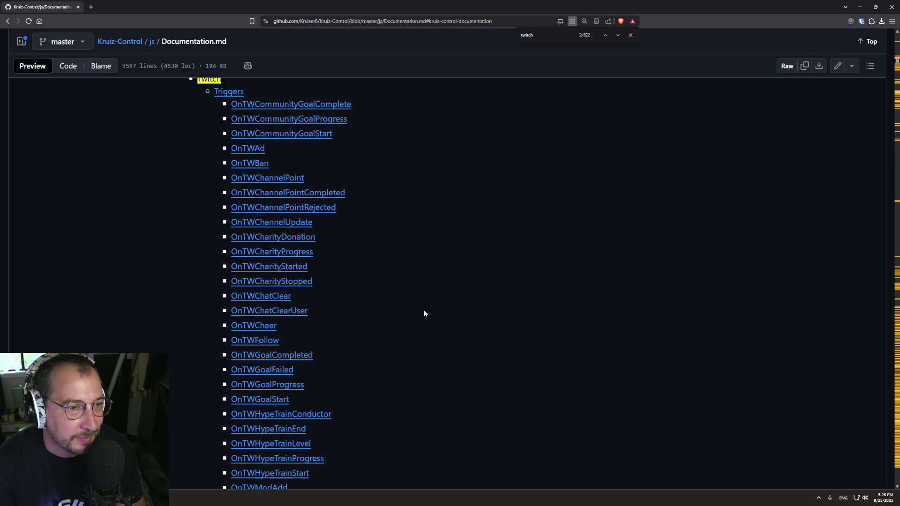
Go to the OnTWChannelPoint trigger entry and copy its "Example Reward" example line
left_click(286, 179)
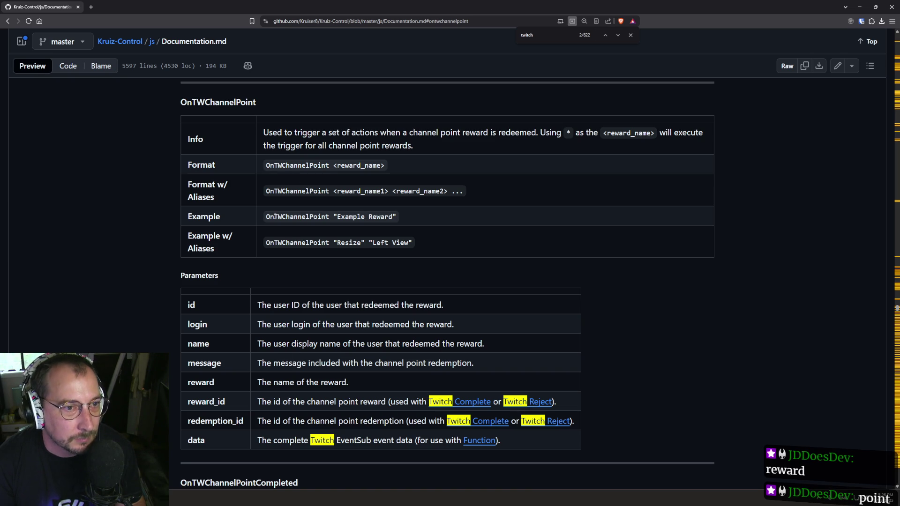
double_click(300, 166)
left_click(401, 168)
left_click_drag(378, 169, 259, 172)
left_click_drag(417, 222, 259, 221)
key("ctrl+c")
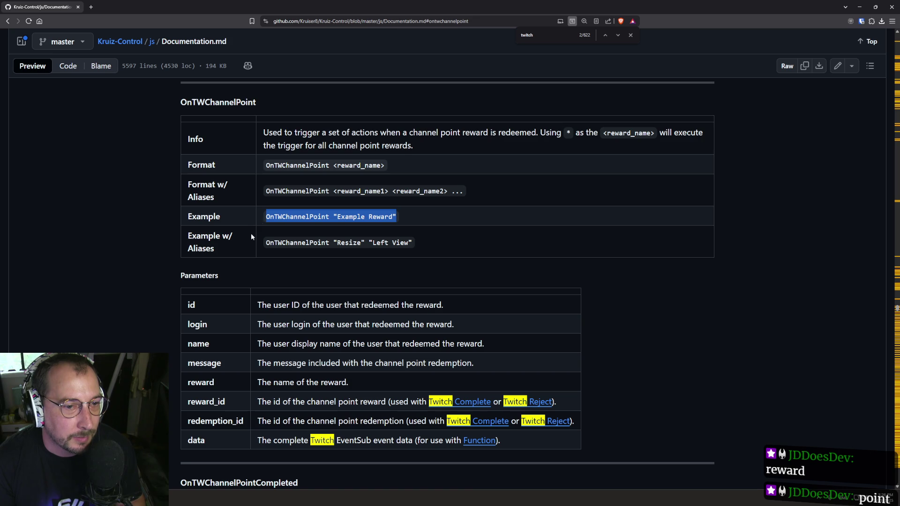
scroll(394, 397, "down", 3)
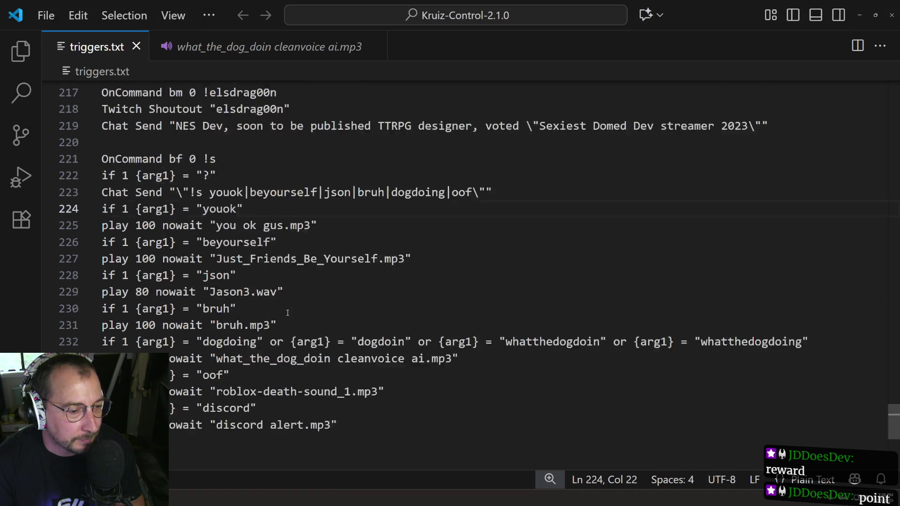
Paste the OnTWChannelPoint example at the end of triggers.txt with reward "Free copy of the Cozy Baking Game"
left_click(394, 396)
key("Return")
key("Return")
key("ctrl+v")
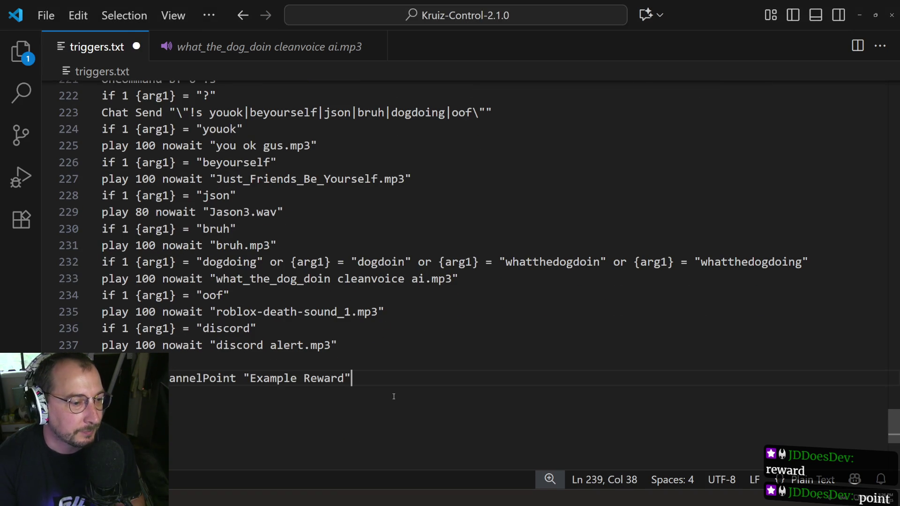
key("Home")
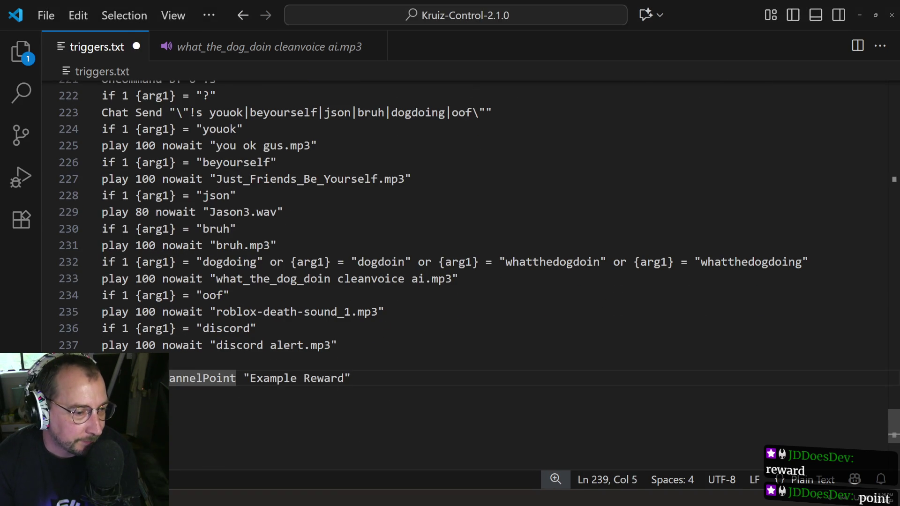
key("Home")
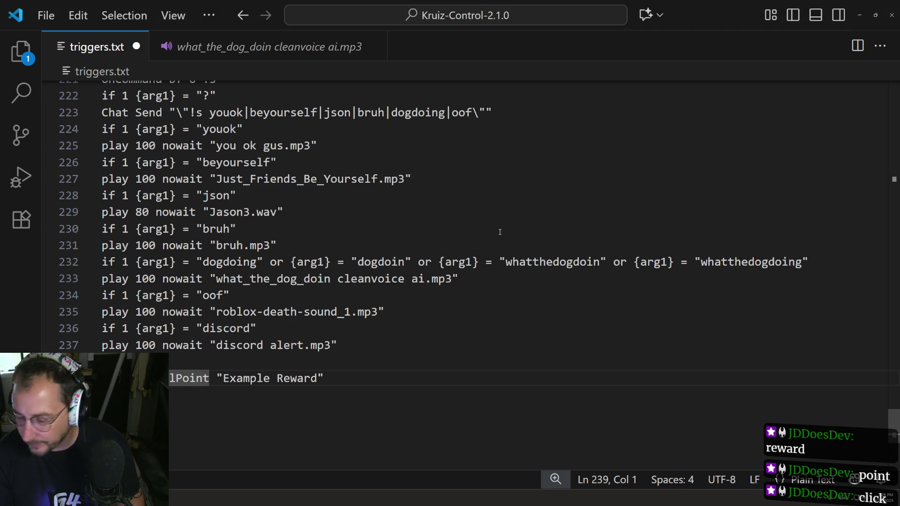
left_click(230, 378)
key("Left")
left_click_drag(224, 379, 317, 378)
type("Free copy of the Cozy Baking Game")
key("End")
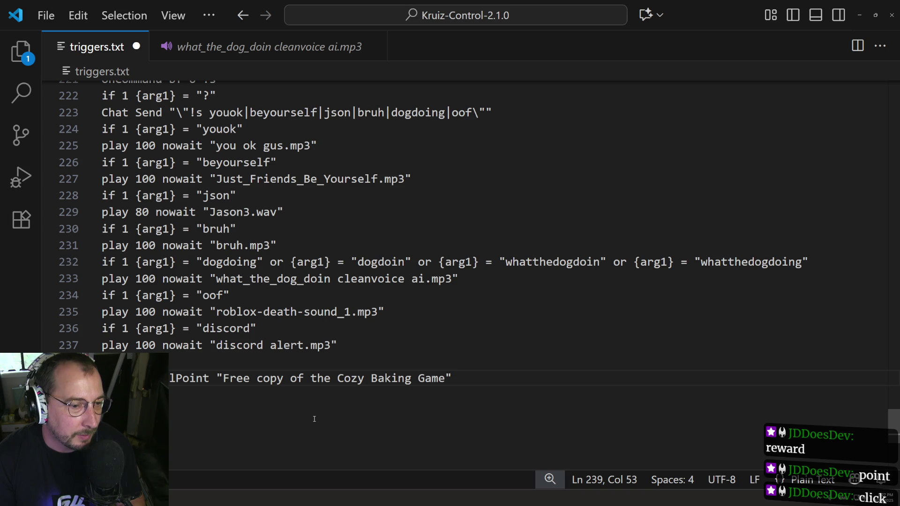
key("Return")
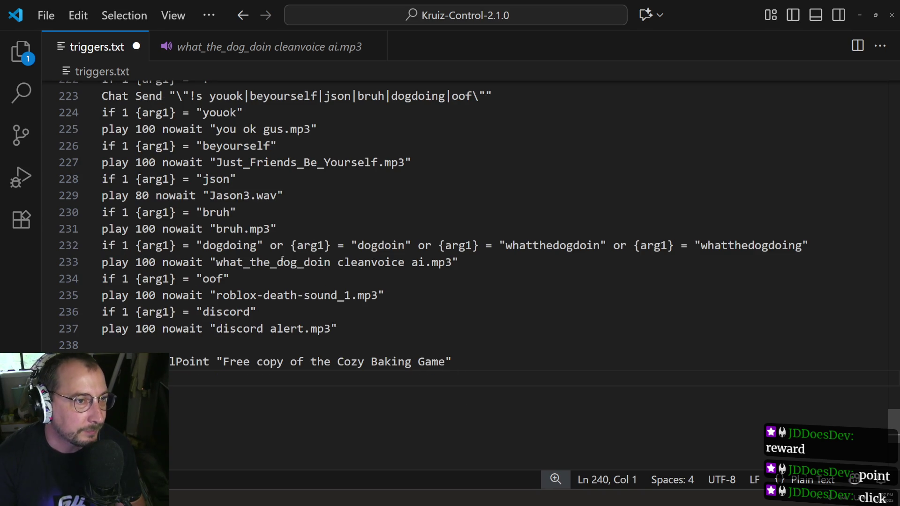
Copy the play 100 nowait "you ok gus.mp3" line from line 225 onto new line 240
left_click(319, 137)
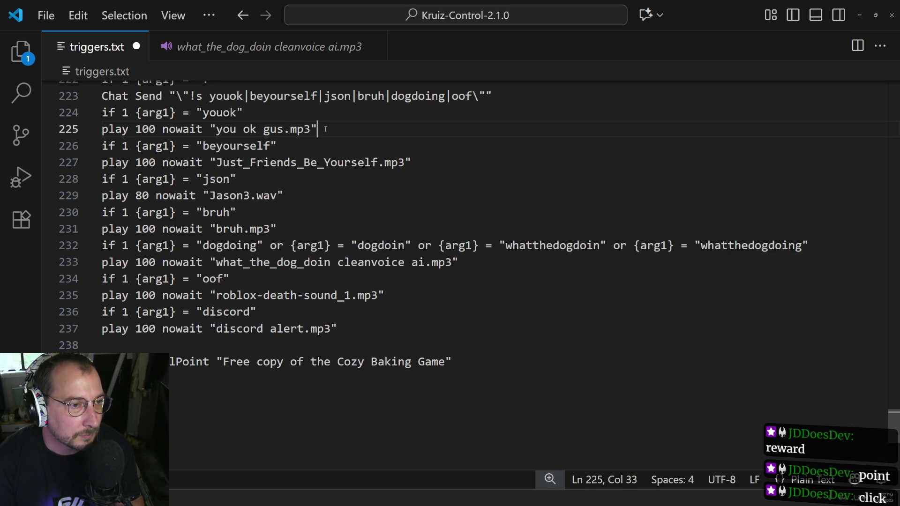
scroll(317, 247, "up", 1)
scroll(318, 247, "up", 1)
left_click_drag(317, 199, 91, 196)
left_click(263, 183)
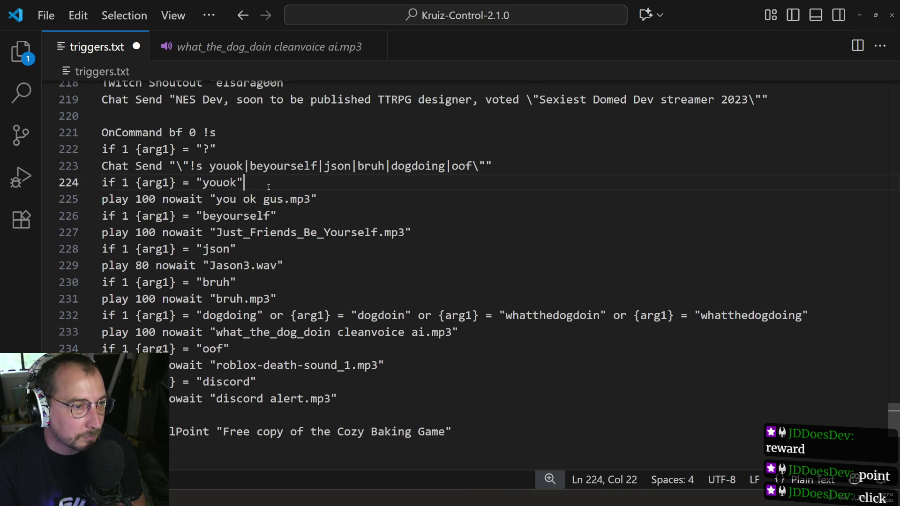
left_click(181, 449)
key("ctrl+v")
scroll(218, 381, "down", 2)
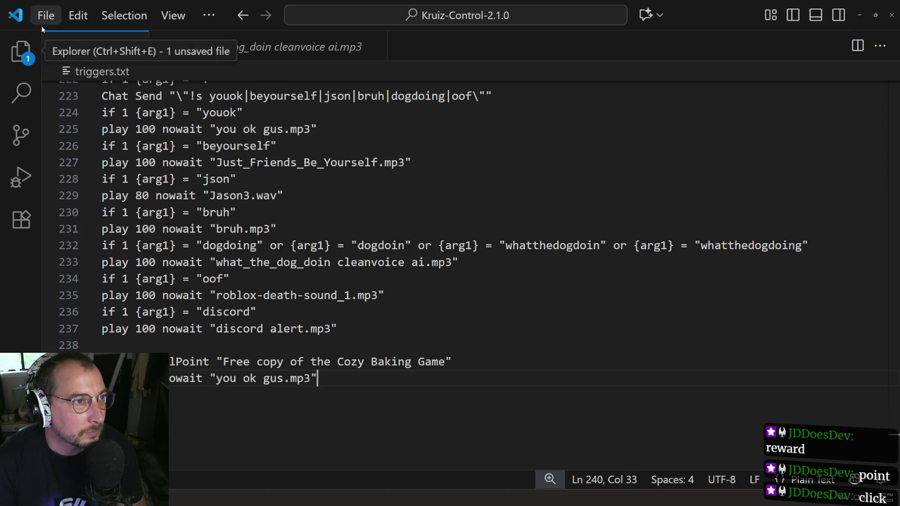
left_click(21, 51)
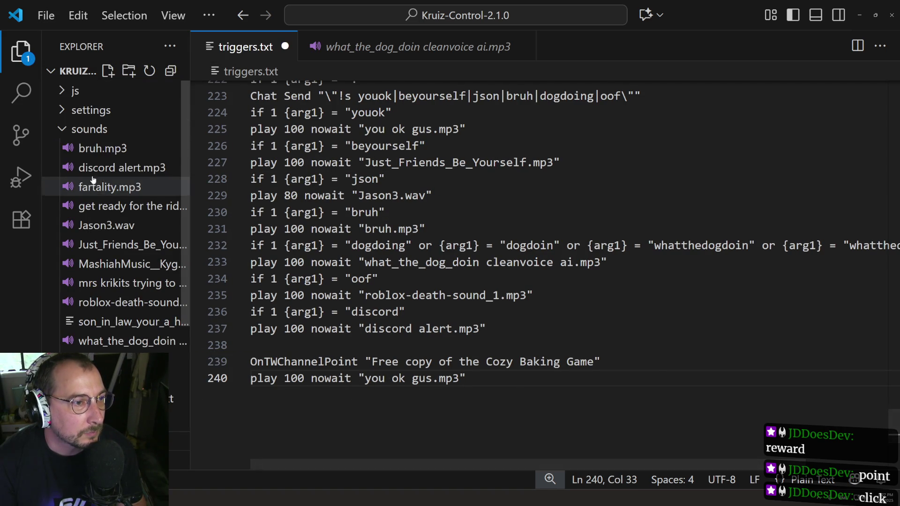
Clear the sound name on line 240 to play 100 nowait "", and export Its A Cook Book.ogg
left_click(461, 378)
mouse_move(461, 378)
left_mouse_down()
mouse_move(365, 362)
mouse_move(365, 378)
left_mouse_up()
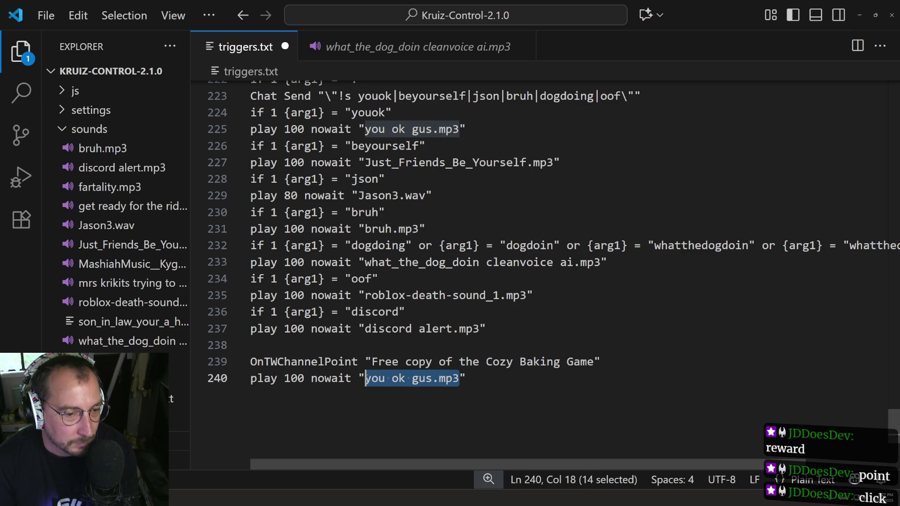
key("BackSpace")
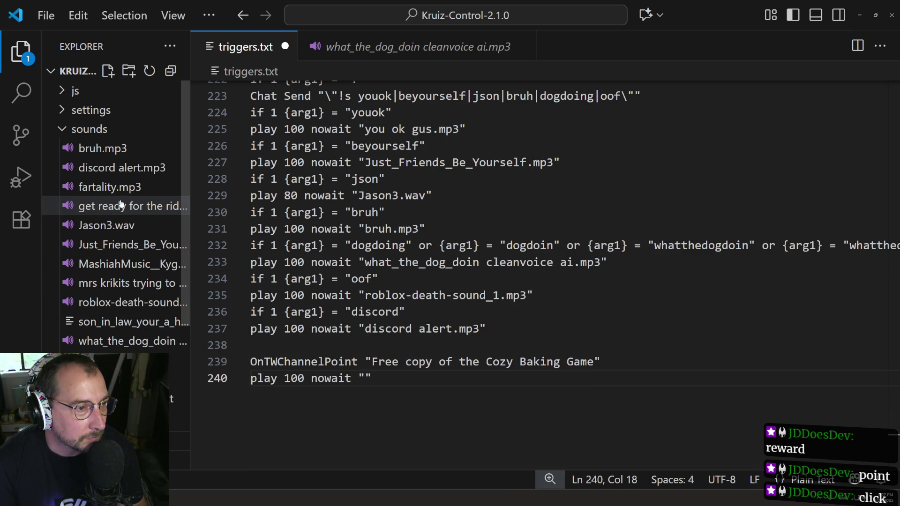
scroll(117, 178, "down", 4)
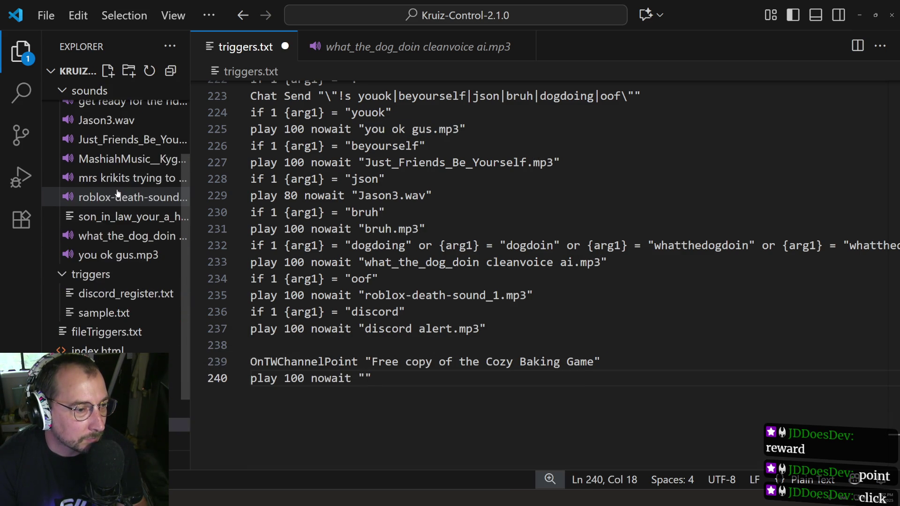
scroll(126, 225, "up", 3)
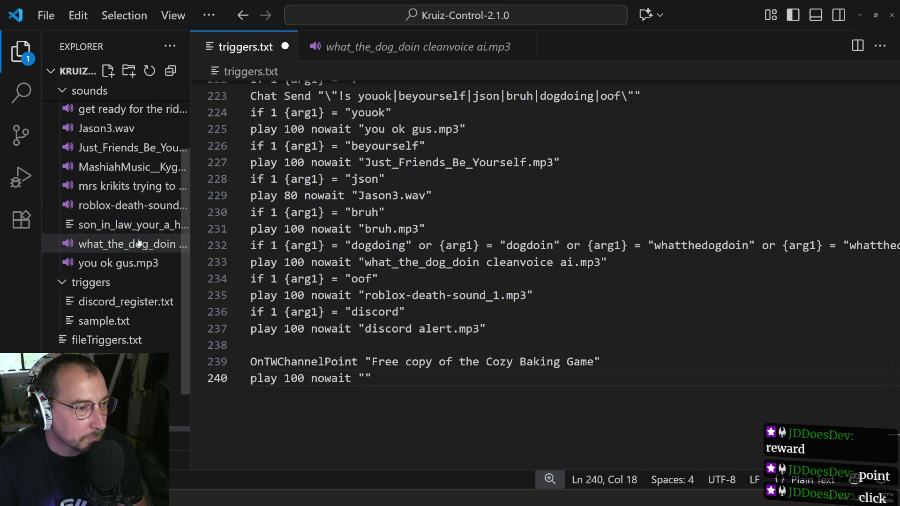
scroll(121, 296, "up", 1)
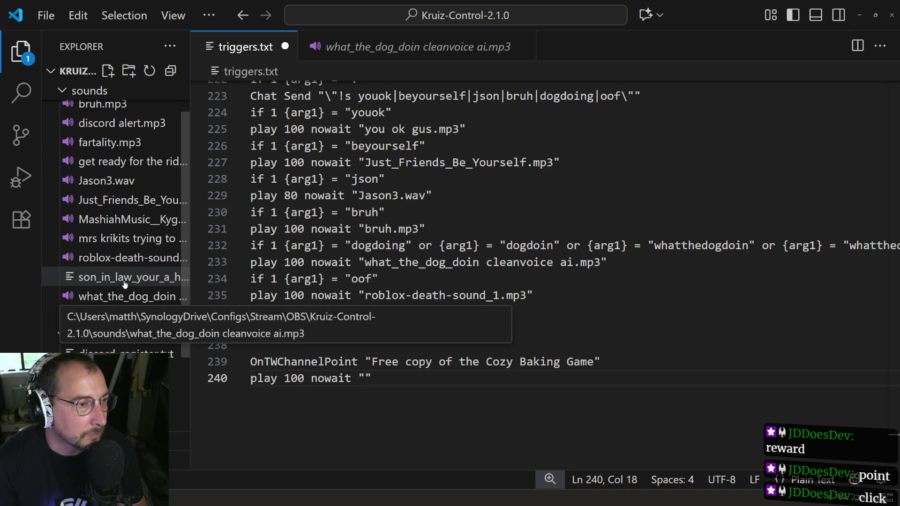
scroll(126, 258, "up", 1)
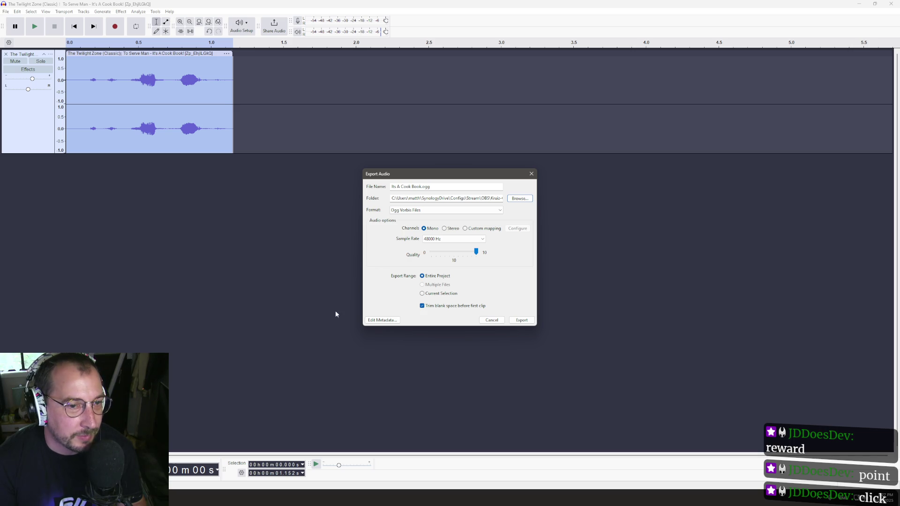
left_click(519, 321)
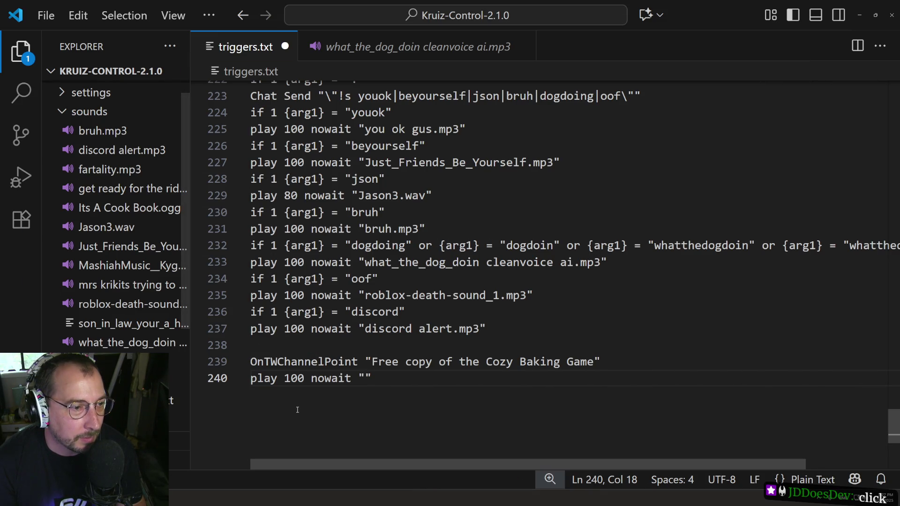
type("\"")
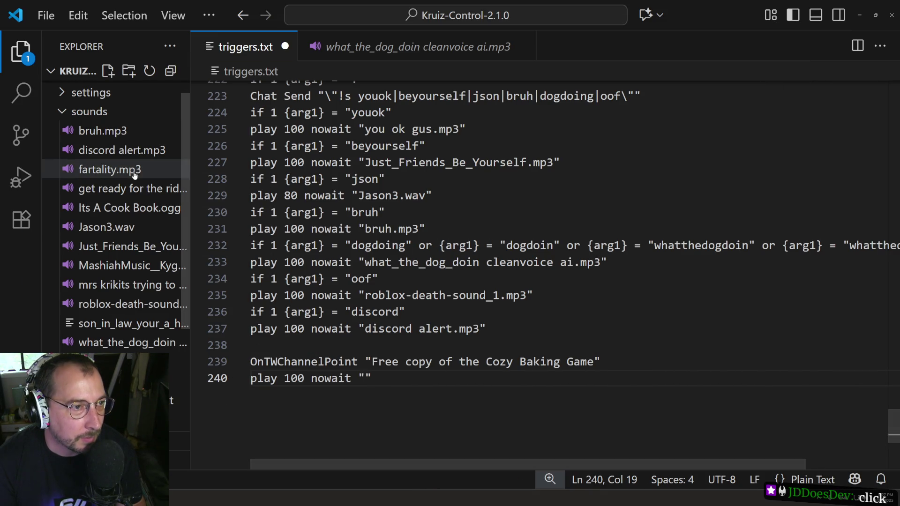
left_click(106, 133)
Find Its A Cook Book.ogg in the sounds folder and copy its relative path
left_click(104, 113)
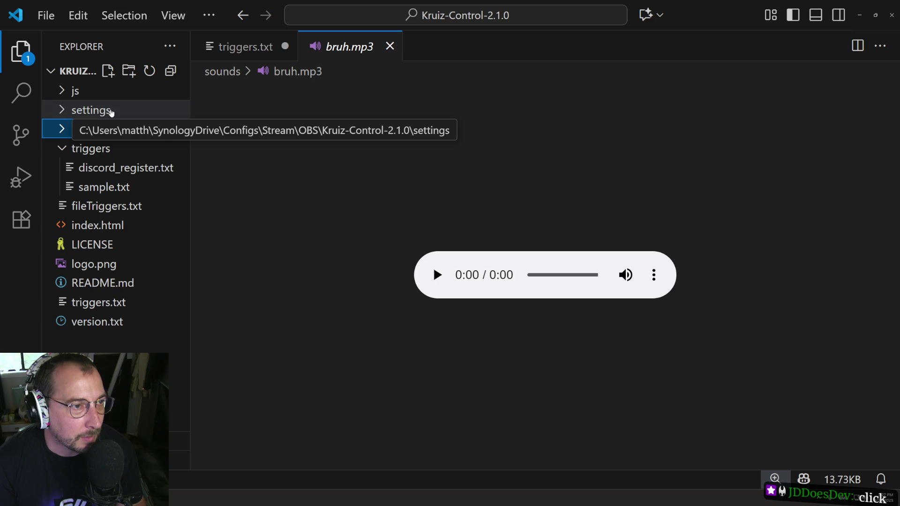
left_click(101, 123)
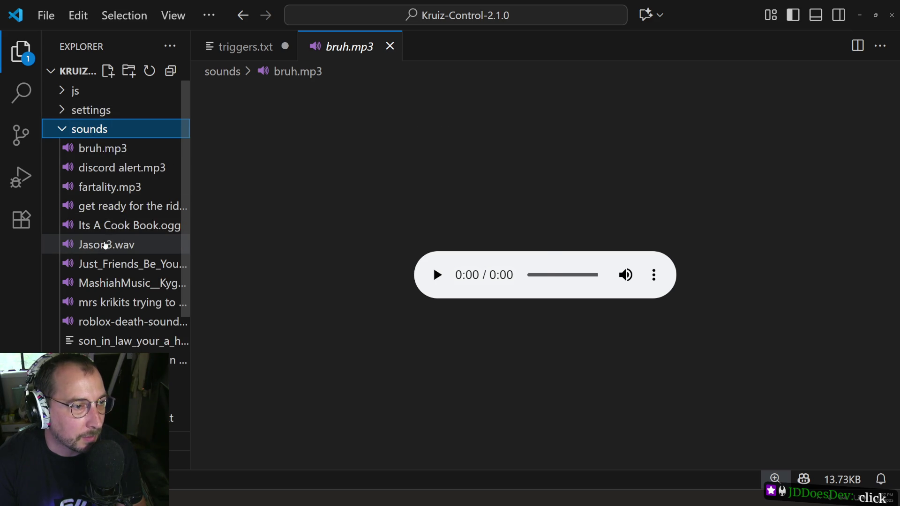
left_click(241, 47)
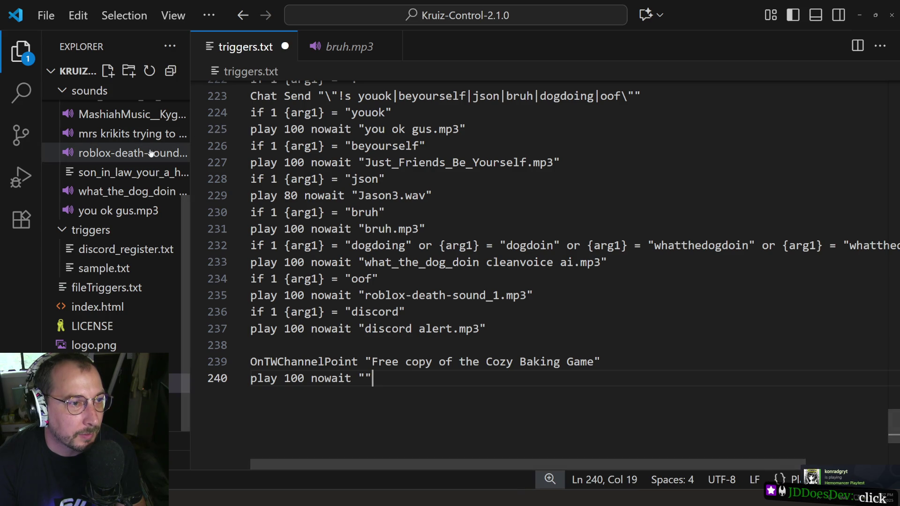
scroll(129, 219, "up", 4)
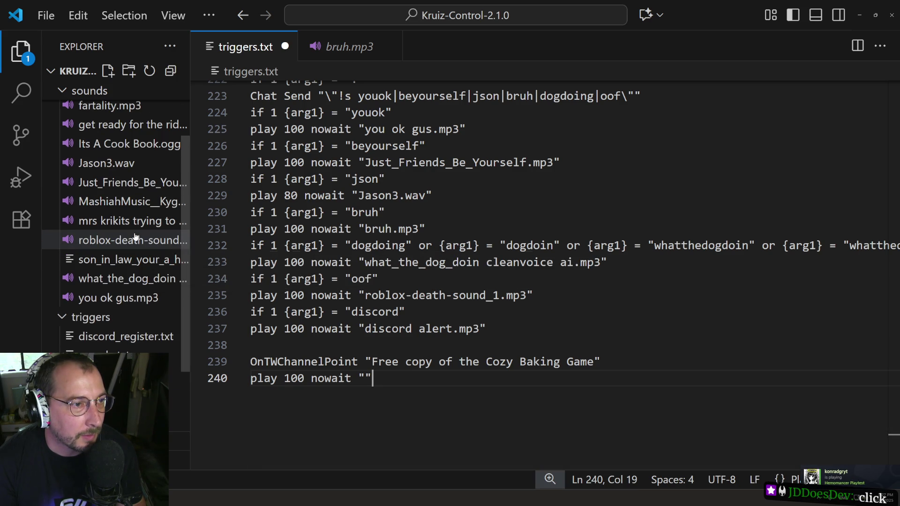
mouse_move(116, 145)
left_mouse_down()
mouse_move(417, 284)
mouse_move(403, 382)
mouse_move(394, 389)
mouse_move(374, 378)
left_mouse_up()
left_click(222, 47)
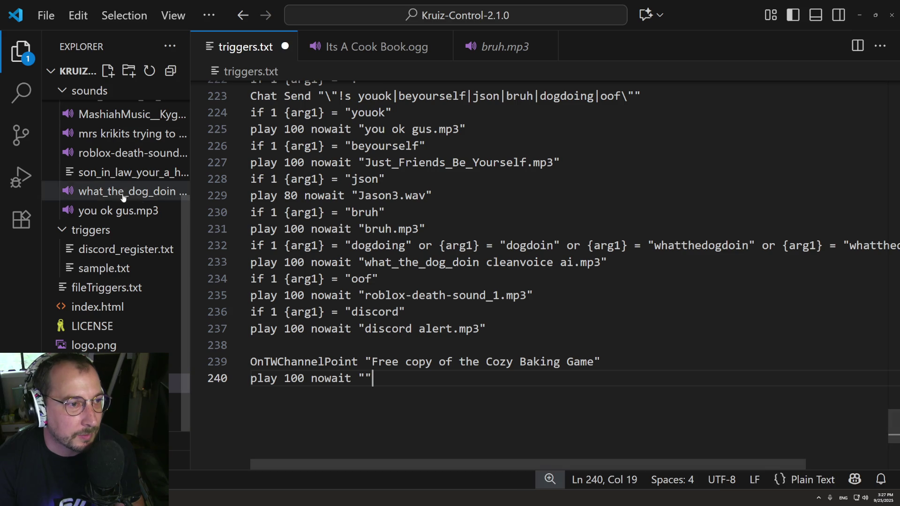
scroll(120, 179, "up", 4)
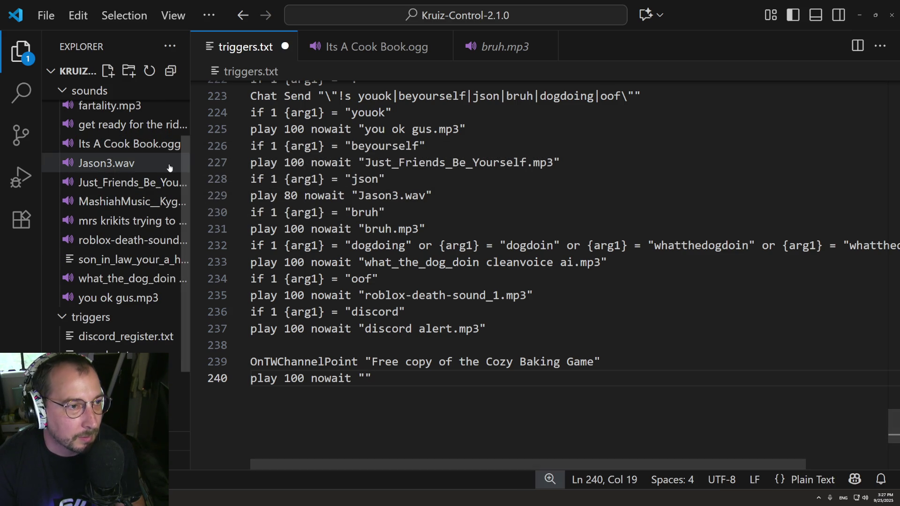
right_click(137, 138)
left_click(187, 365)
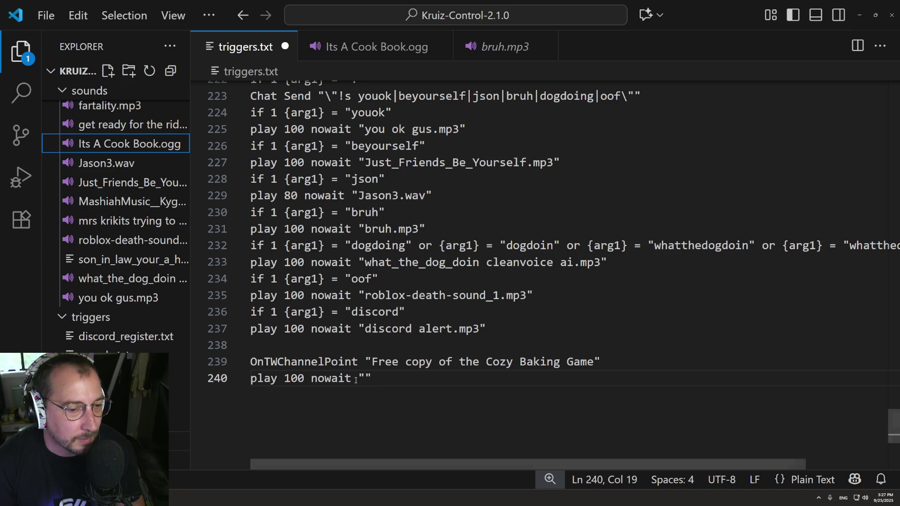
Paste the path into line 240's quotes, remove the 'sounds/' prefix, and save triggers.txt
left_click(368, 381)
type("sounds/Its A Cook Book.ogg")
left_click_drag(412, 378, 365, 379)
key("BackSpace")
left_click(404, 380)
key("ctrl+s")
key("Up")
key("Up")
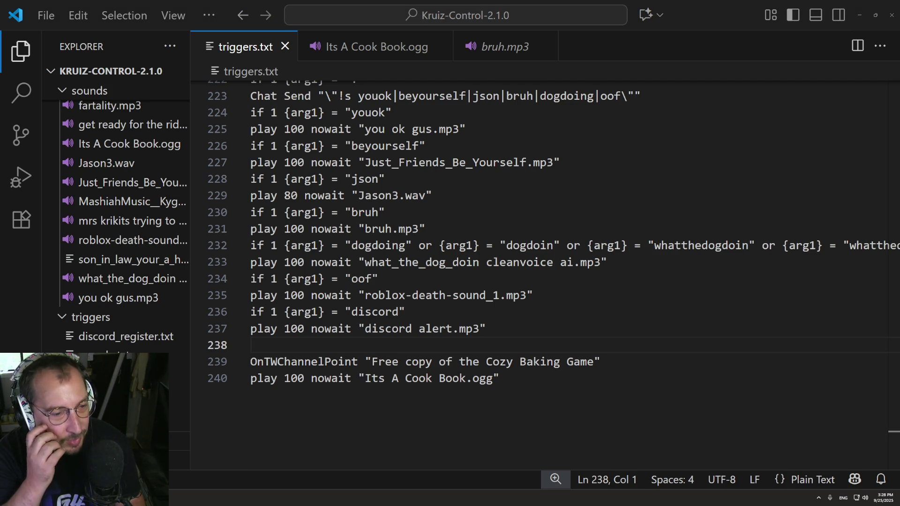
key("alt+Tab")
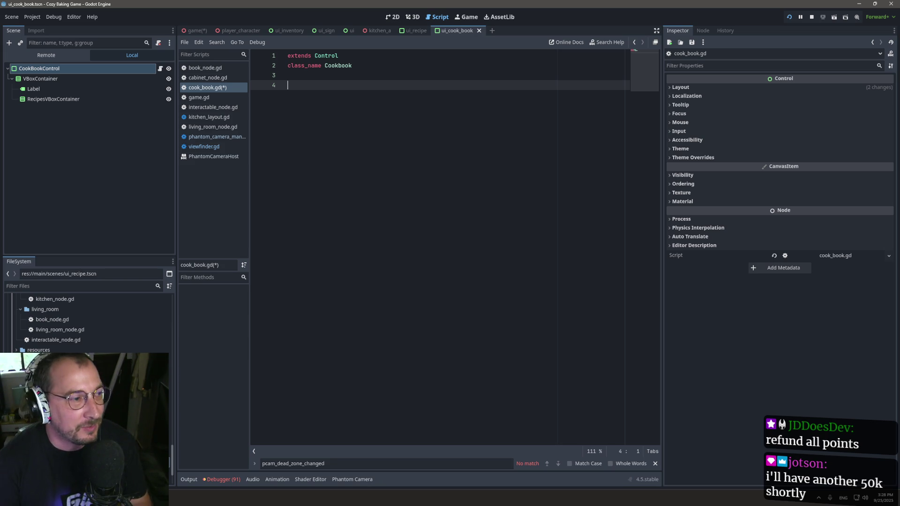
Save cook_book.gd with only extends Control and class_name Cookbook, no trailing empty line
key("ctrl+s")
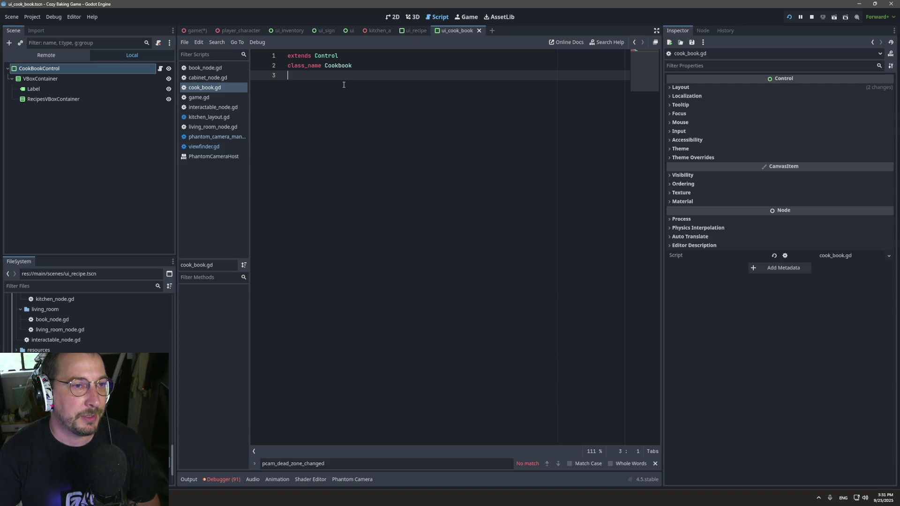
Add a func _ready() -> void: header below class_name Cookbook
key("Return")
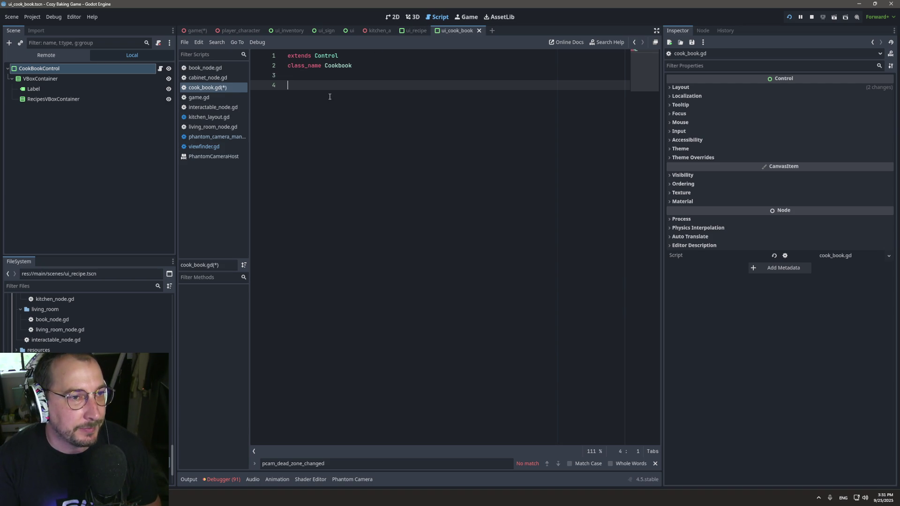
type("func ")
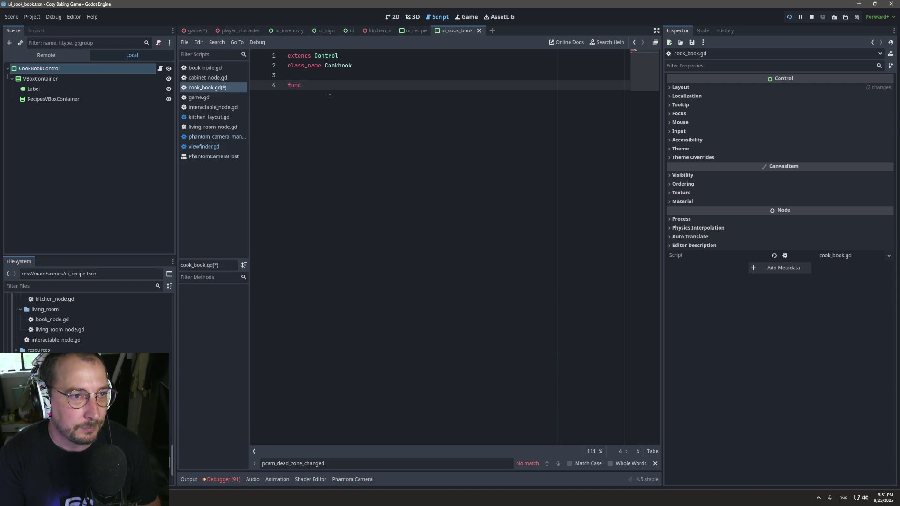
type("_ready() -")
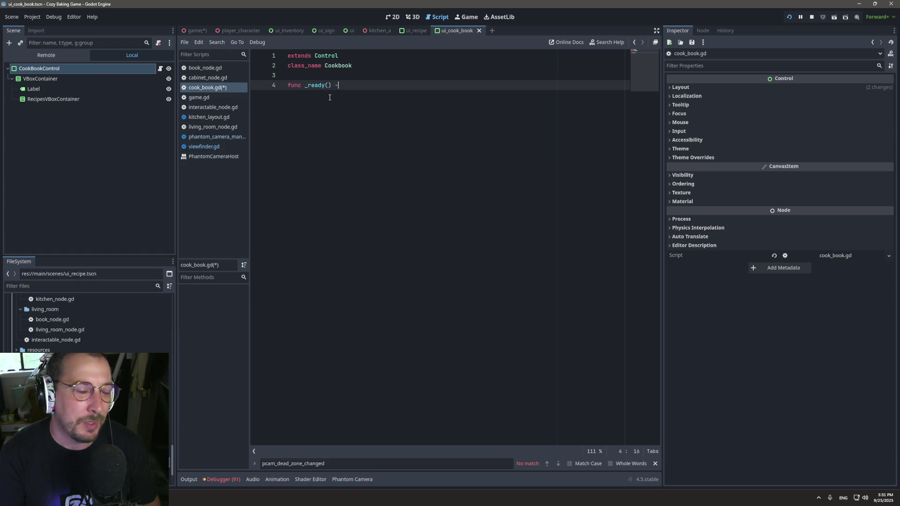
key("BackSpace")
key("BackSpace")
key("BackSpace")
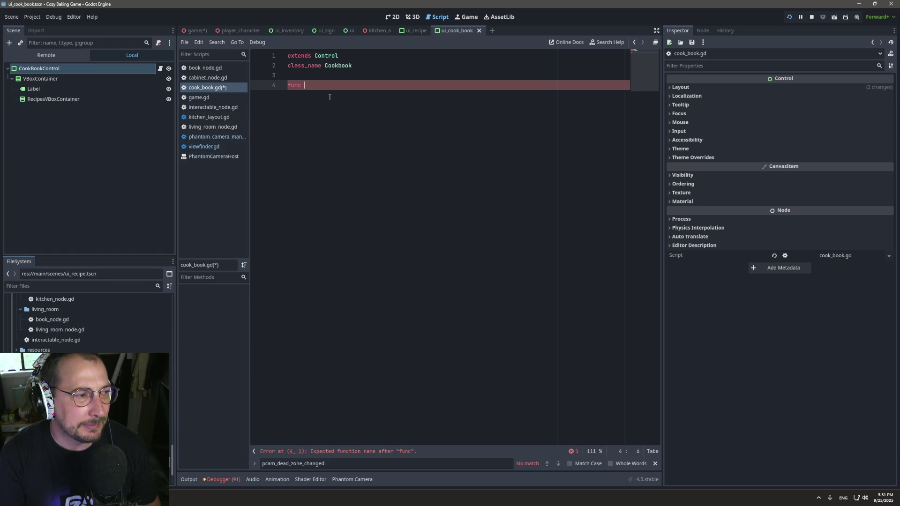
key("BackSpace")
key("BackSpace")
key("BackSpace")
key("BackSpace")
type("unc_")
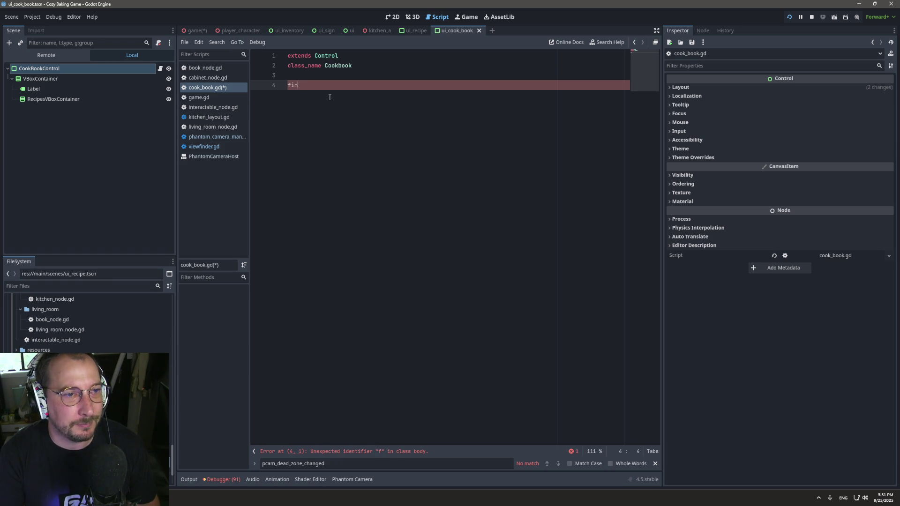
key("BackSpace")
type("_")
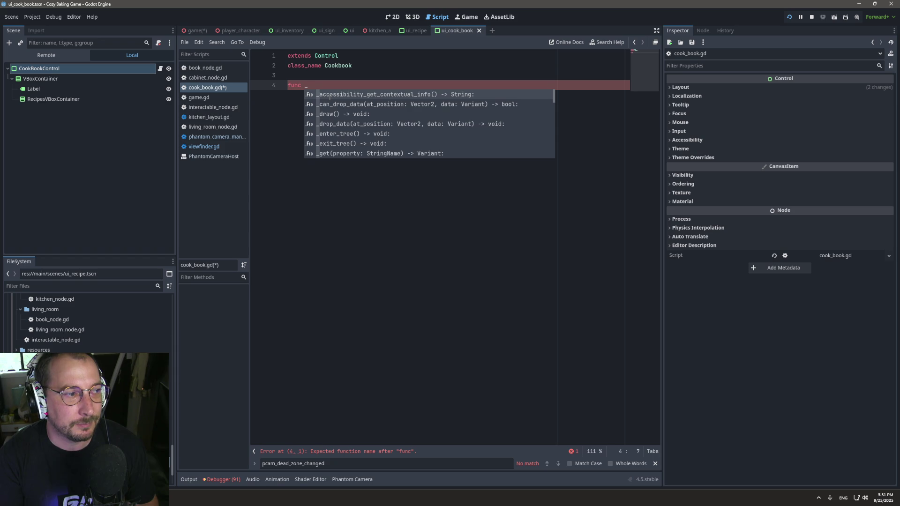
type("ready(9")
key("BackSpace")
type(") _-")
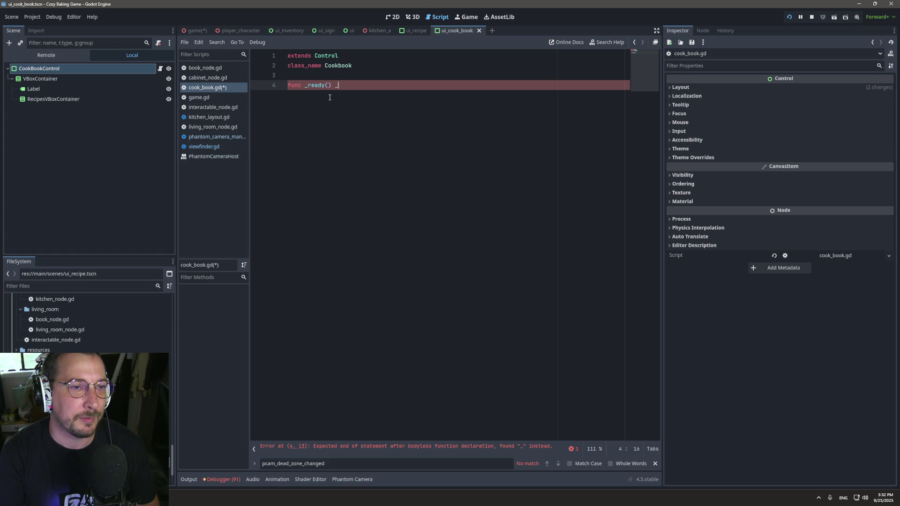
type("void:")
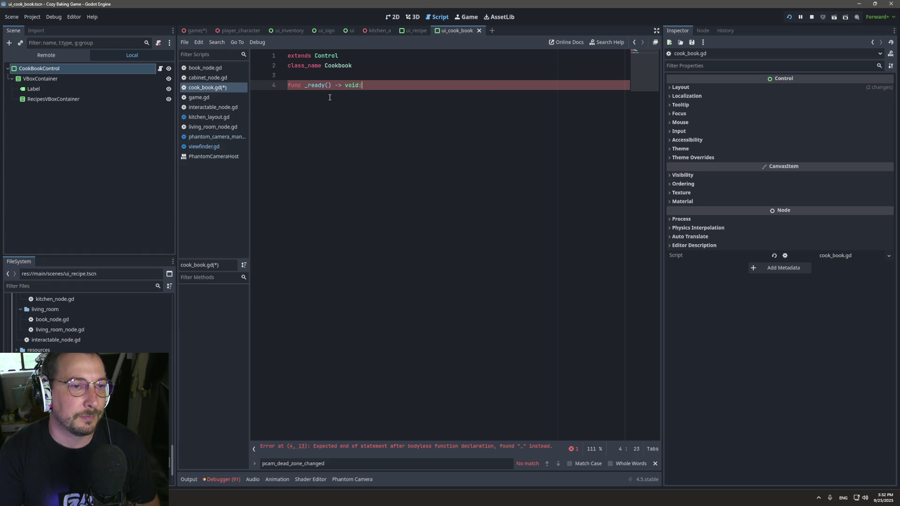
key("Return")
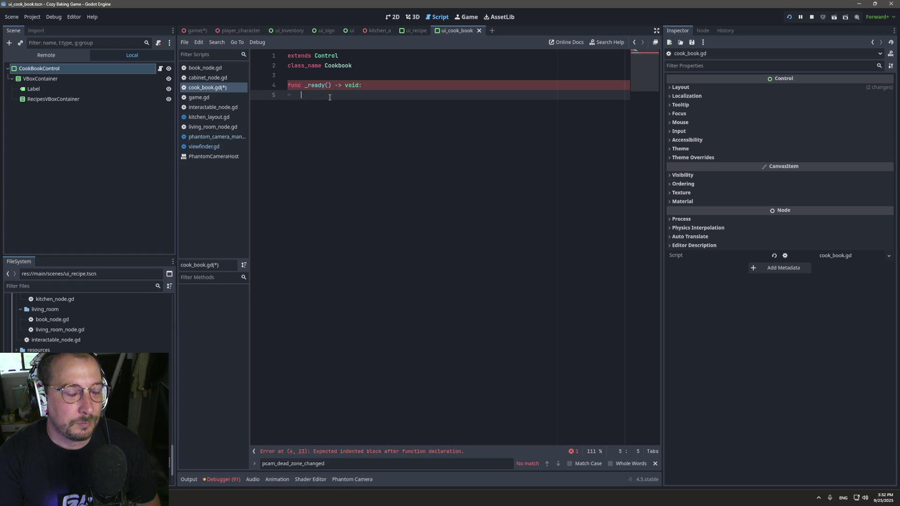
Begin the body with var recipes: RecipesResource = ResourceLoad
type("var recip")
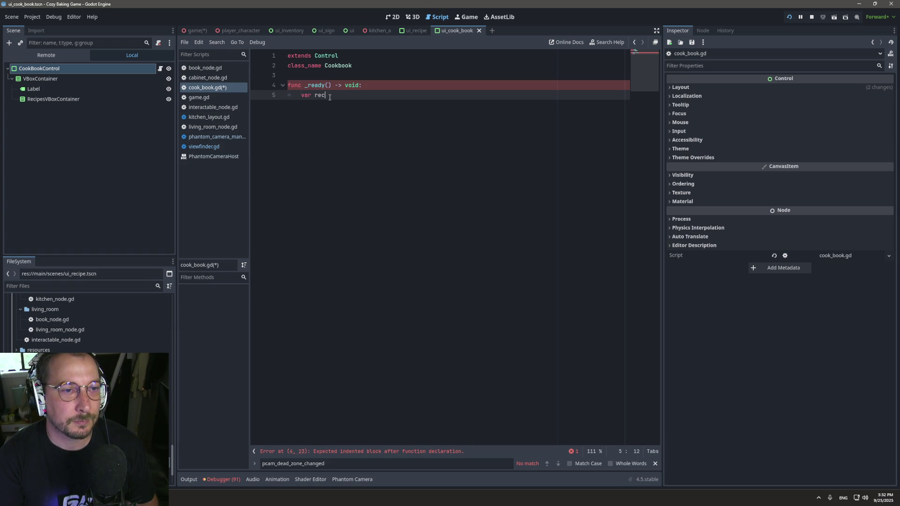
type("es:")
type(" Reci")
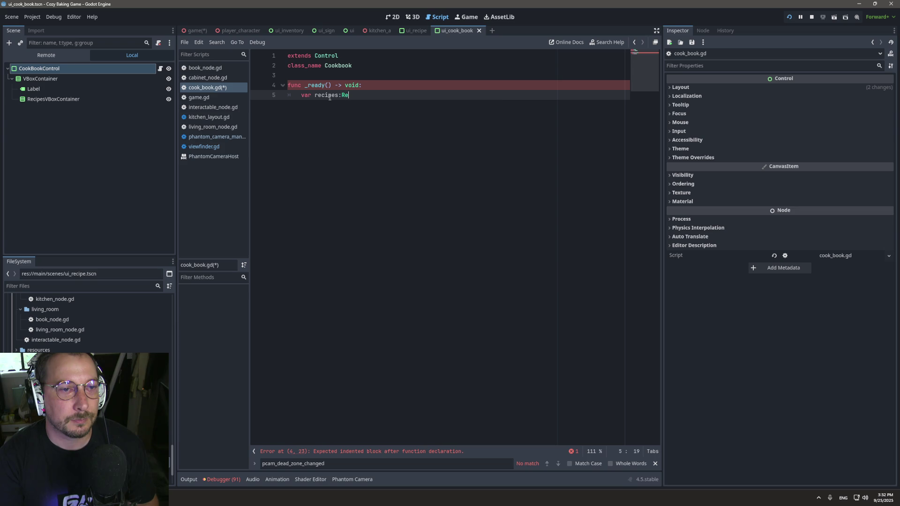
type("pes")
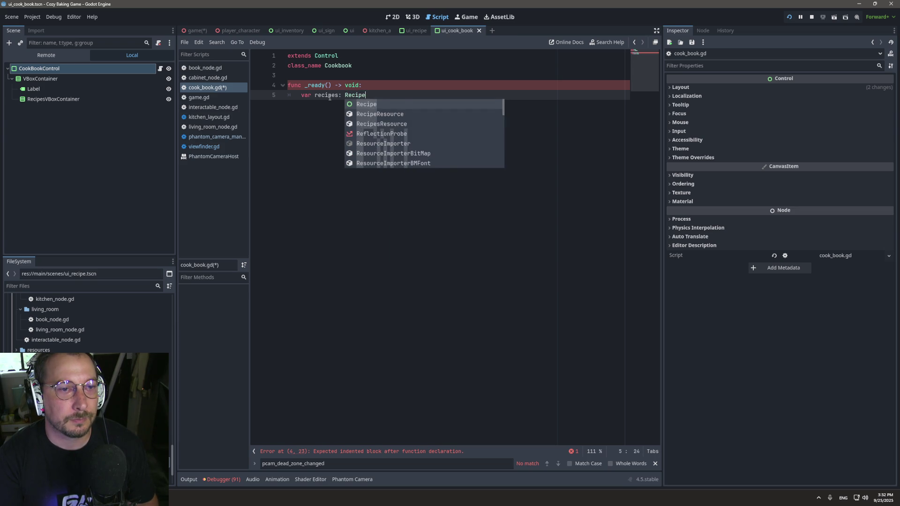
key("Return")
type("= ResourceLoad")
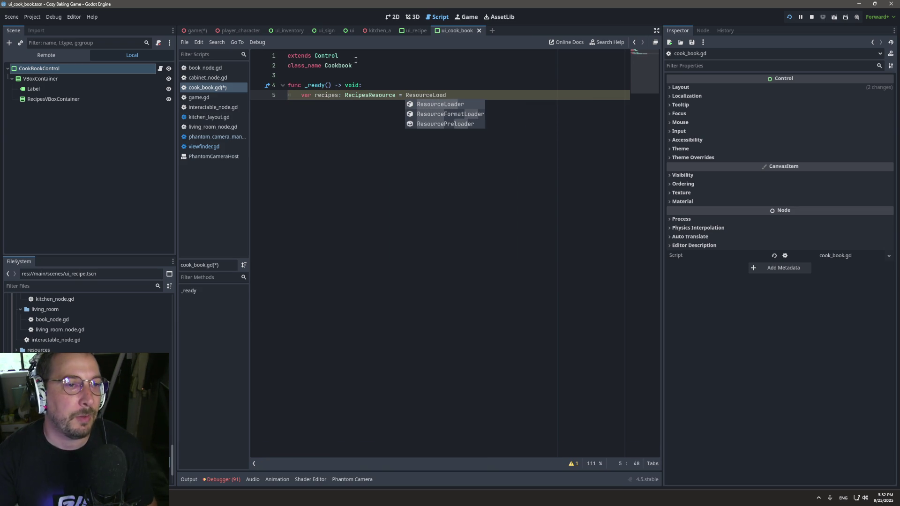
Rename the _ready function to load_recipes
left_click(341, 85)
key("shift+Home")
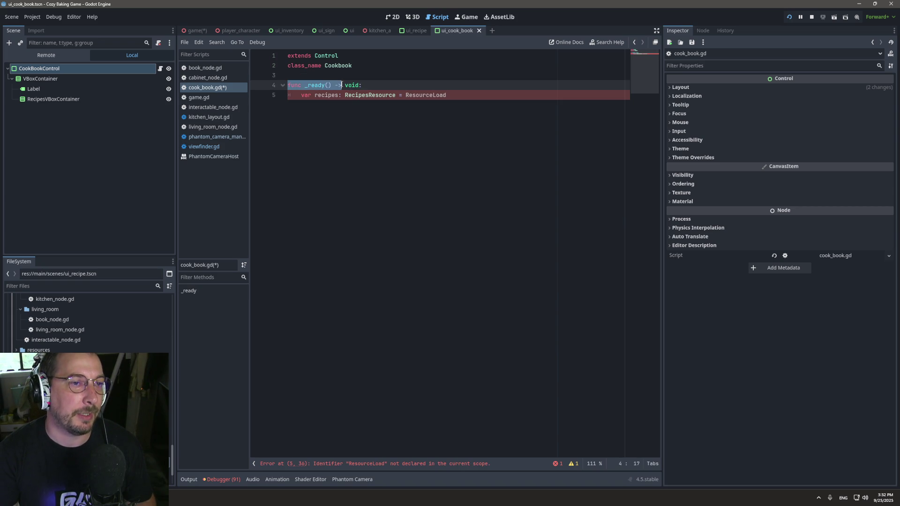
left_click(323, 85)
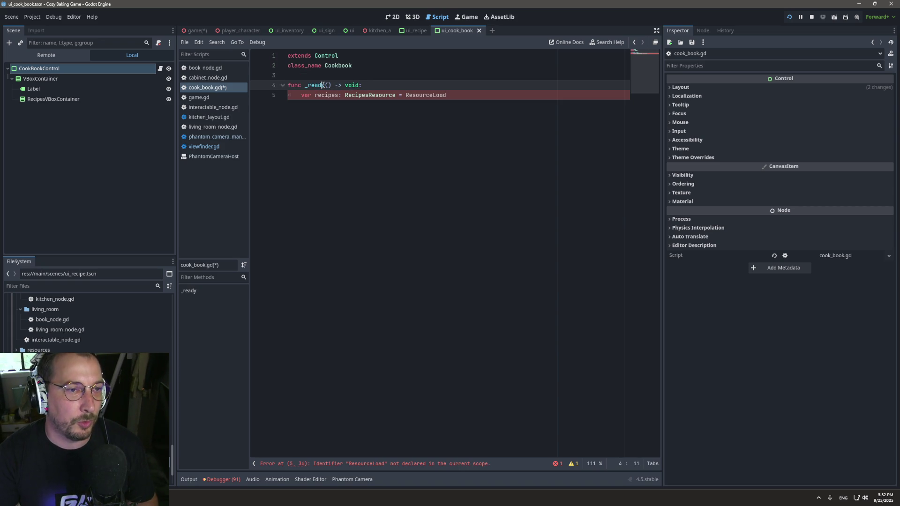
double_click(323, 85)
type("load")
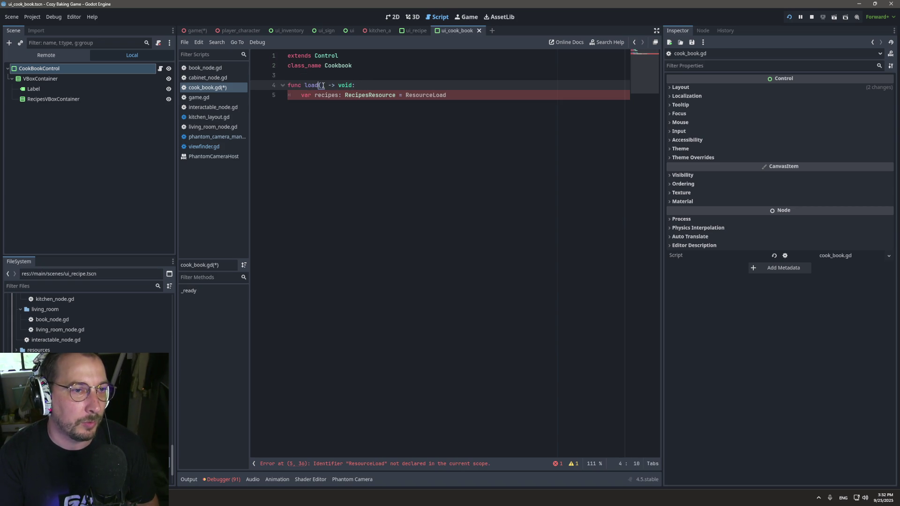
type("_recipes")
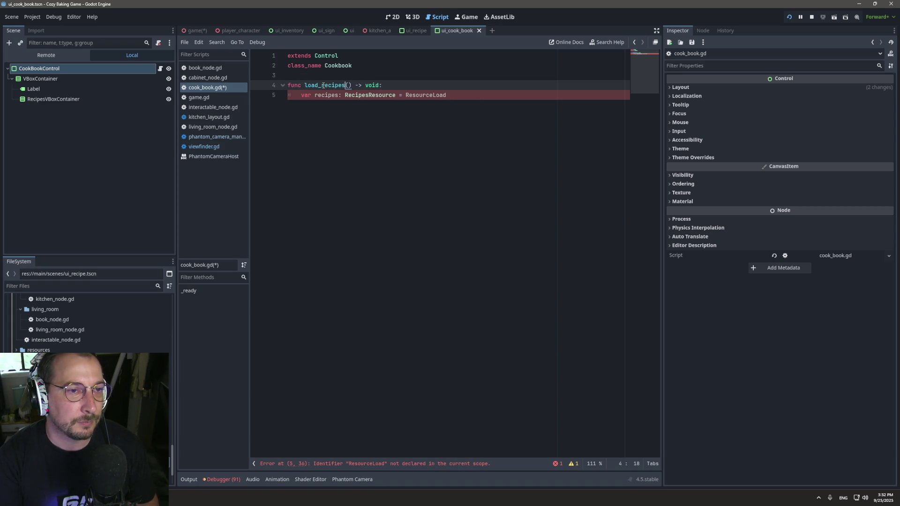
Add blank lines, save cook_book.gd, and delete the broken var recipes line
left_click(412, 163)
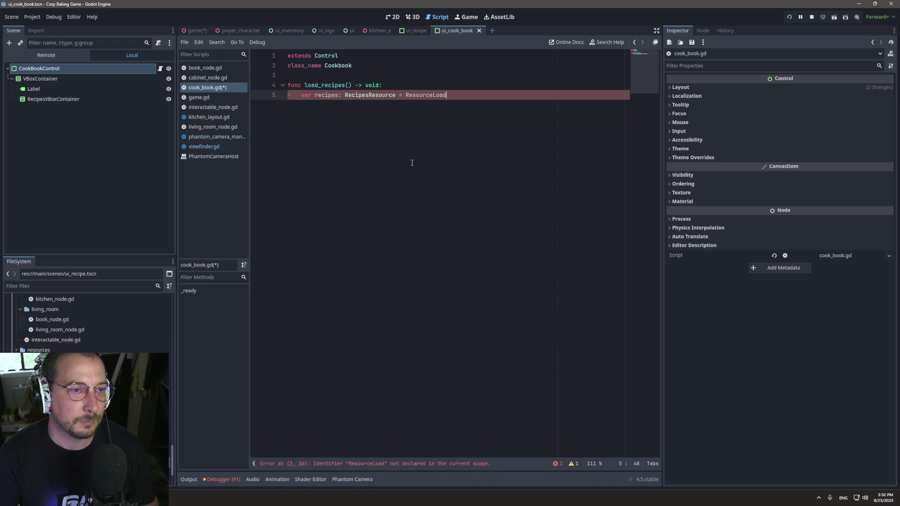
key("Return")
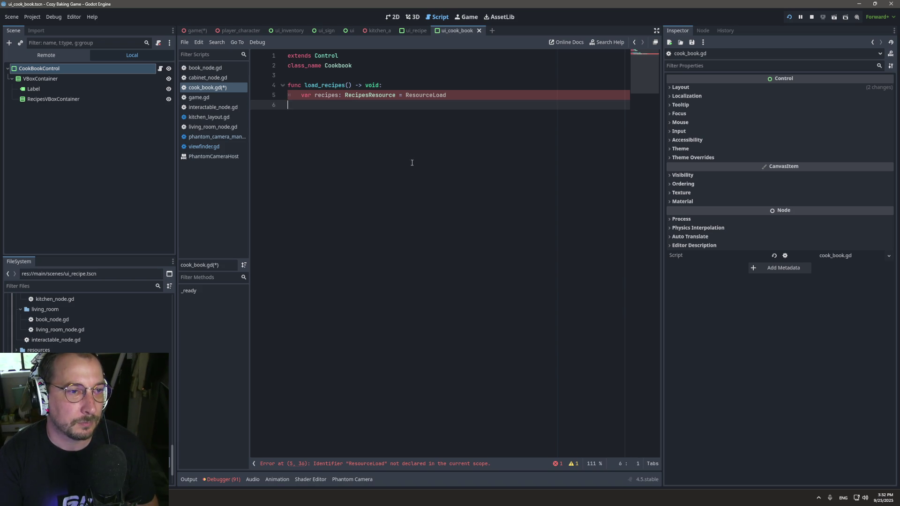
key("BackSpace")
key("Return")
key("ctrl+s")
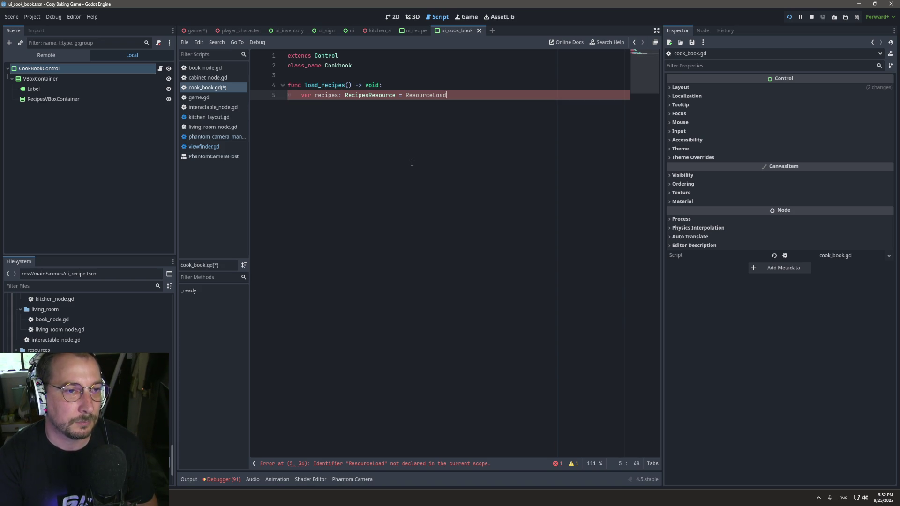
triple_click(366, 95)
key("BackSpace")
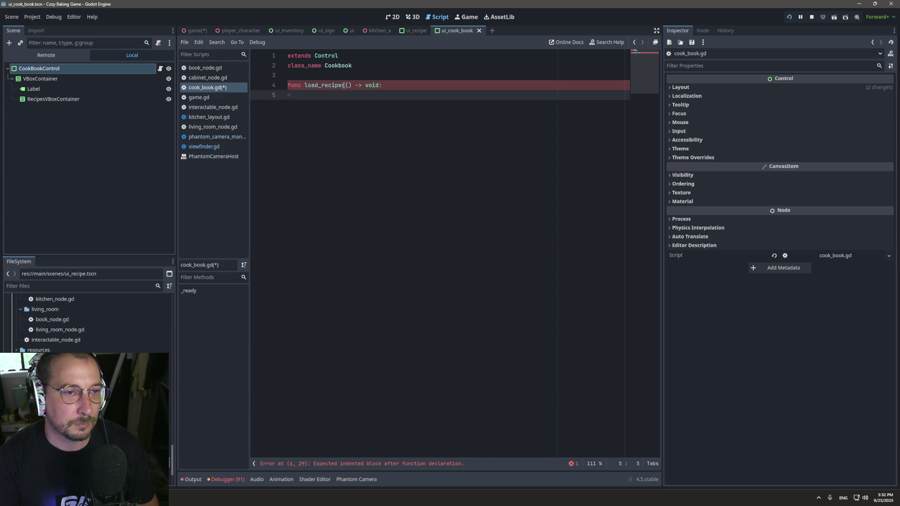
Give load_recipes a parameter 'recipes: RecipesResource'
left_click(348, 85)
type("reci")
type("pes: Resou")
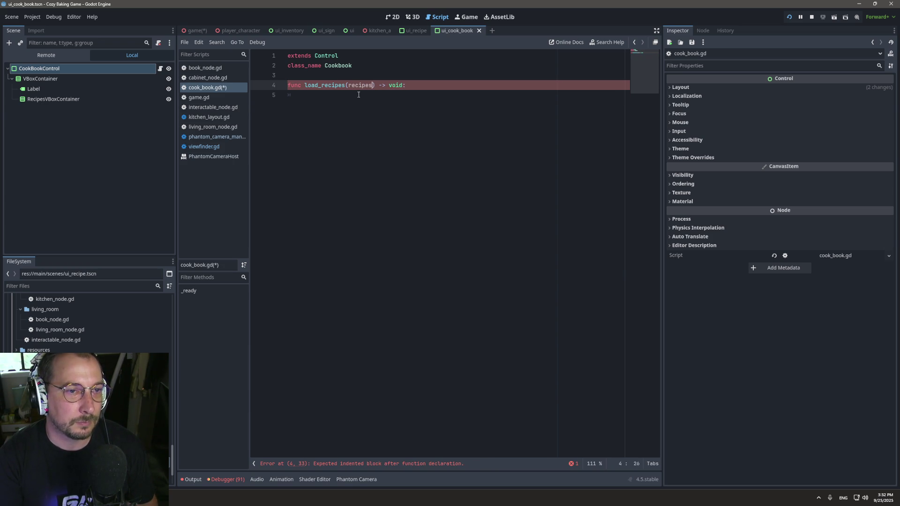
type("rce")
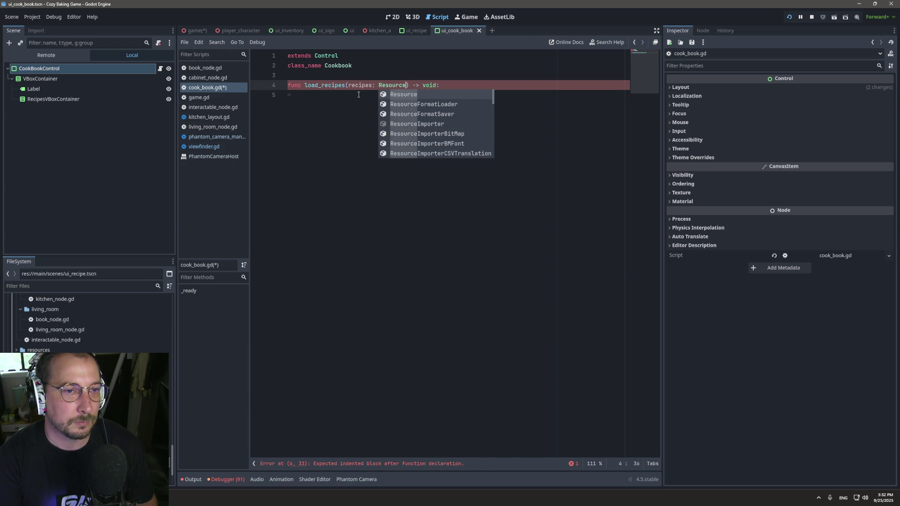
key("BackSpace")
key("BackSpace")
key("BackSpace")
type("cipes")
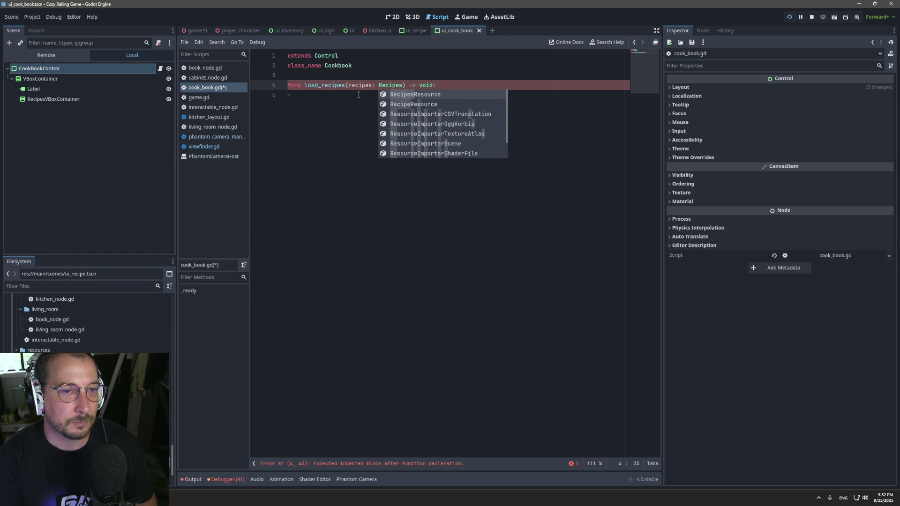
key("Return")
double_click(360, 85)
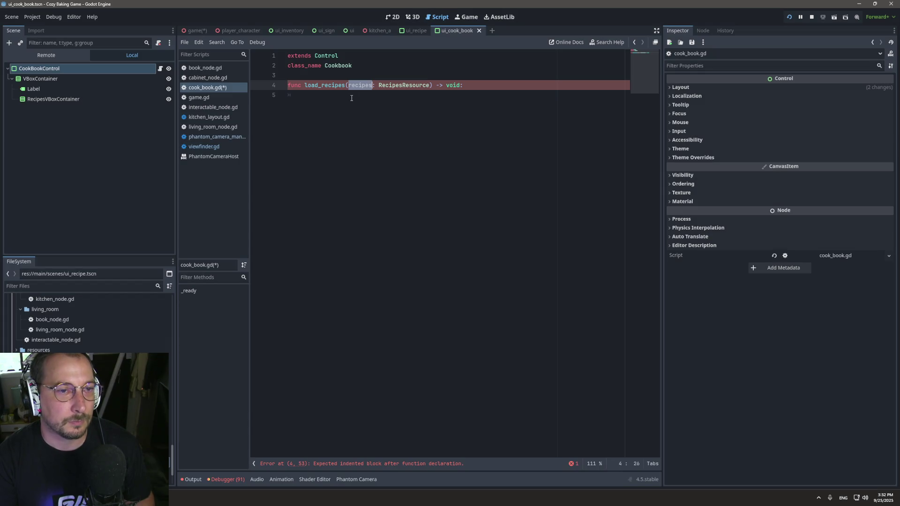
Add the loop 'for recipe: RecipeResource in recipes:' to the function body and start its indented line
left_click(352, 98)
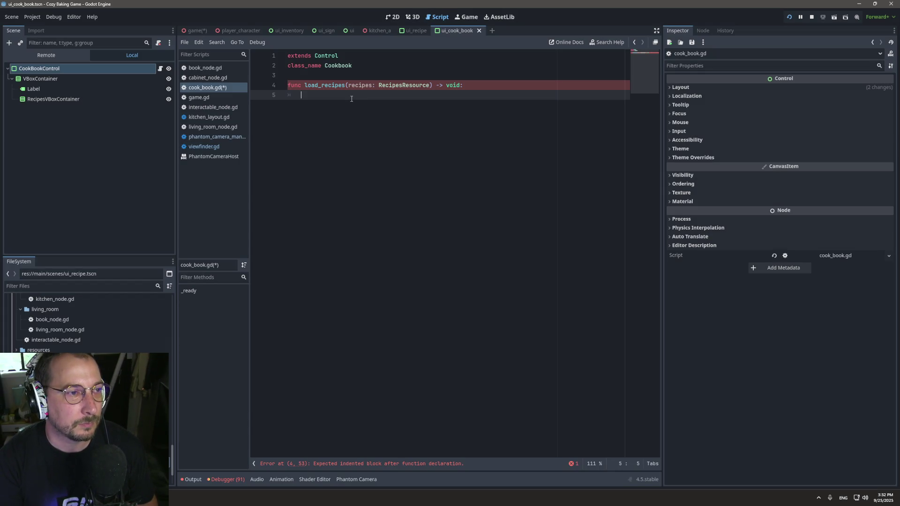
type("for")
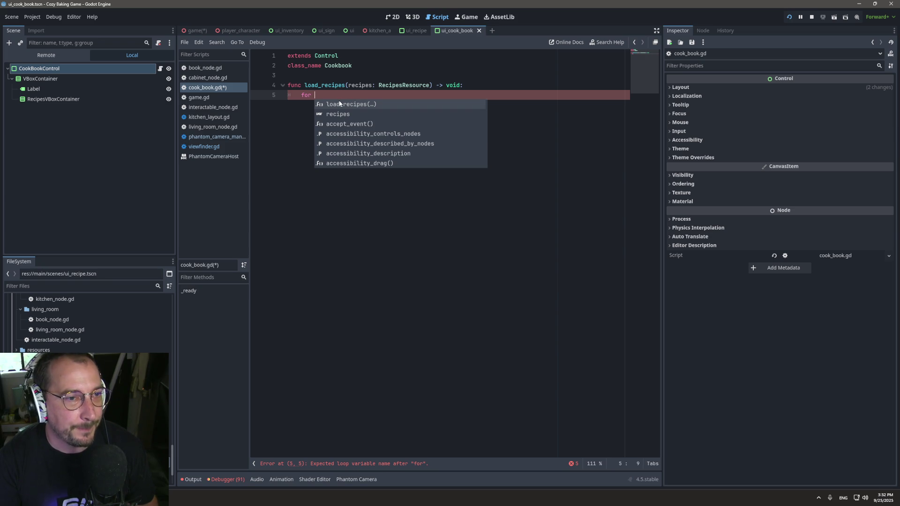
type(" recipe")
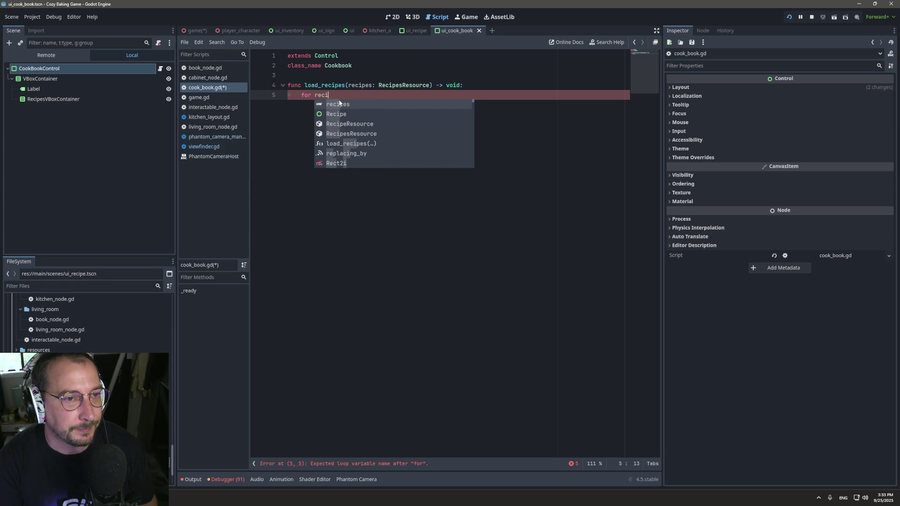
type("  in recipes")
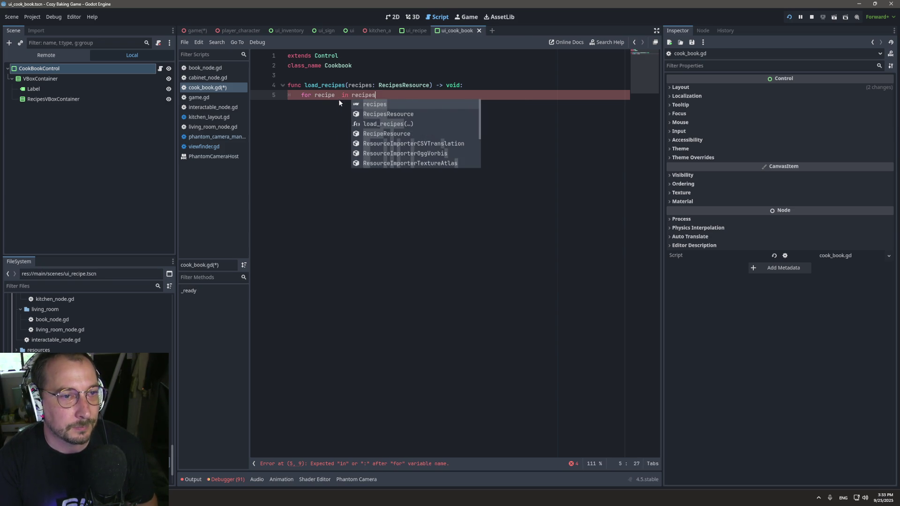
key("BackSpace")
key("BackSpace")
key("BackSpace")
type("reci")
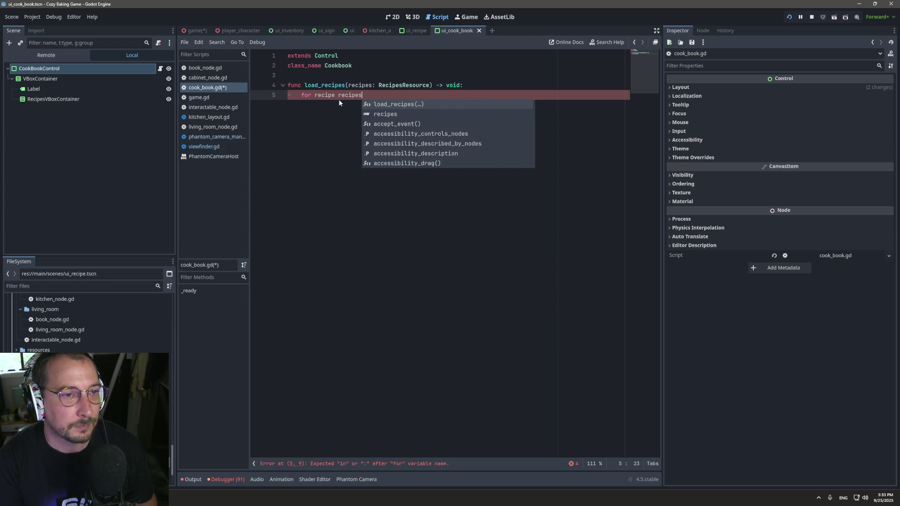
key("BackSpace")
key("BackSpace")
key("BackSpace")
type(": Re")
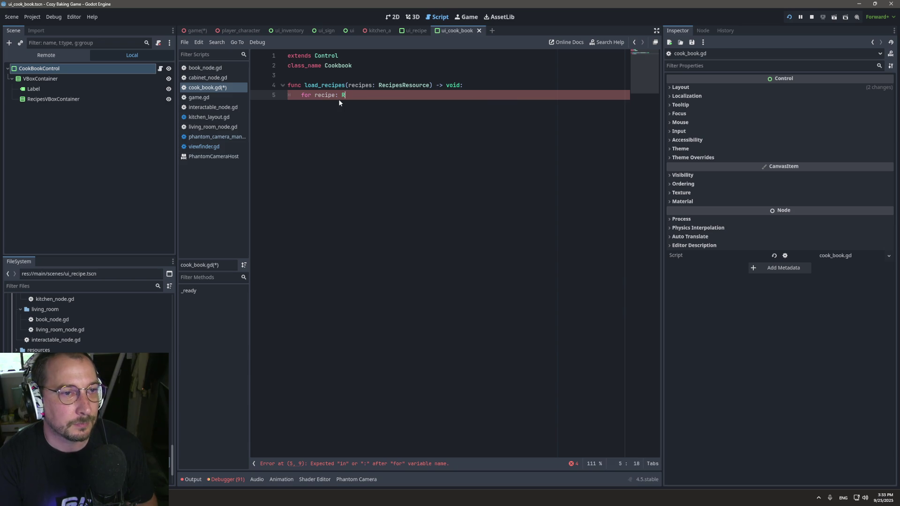
type("sourceR")
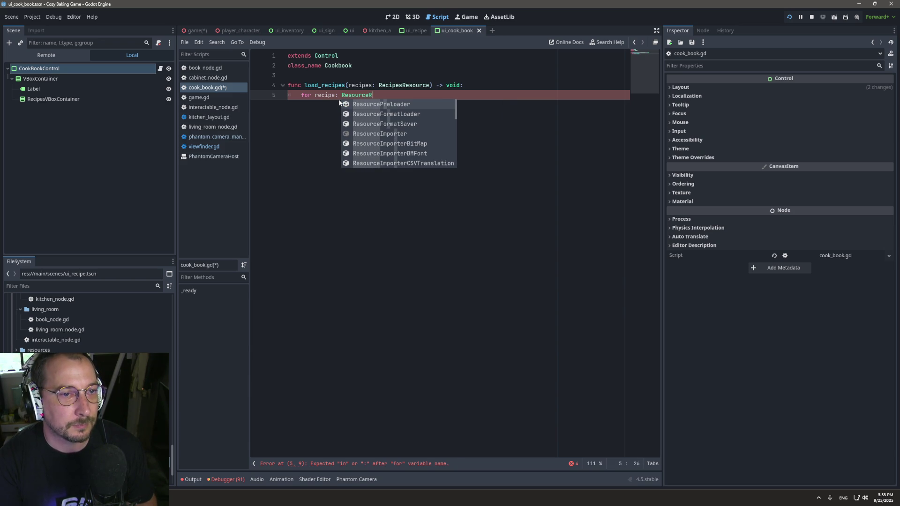
key("BackSpace")
key("BackSpace")
key("BackSpace")
type("cip")
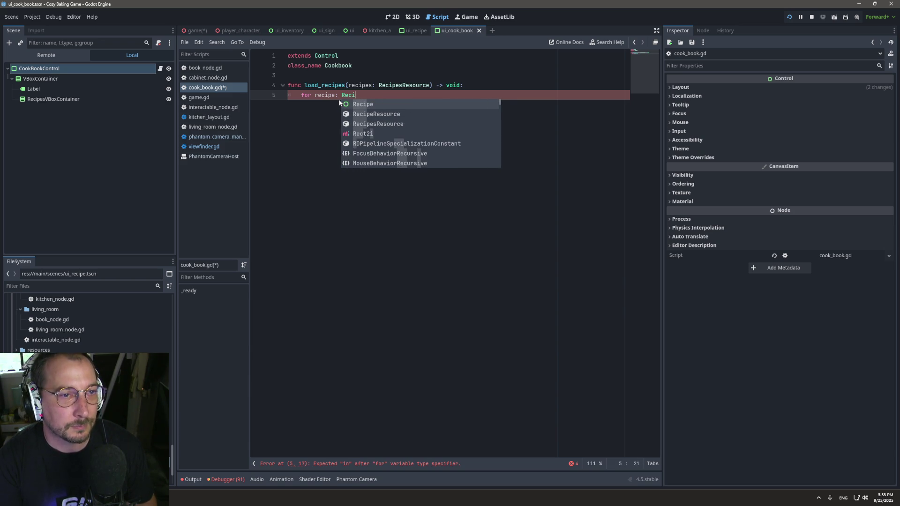
key("Down")
key("Return")
type("in recipes:")
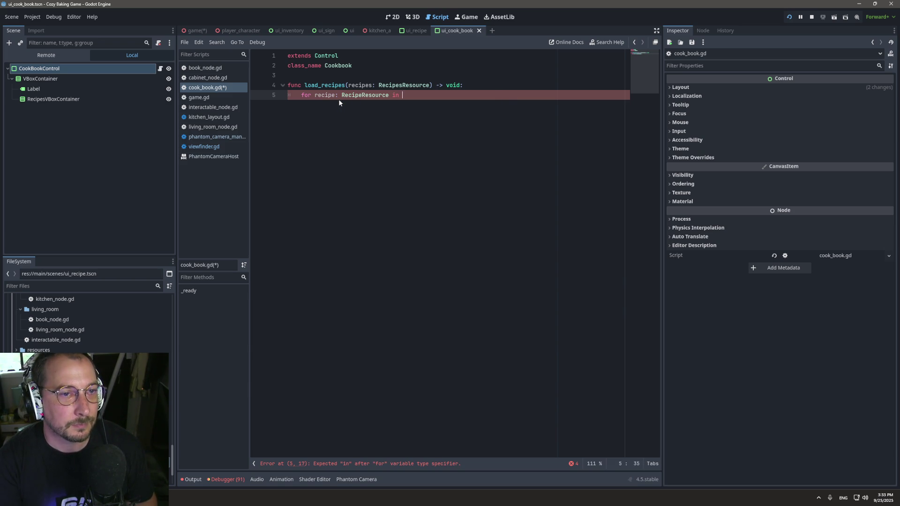
key("Return")
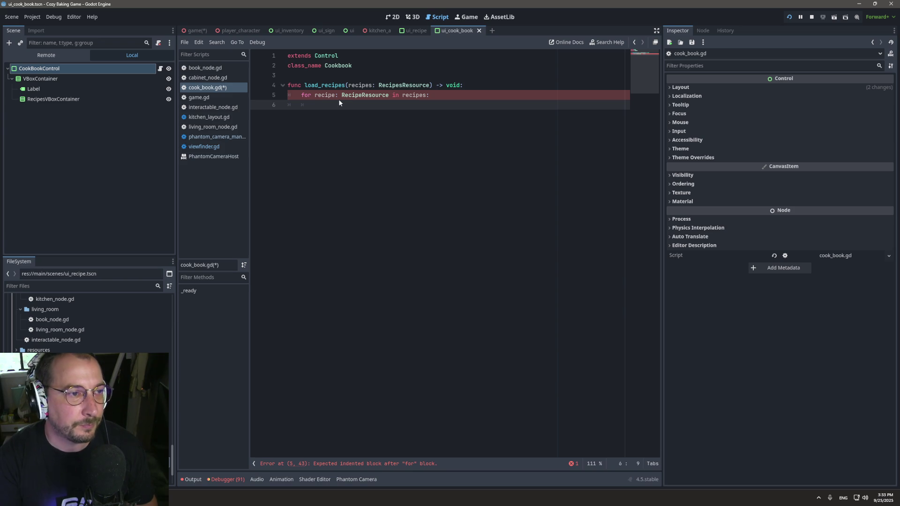
left_click(385, 65)
key("Return")
key("Return")
type("@e")
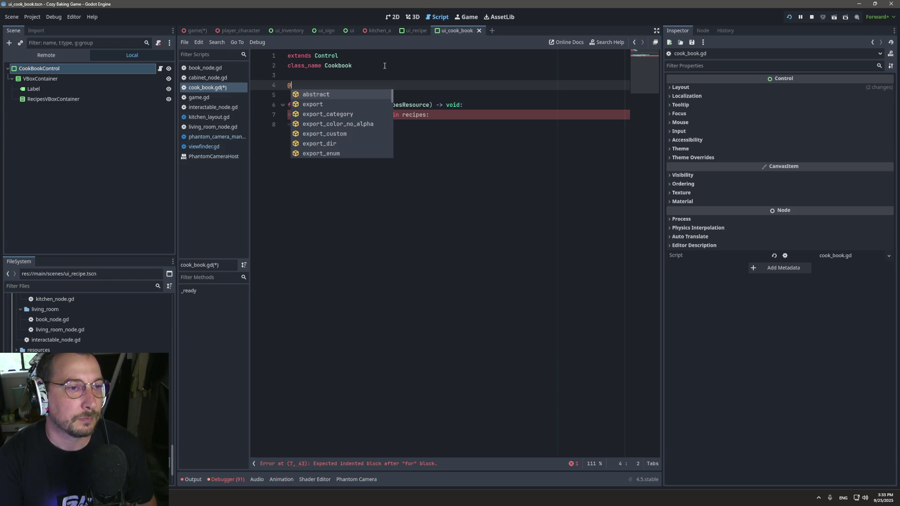
type("xport var ")
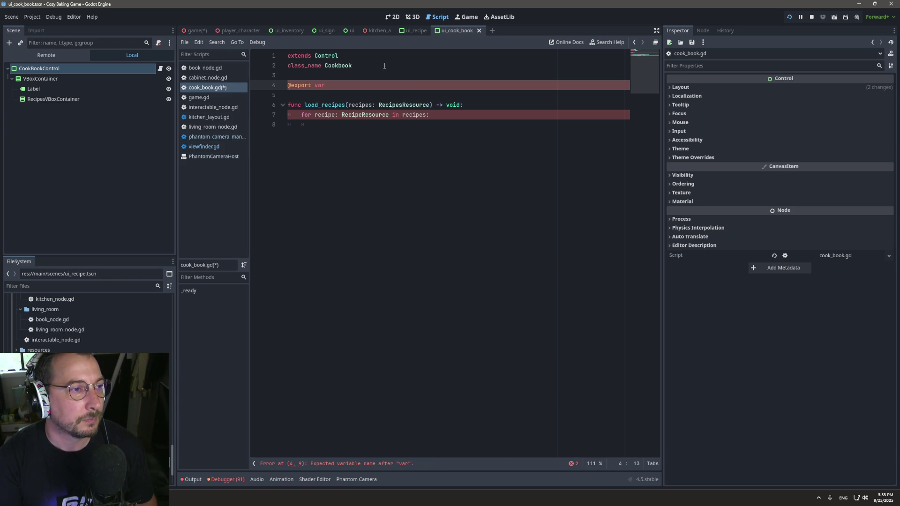
type("Re")
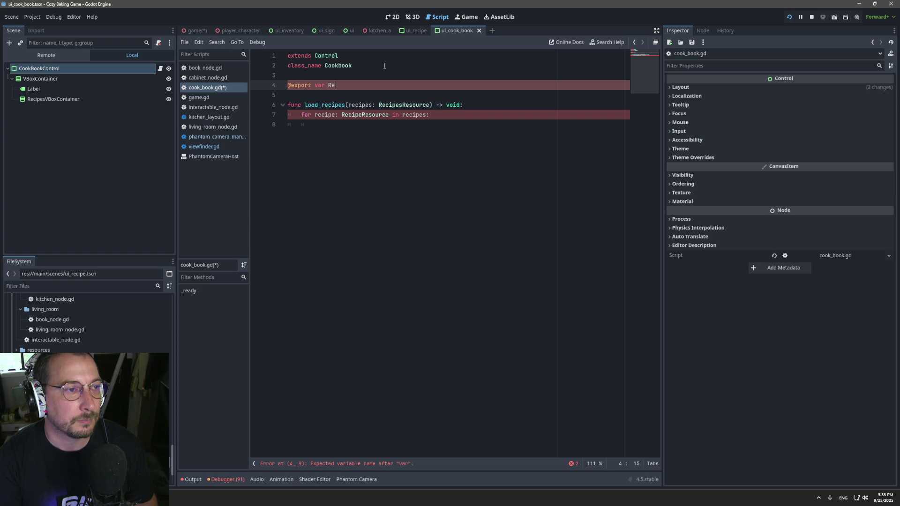
key("BackSpace")
key("BackSpace")
key("BackSpace")
type("recipes")
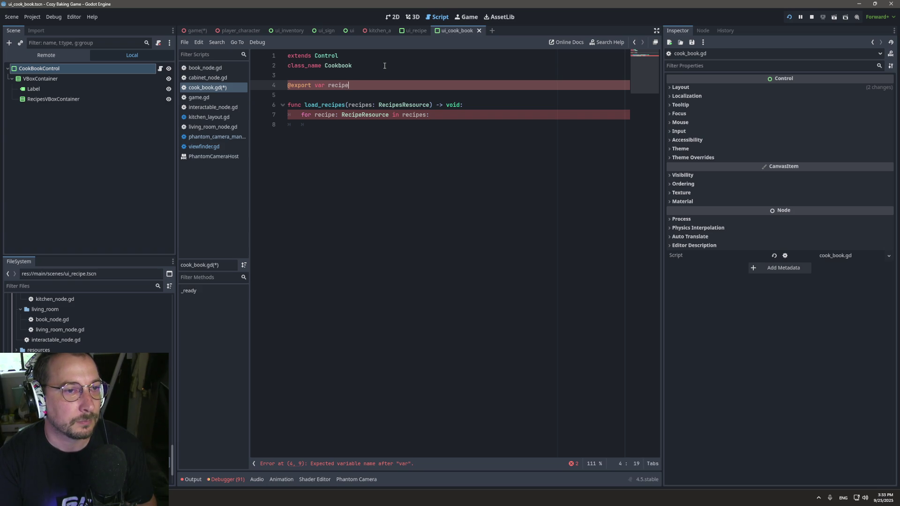
type("_v")
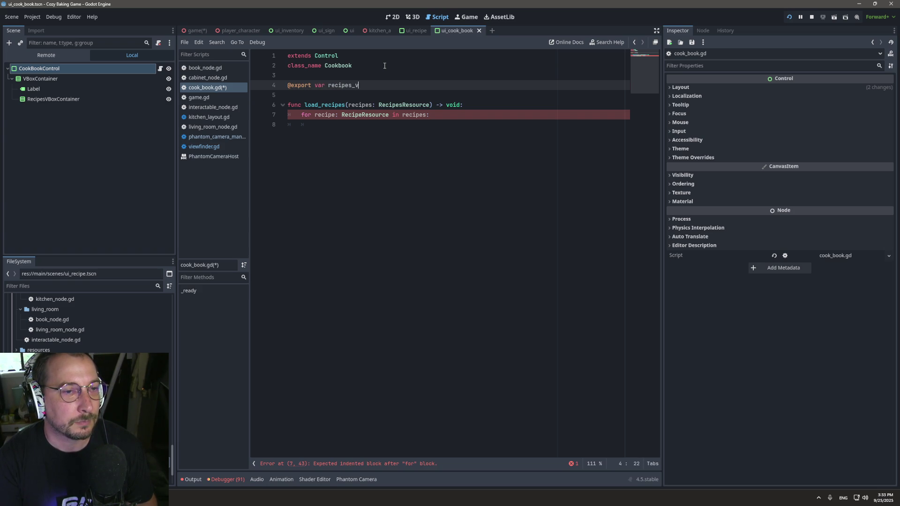
key("BackSpace")
key("BackSpace")
type("box_container: ")
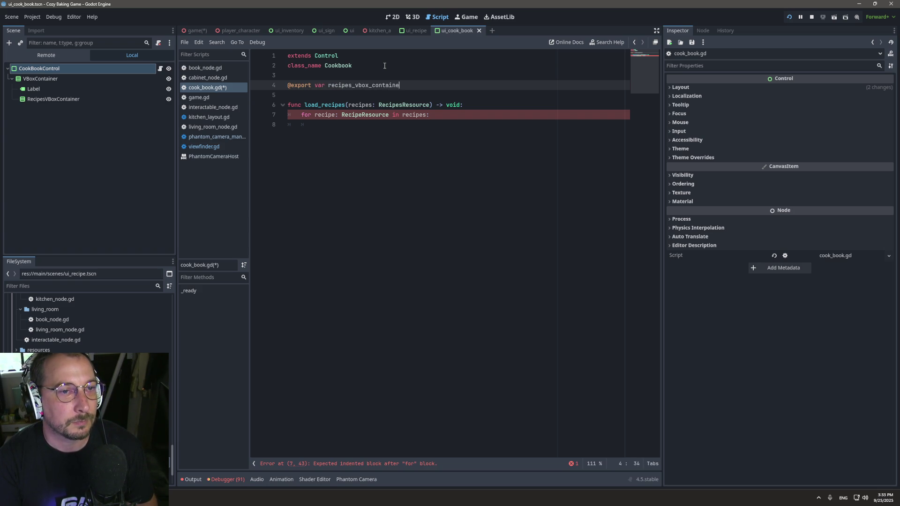
type("VBox")
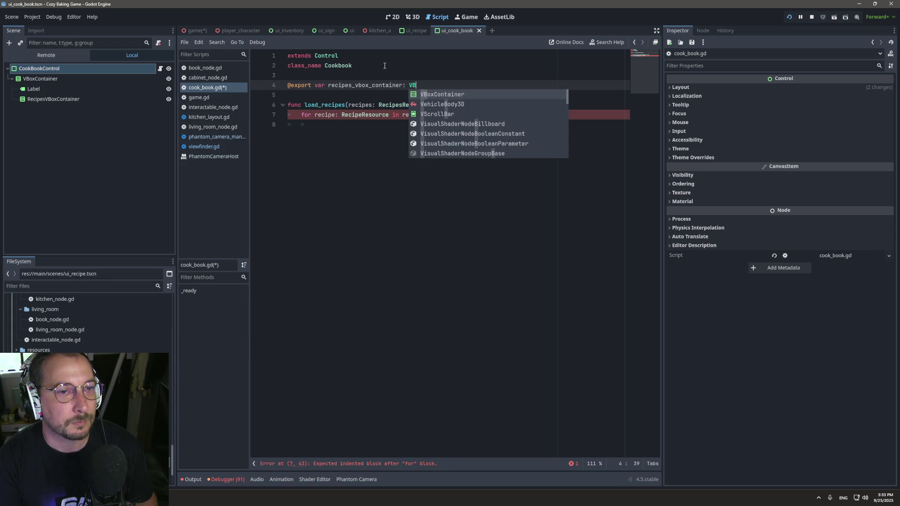
key("Return")
Begin the loop body with 'recipes_vbox_container.add' using the copied variable name
double_click(366, 84)
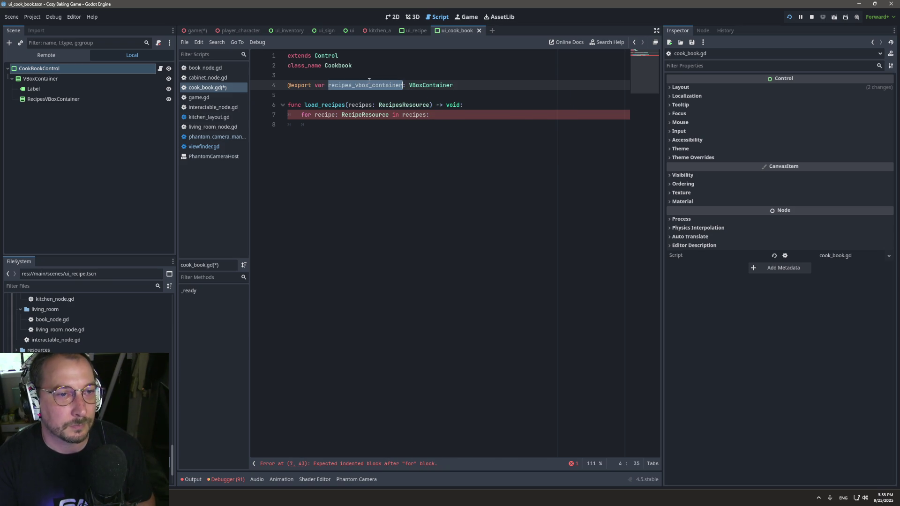
key("ctrl+c")
left_click(356, 124)
key("ctrl+v")
type(".")
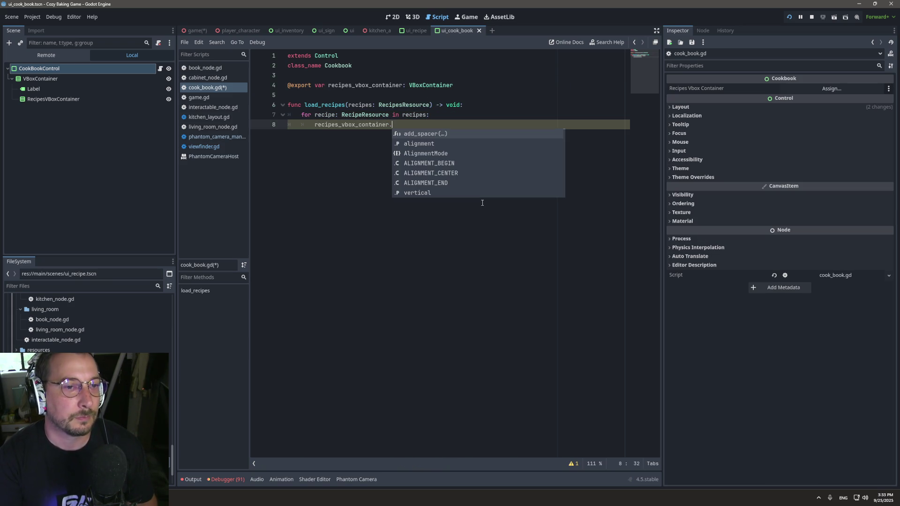
type("add")
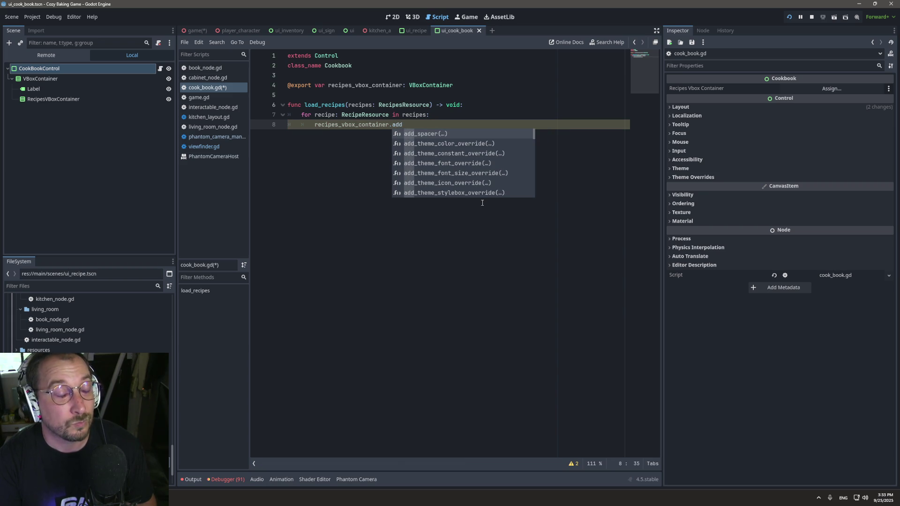
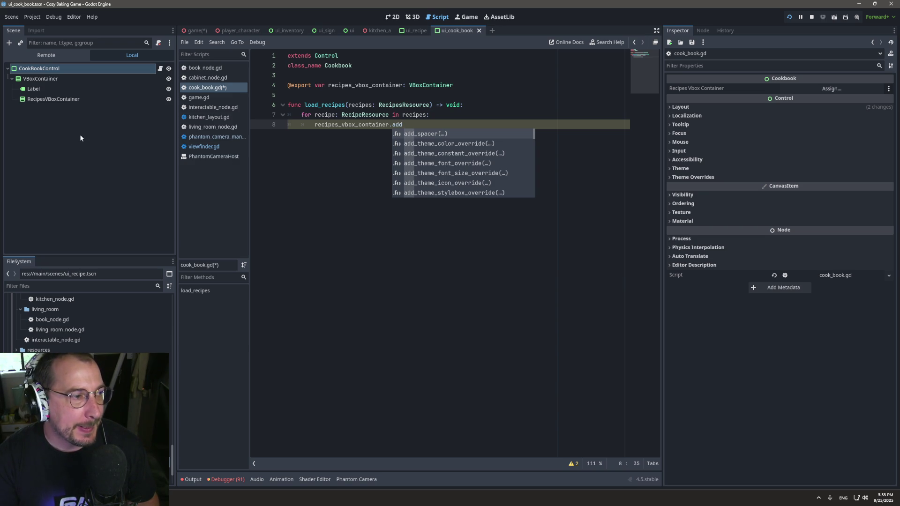
Start a recipe_button: Button variable declaration on a new line inside the recipe loop
left_click(73, 101)
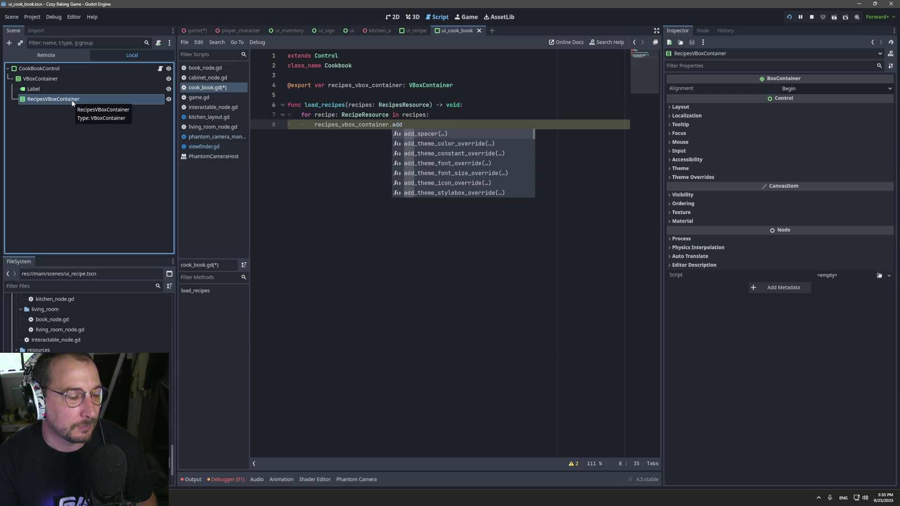
left_click(454, 115)
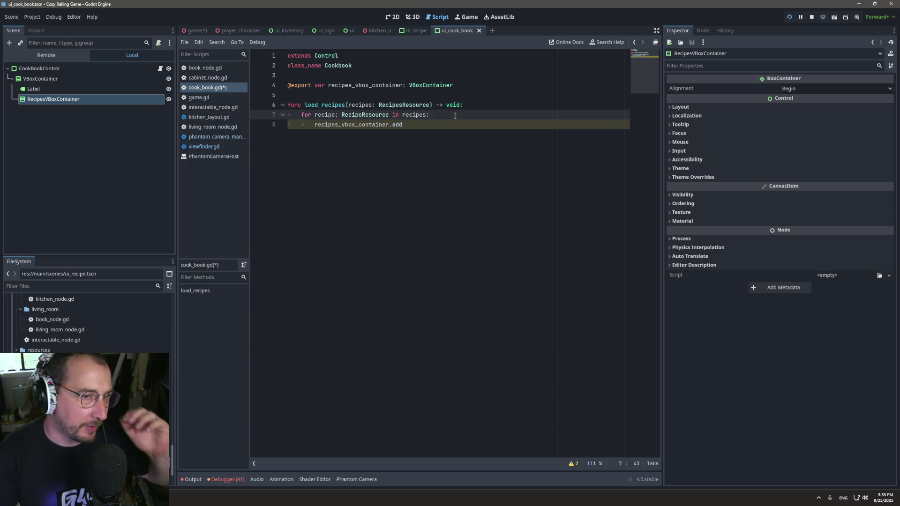
key("Return")
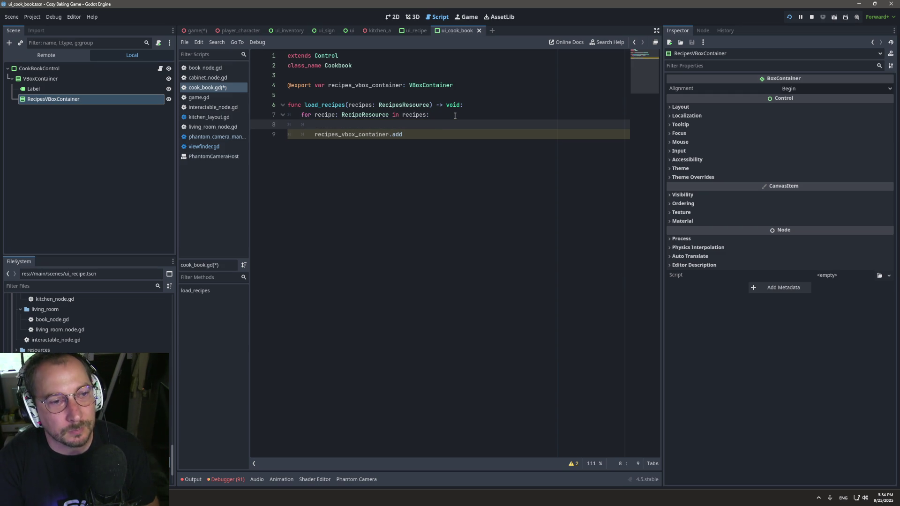
type("b")
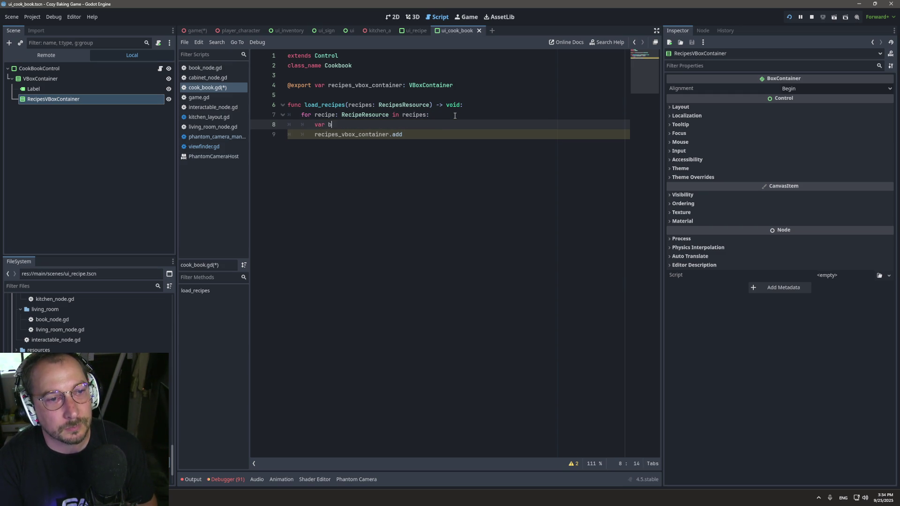
type("onL ")
type(" But")
key("Down")
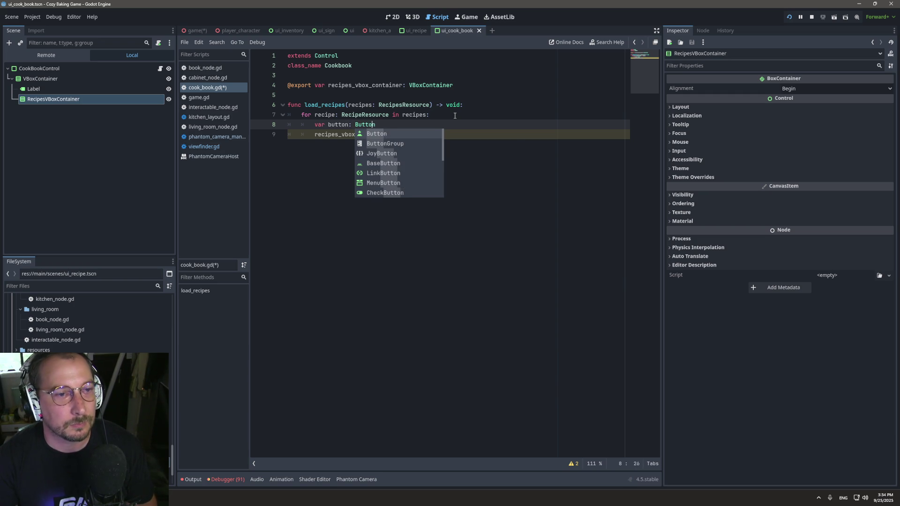
key("Escape")
key("Up")
key("Left")
key("Left")
key("Left")
type("recipe")
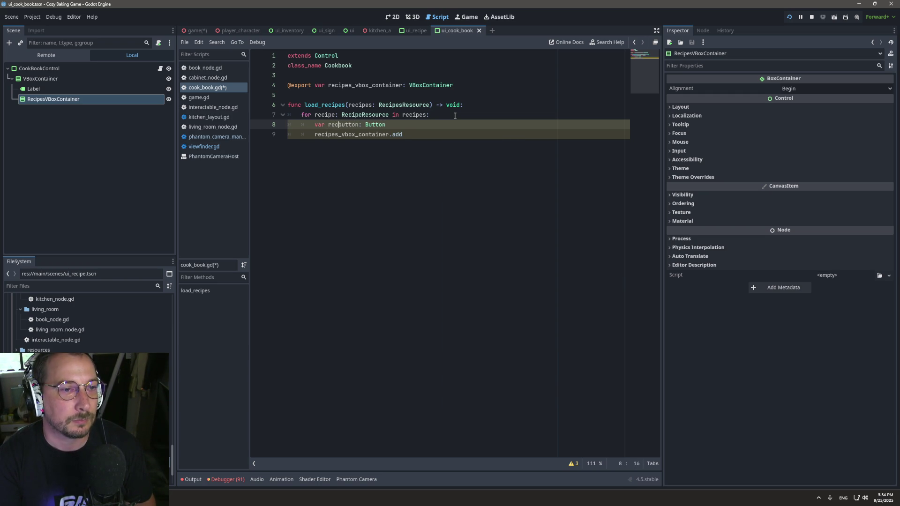
type("_")
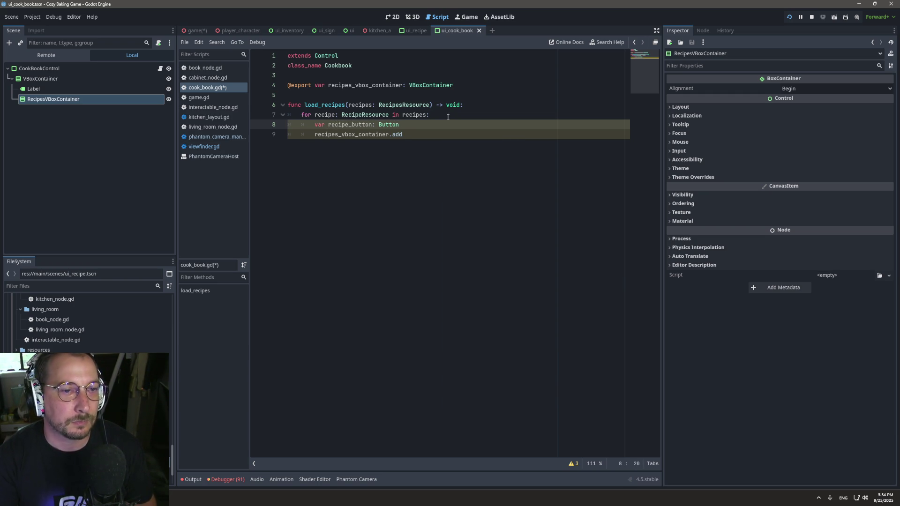
Complete the declaration with '= Button.new()' and save cook_book.gd
left_click(438, 118)
left_click(432, 124)
type("= BU")
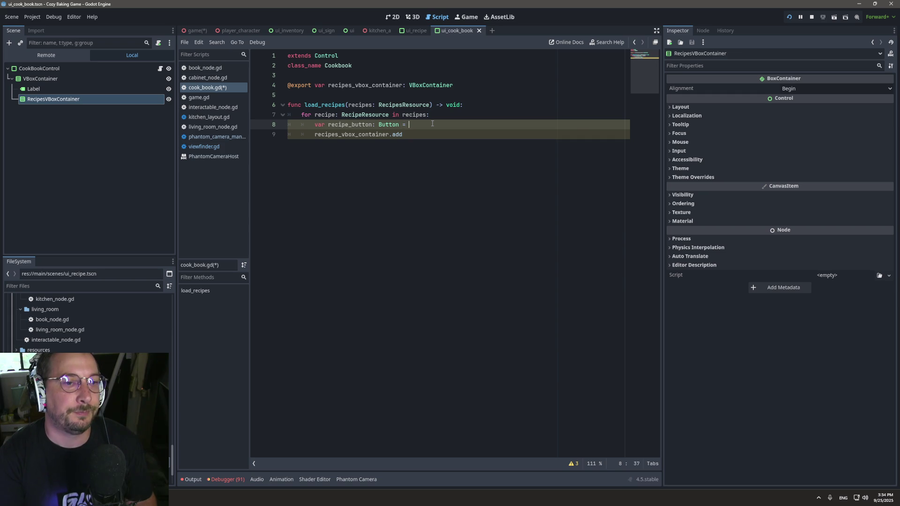
key("BackSpace")
type("utto")
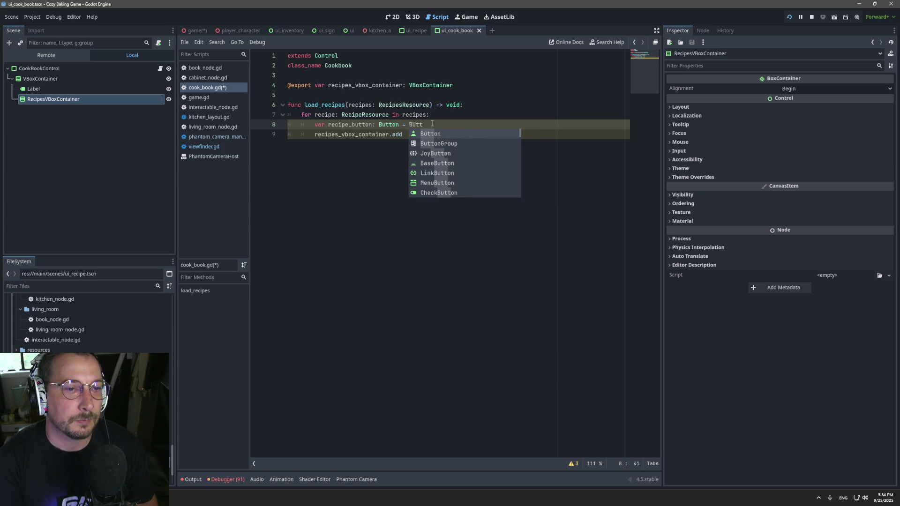
type("n>")
type(".new()")
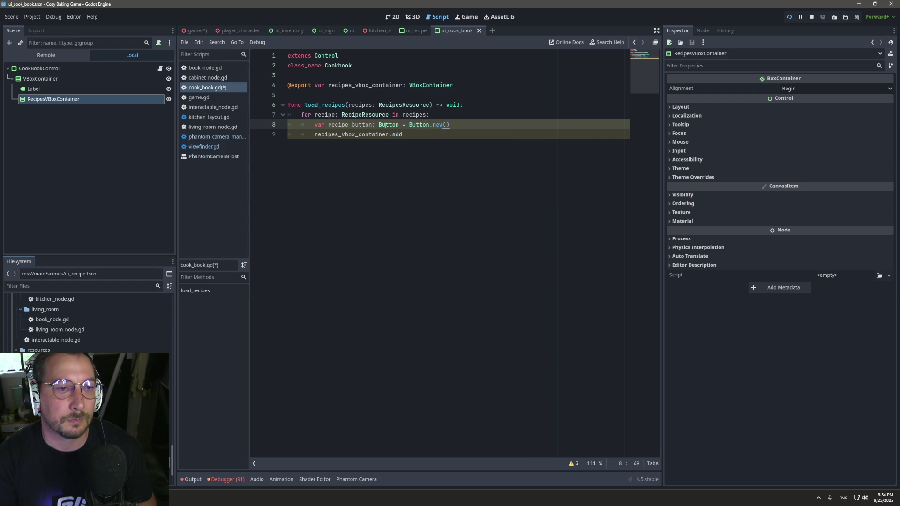
double_click(367, 115)
double_click(351, 124)
key("ctrl+s")
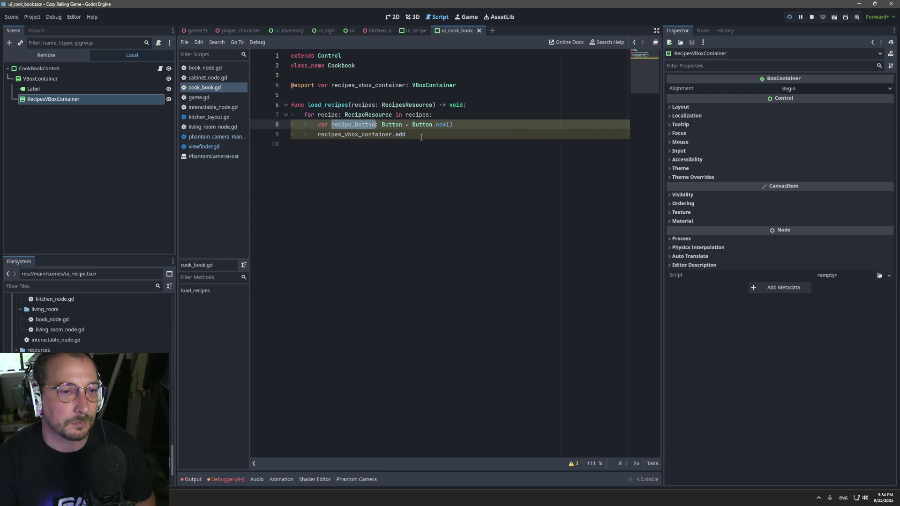
Finish add_child(recipe_button), set recipe_button.text = recipe.name just above it, and save
left_click(420, 137)
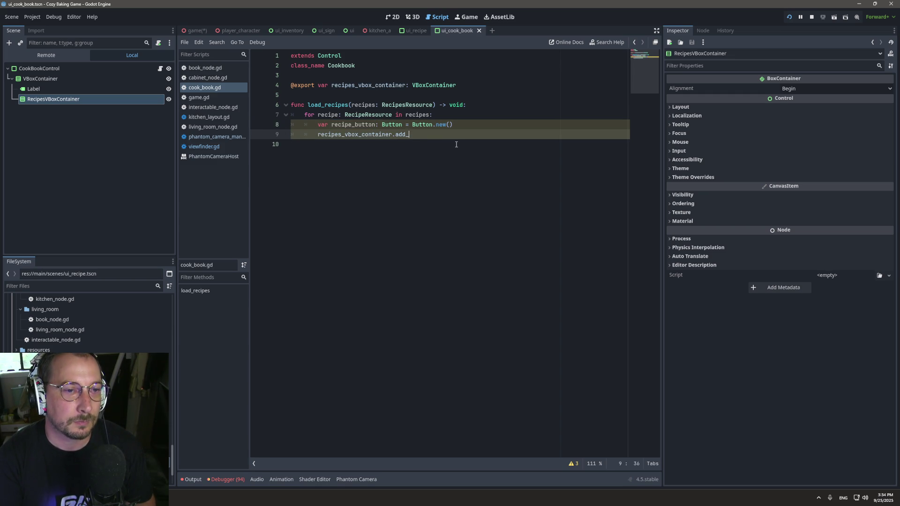
type("ld(recipe_button")
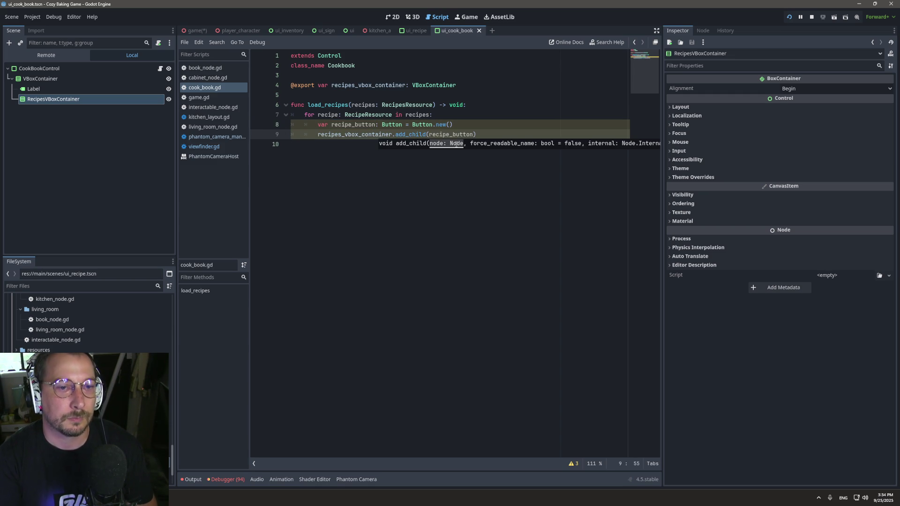
key("ctrl+shift+Return")
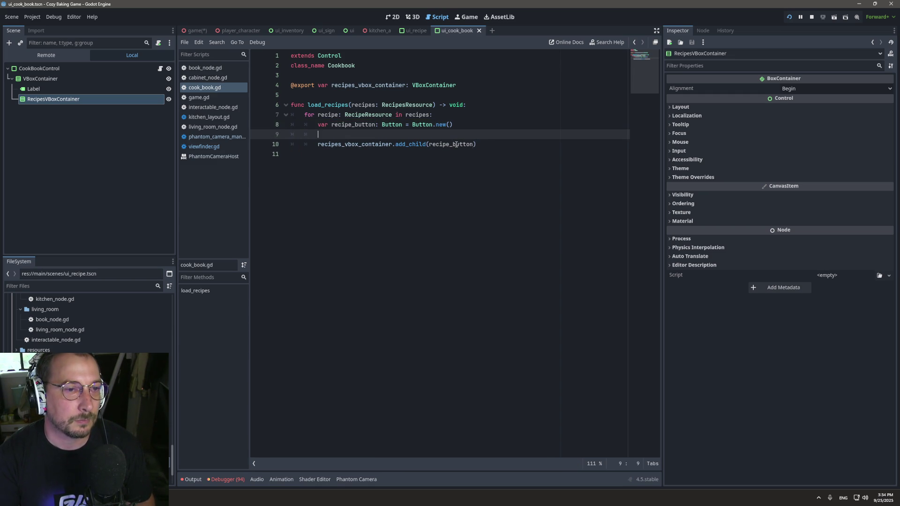
type("ec")
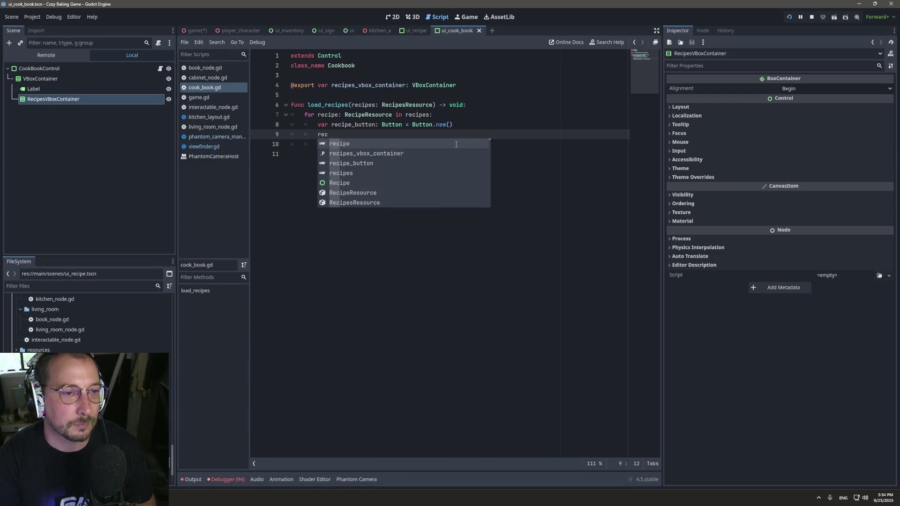
key("Left")
key("Down")
key("Down")
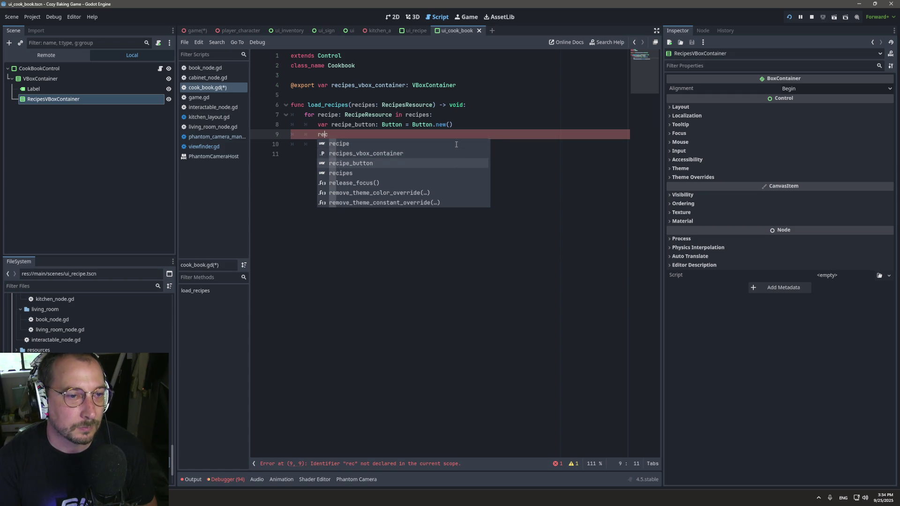
key("Return")
type(".text = ")
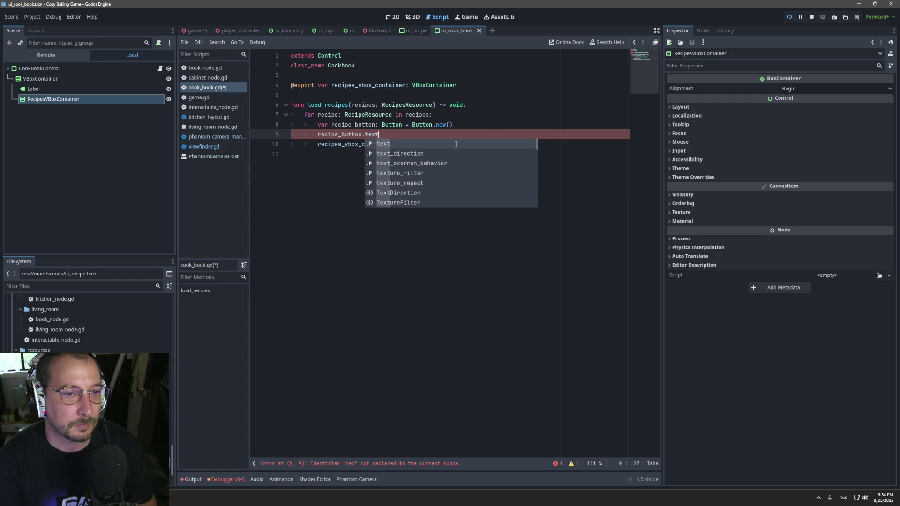
type("recipe.")
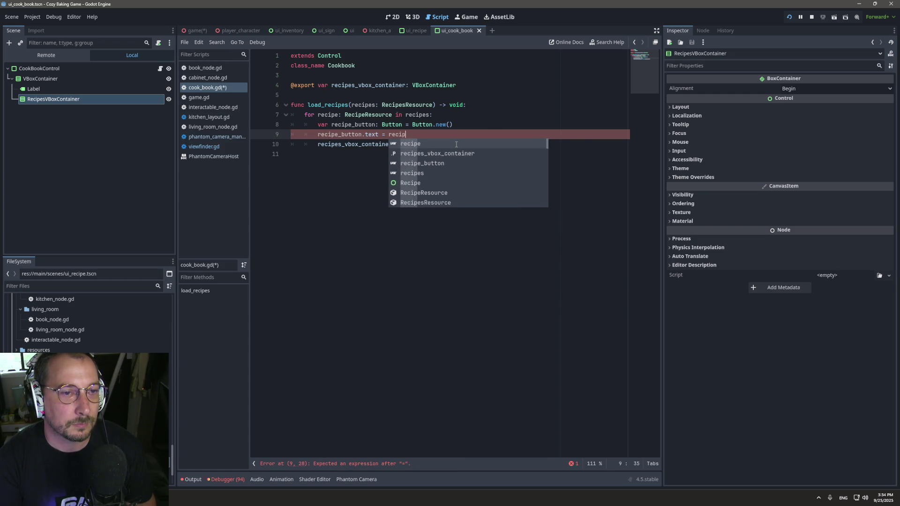
type("names")
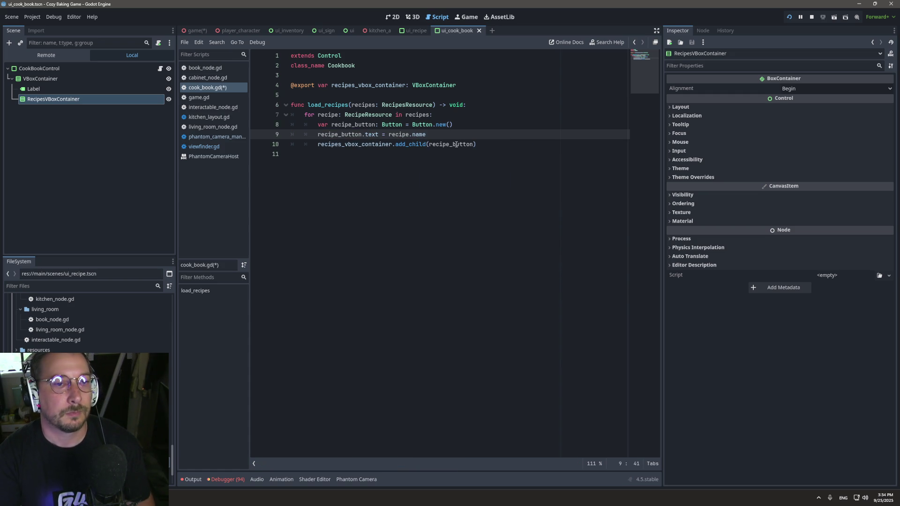
key("BackSpace")
key("ctrl+s")
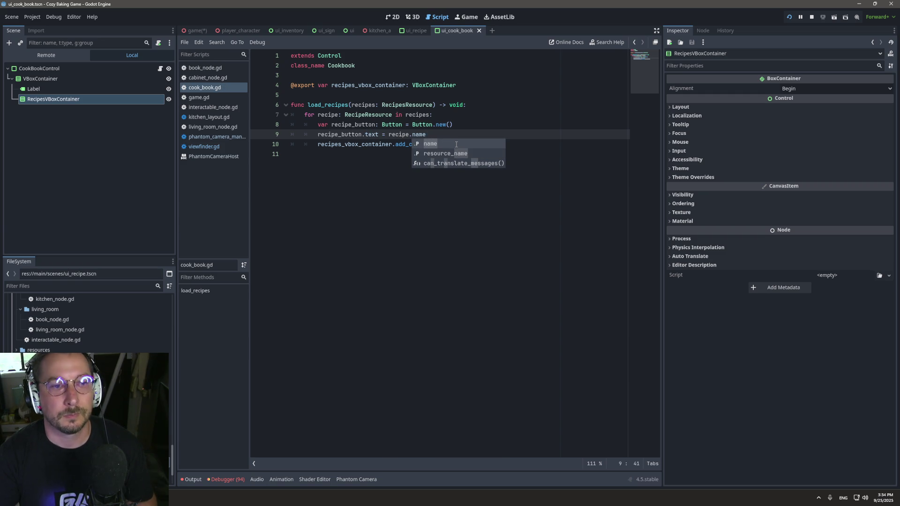
key("Escape")
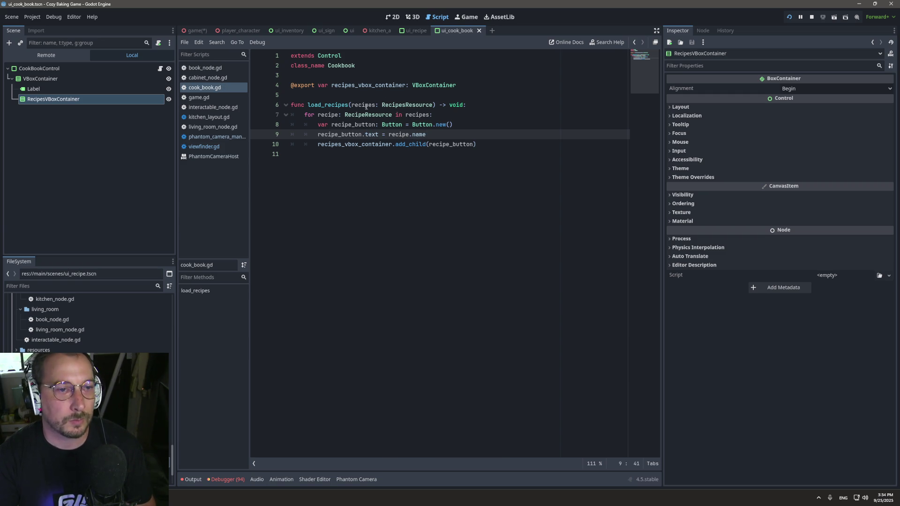
Select the recipes parameter name in the load_recipes function
double_click(366, 105)
key("Right")
double_click(366, 106)
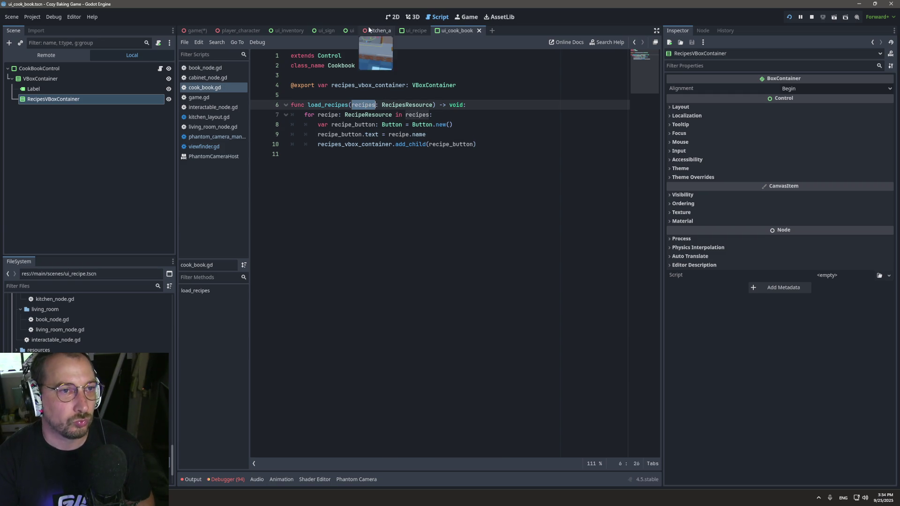
left_click(345, 31)
left_click(393, 17)
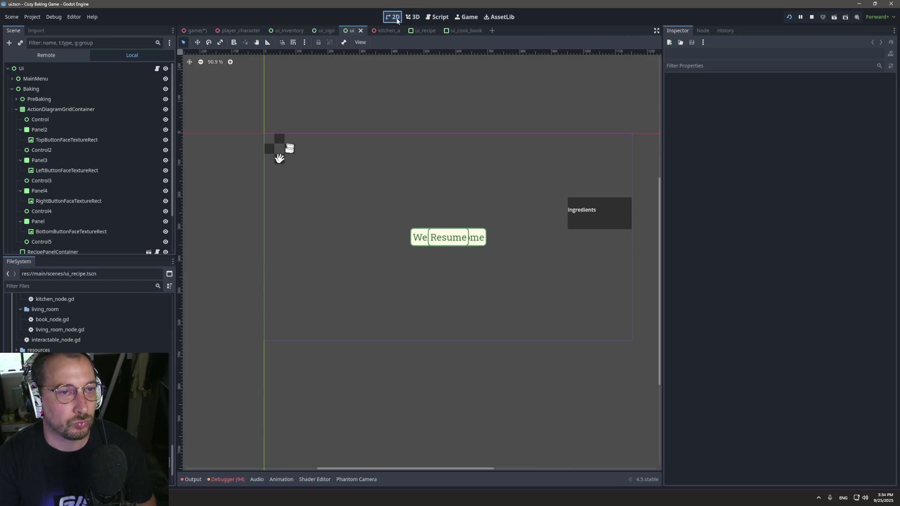
scroll(96, 128, "down", 3)
scroll(97, 128, "up", 3)
left_click(157, 68)
left_click(396, 243)
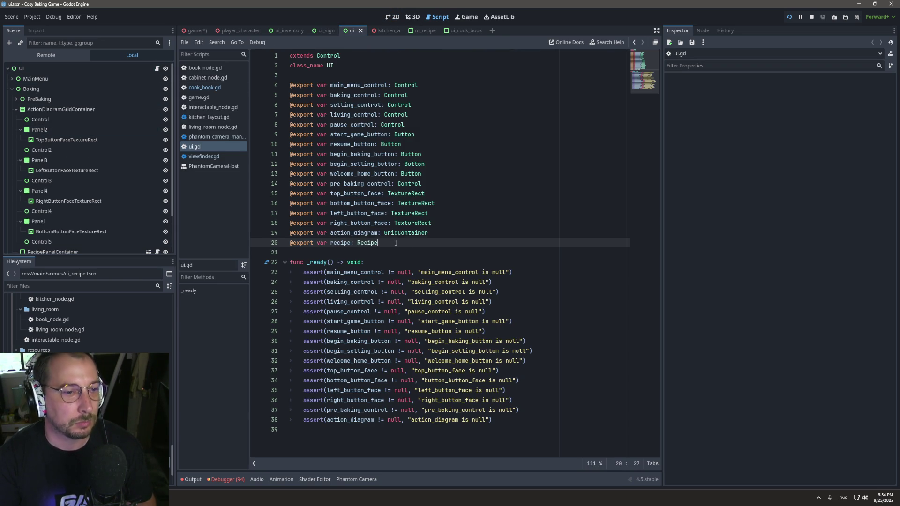
key("Return")
type("@export ")
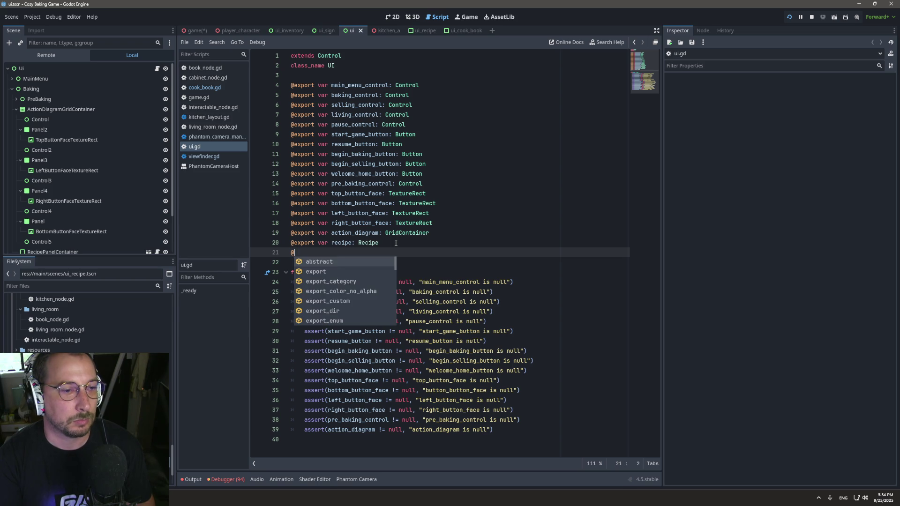
type("var c")
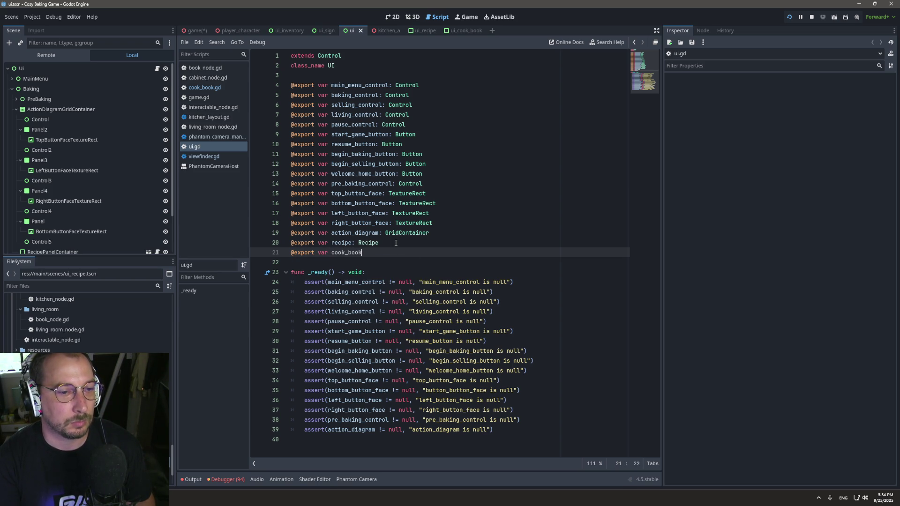
type("ook_")
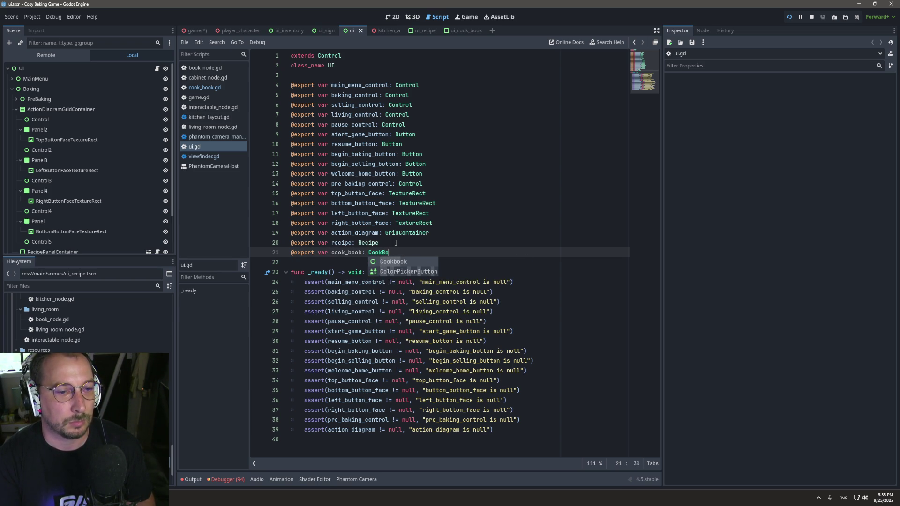
type("book")
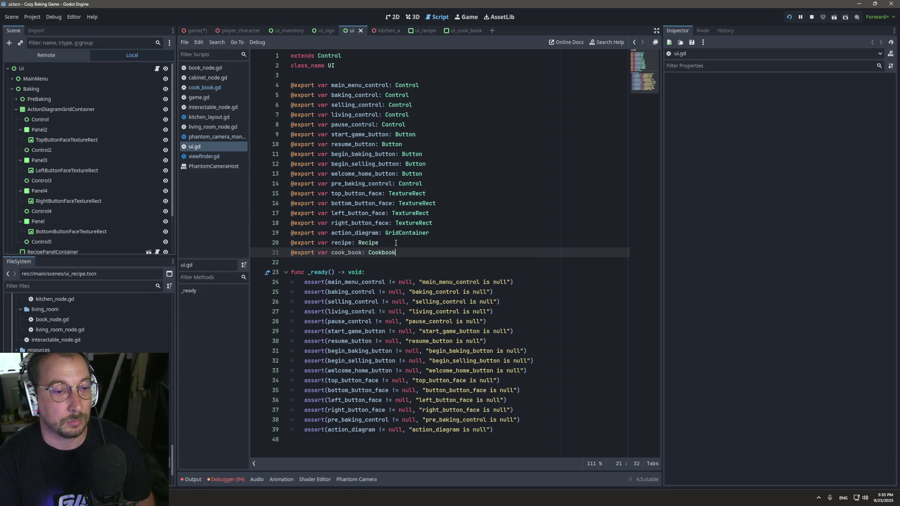
key("F5")
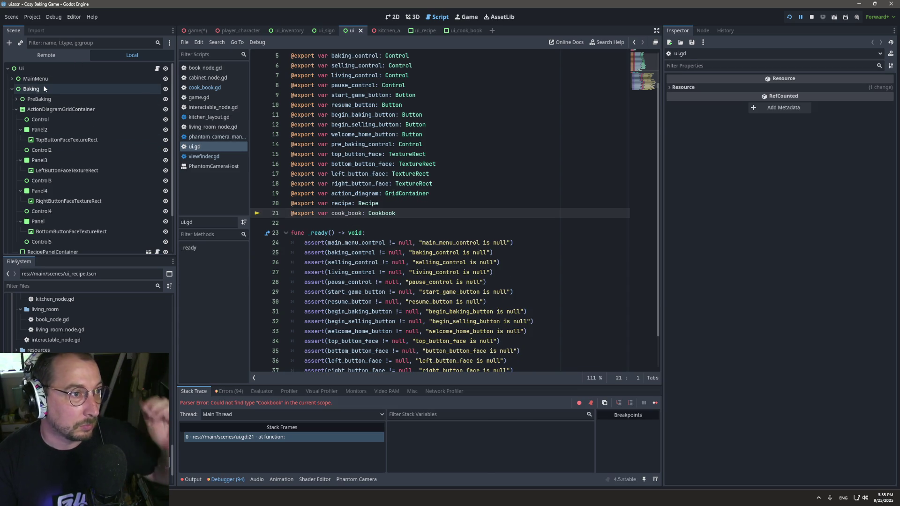
left_click(70, 92)
left_click(422, 233)
left_click(434, 183)
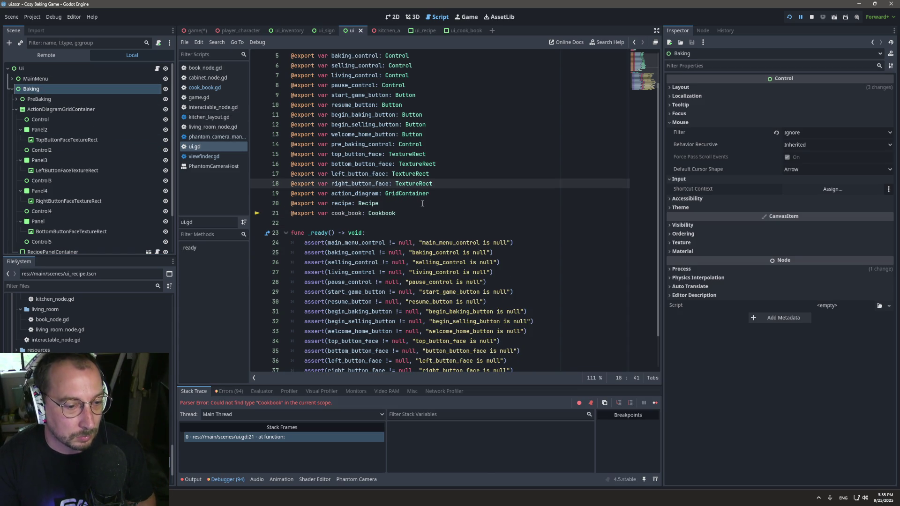
double_click(385, 213)
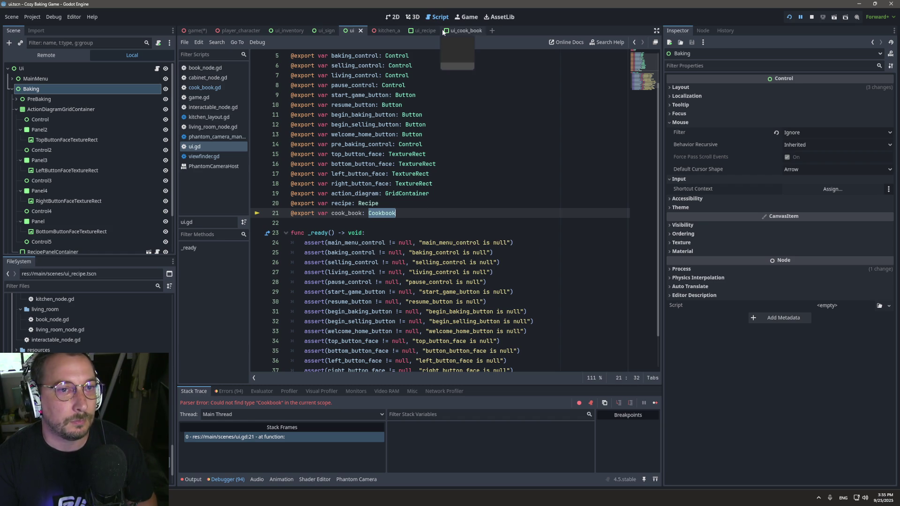
left_click(462, 31)
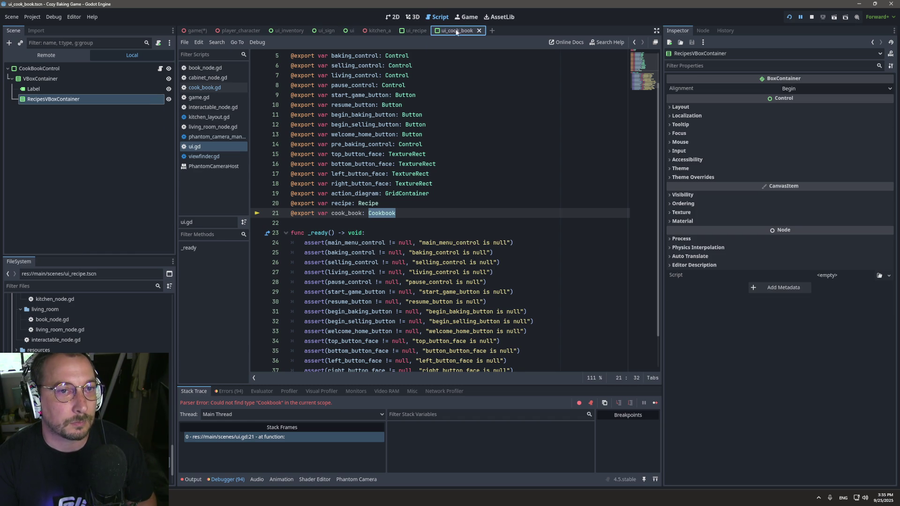
left_click(161, 69)
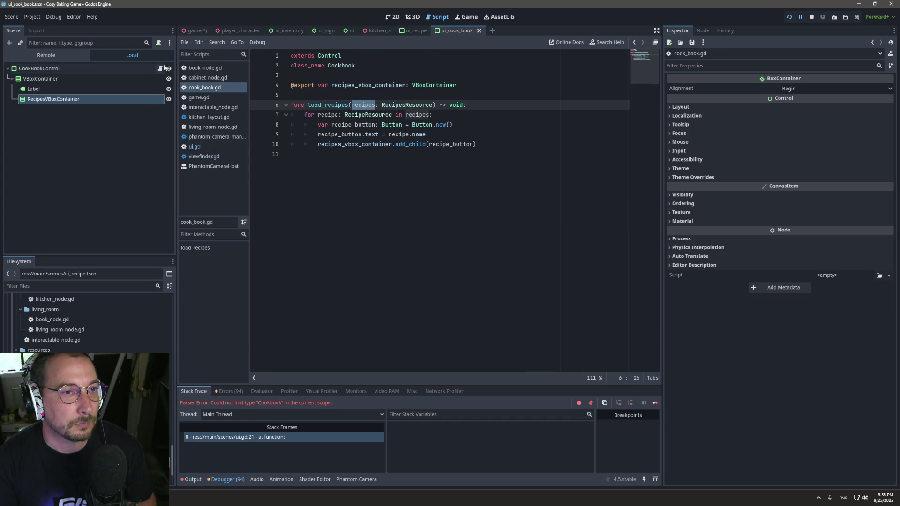
left_click(343, 33)
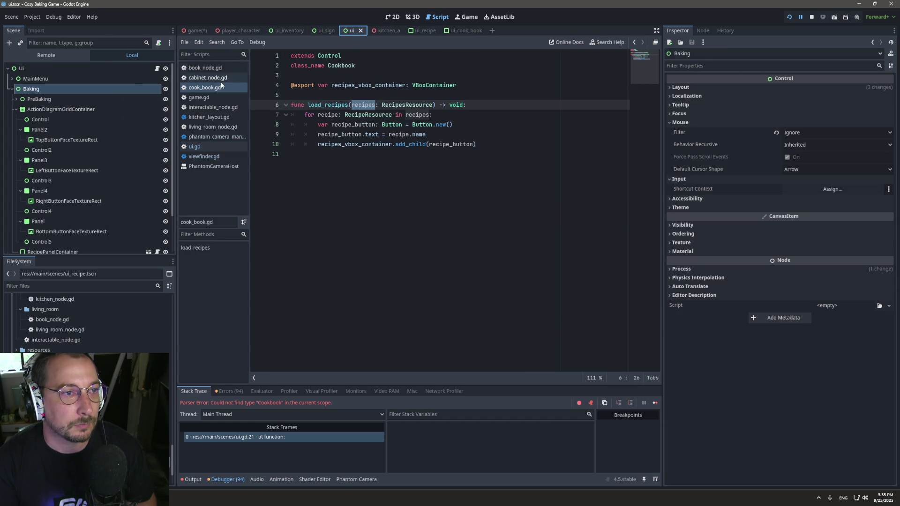
left_click(212, 146)
left_click(422, 218)
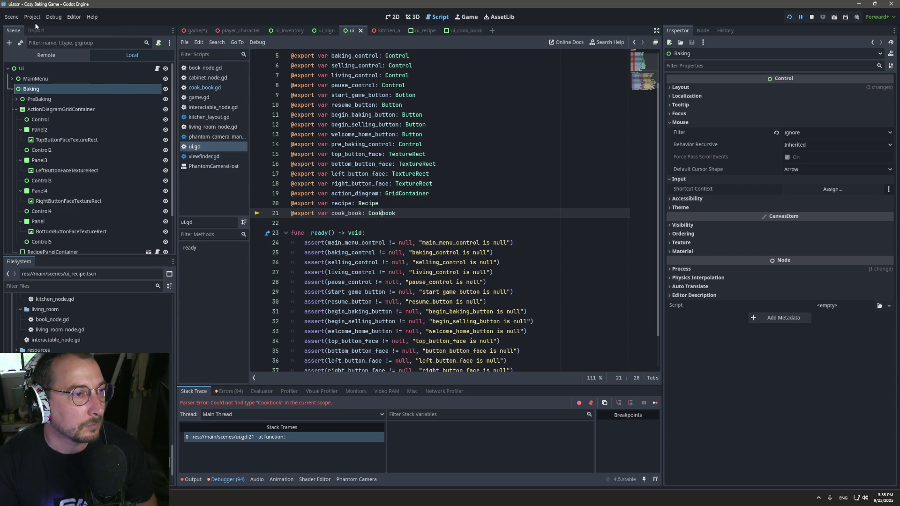
right_click(33, 91)
left_click(64, 94)
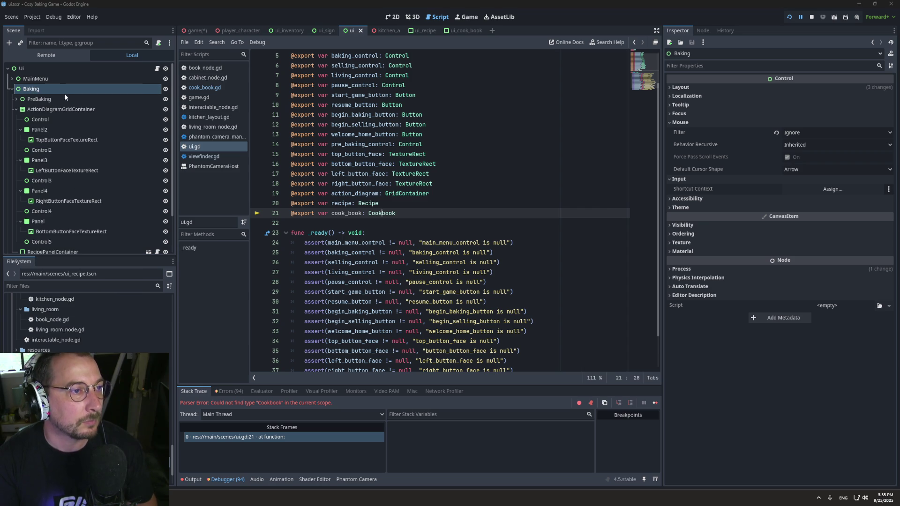
key("Escape")
left_click(90, 69)
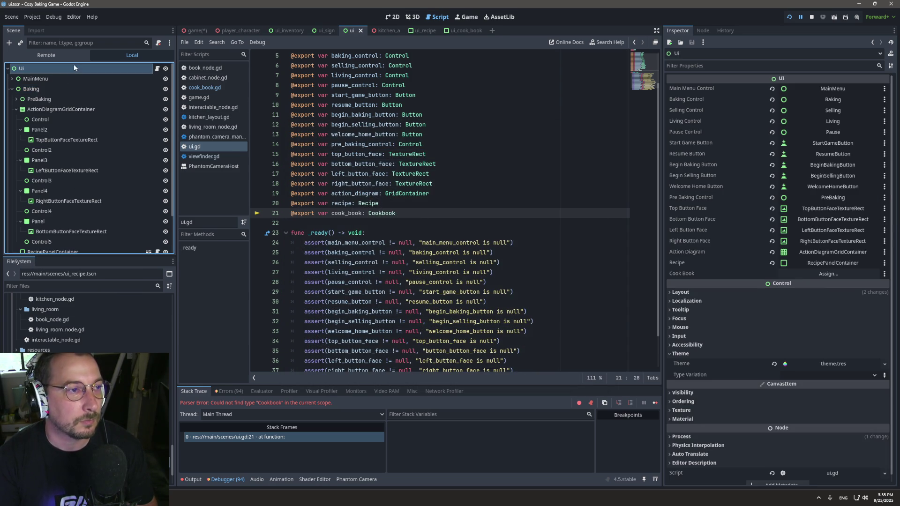
Instance ui_cook_book.tscn as a child of the Baking node and save the ui scene
right_click(47, 89)
left_click(72, 93)
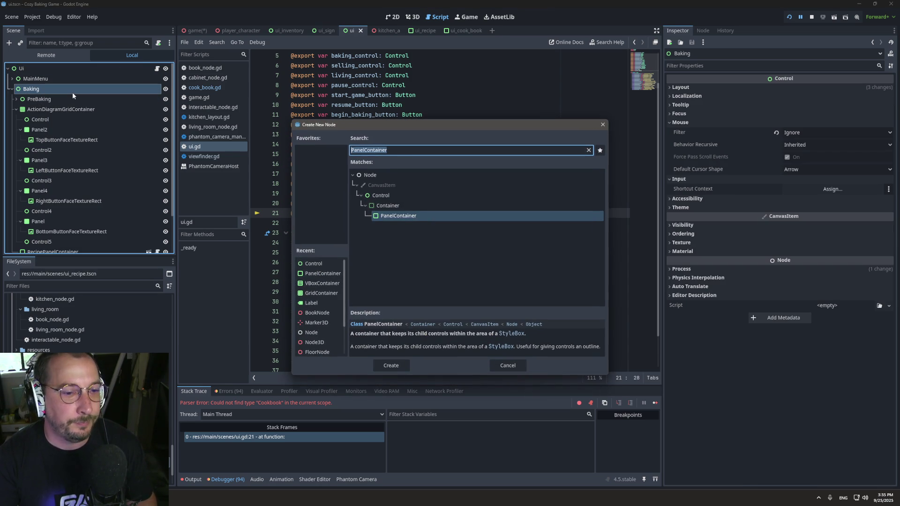
key("Escape")
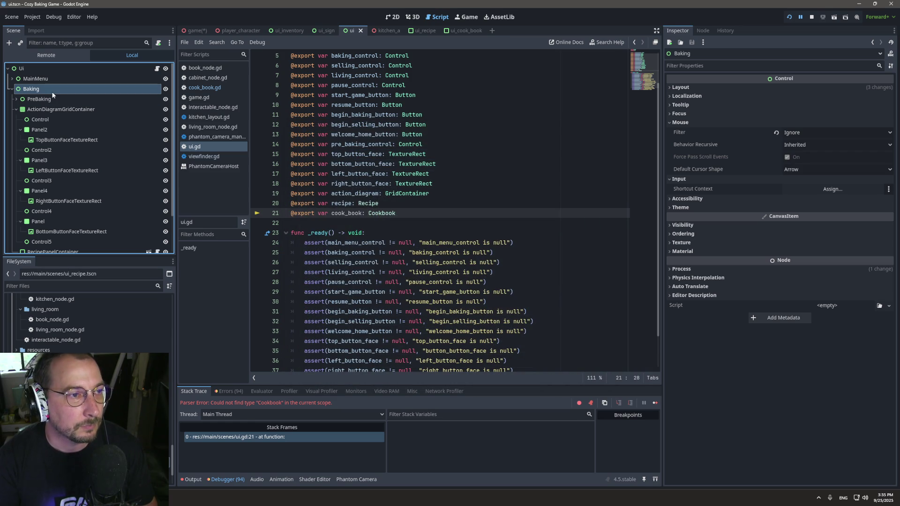
right_click(53, 91)
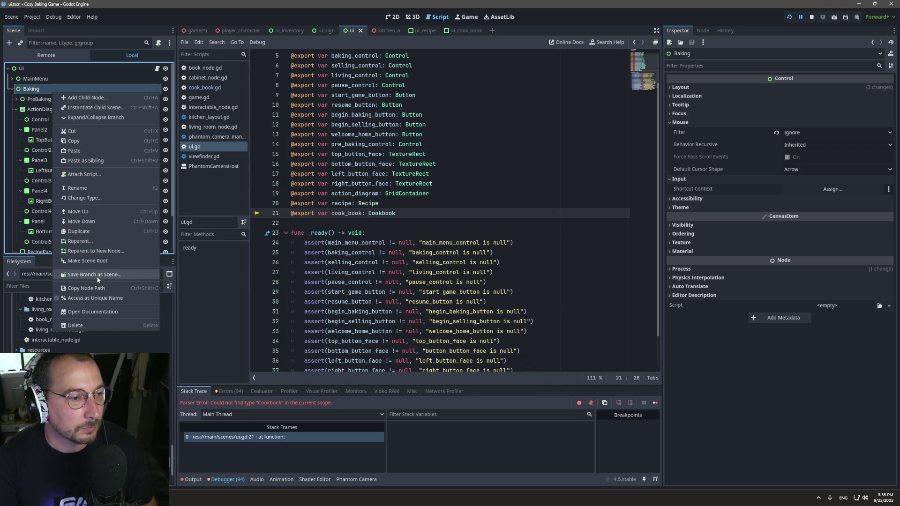
left_click(95, 108)
type("Cookboo")
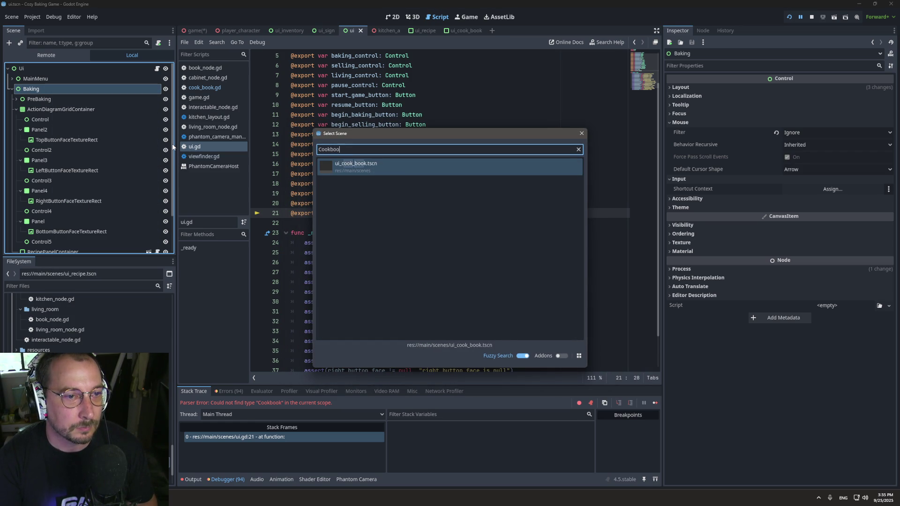
key("Return")
key("ctrl+s")
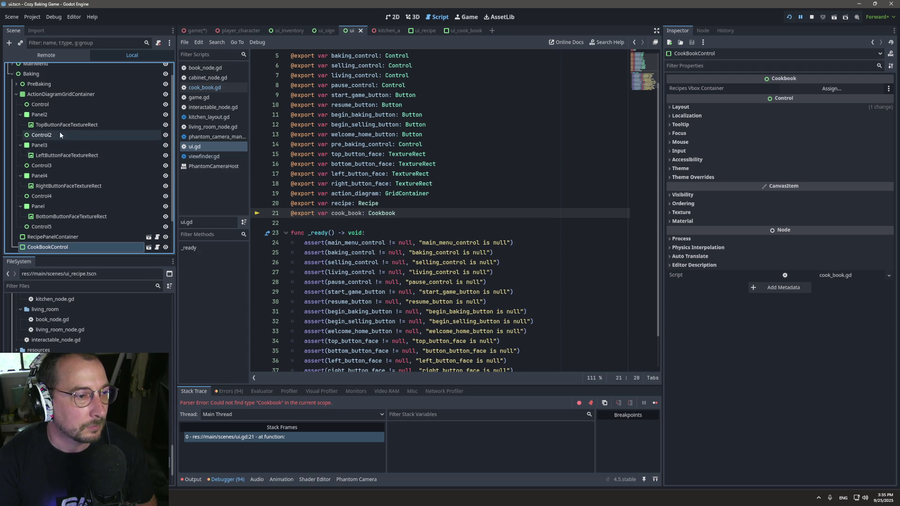
Drag CookBookControl onto the Ui node's Cook Book property in the Inspector
scroll(73, 132, "up", 1)
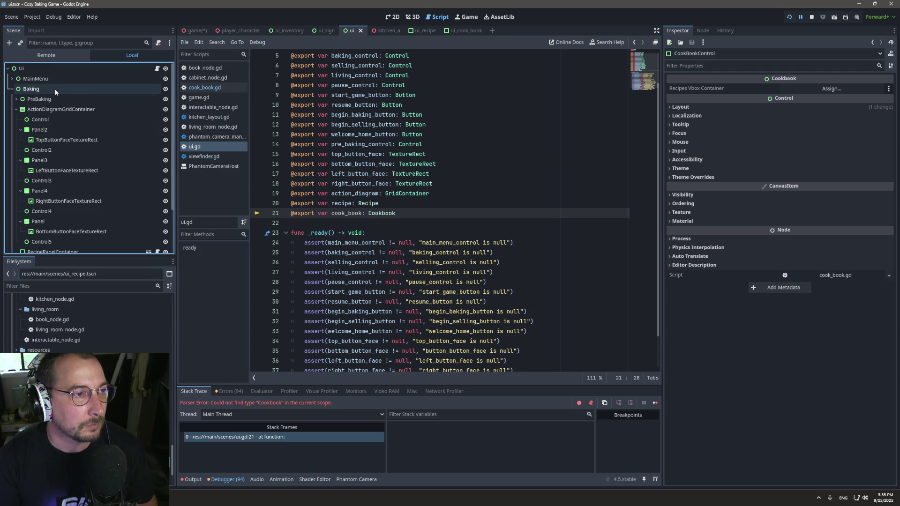
left_click(71, 69)
scroll(88, 208, "down", 1)
left_click(66, 231)
mouse_move(71, 238)
left_mouse_down()
mouse_move(319, 233)
mouse_move(300, 222)
left_mouse_up()
scroll(78, 86, "up", 1)
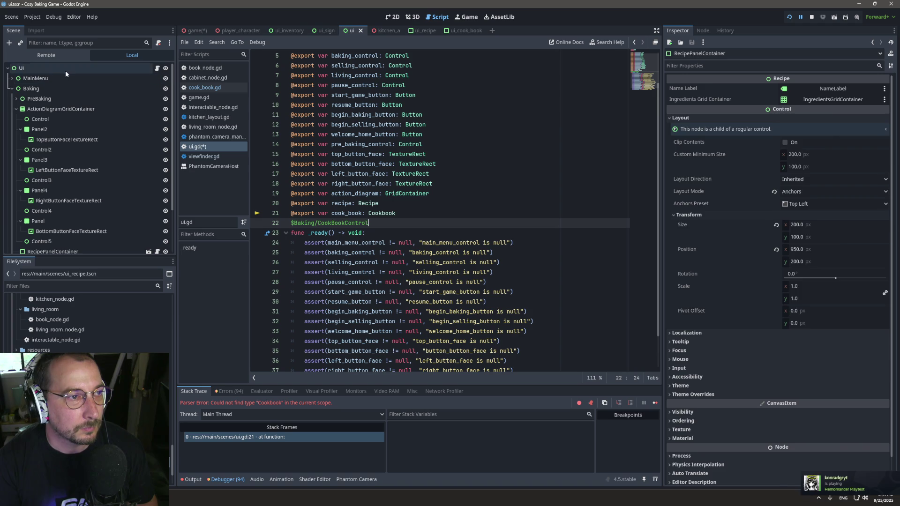
left_click(66, 69)
scroll(97, 130, "down", 1)
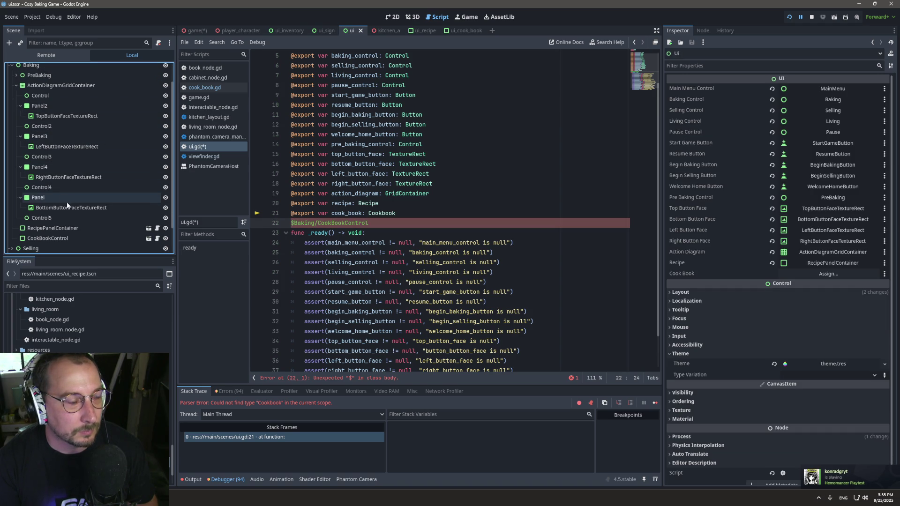
mouse_move(68, 238)
left_mouse_down()
mouse_move(830, 253)
mouse_move(828, 274)
left_mouse_up()
Delete the stray CookBookControl node path inserted into the script and save
double_click(340, 223)
key("BackSpace")
key("BackSpace")
key("BackSpace")
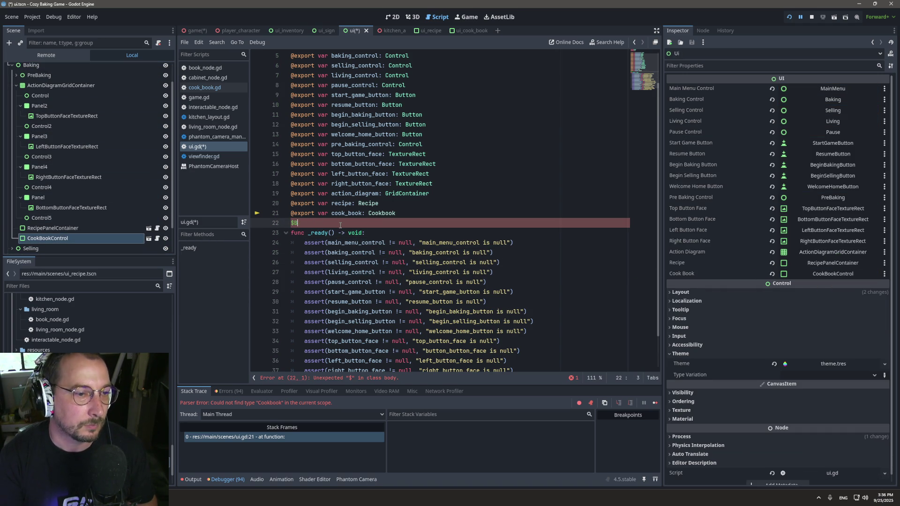
key("ctrl+s")
double_click(347, 214)
type("s")
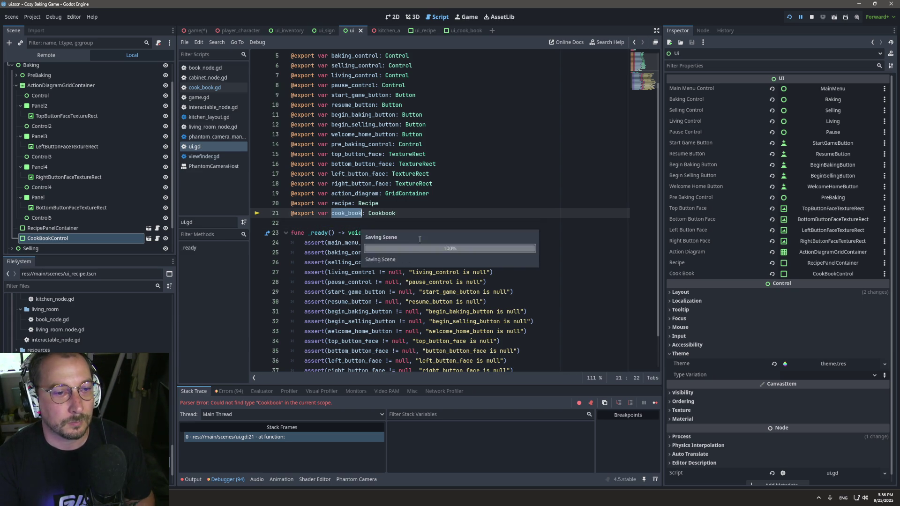
key("ctrl+z")
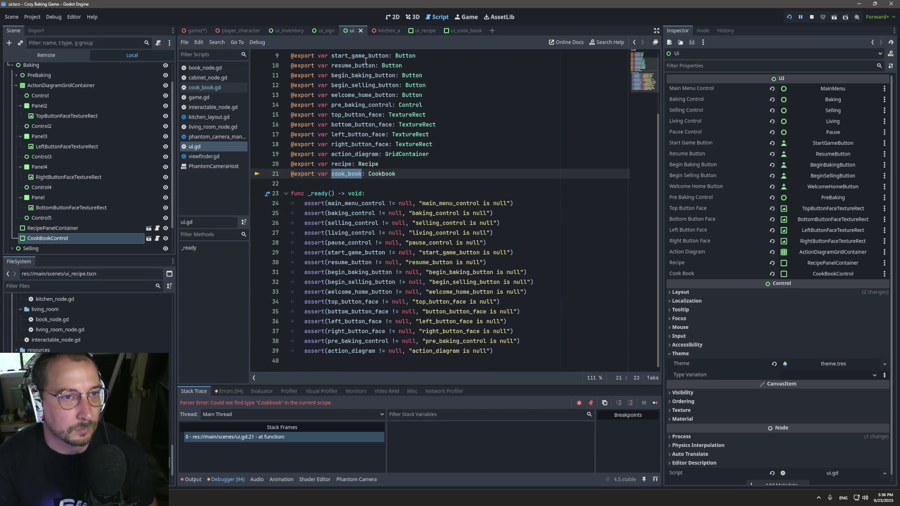
Delete the print_debug(interactables) line from game.gd's _update_interactable_menu and save
left_click(191, 30)
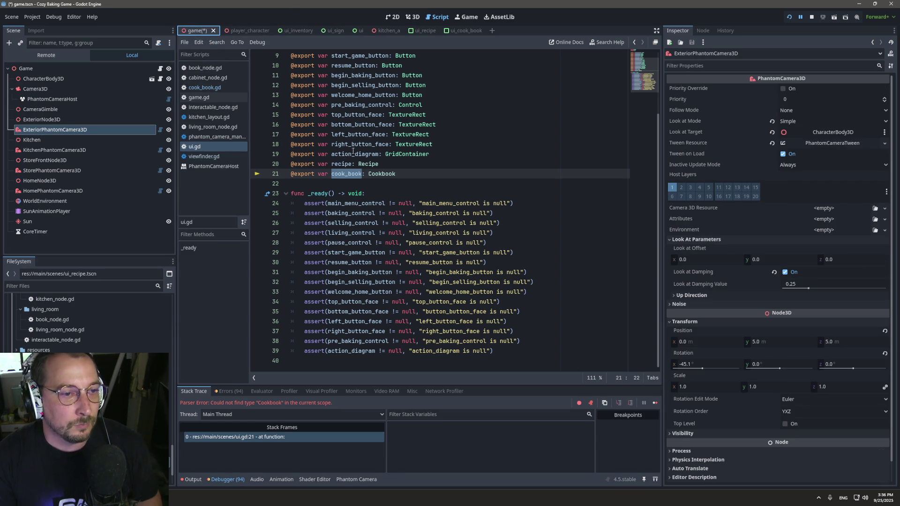
left_click(199, 97)
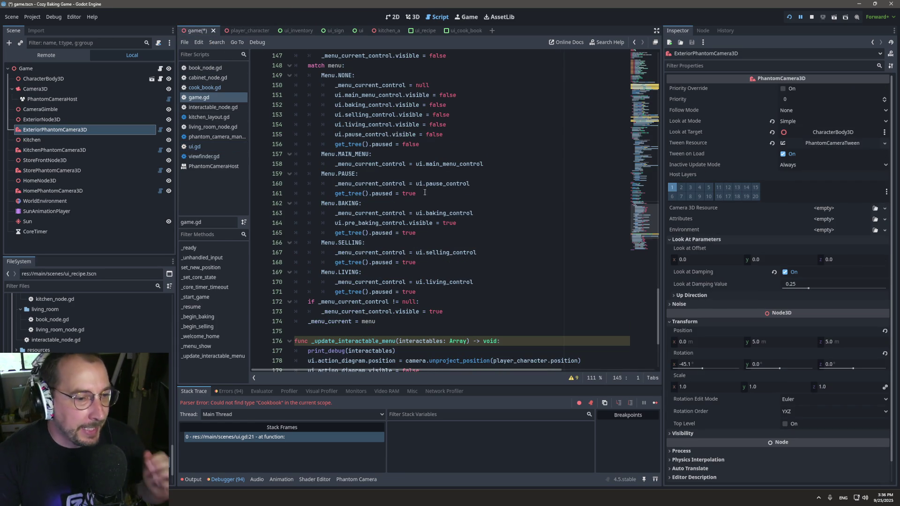
scroll(420, 180, "down", 5)
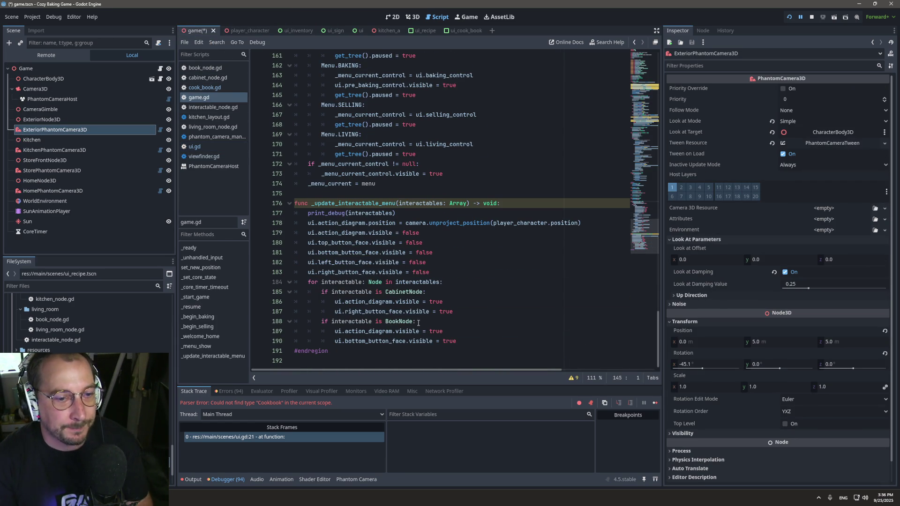
double_click(389, 341)
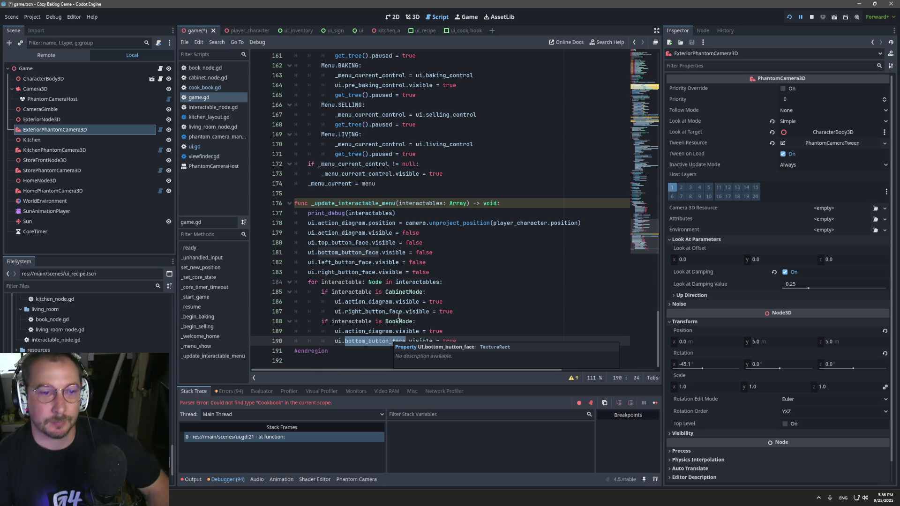
left_click(360, 211)
key("ctrl+shift+k")
key("ctrl+s")
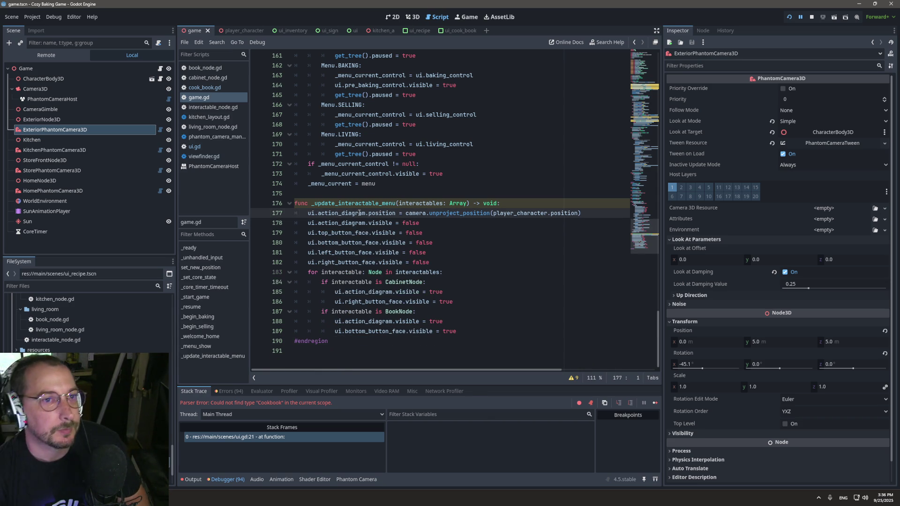
left_click(352, 31)
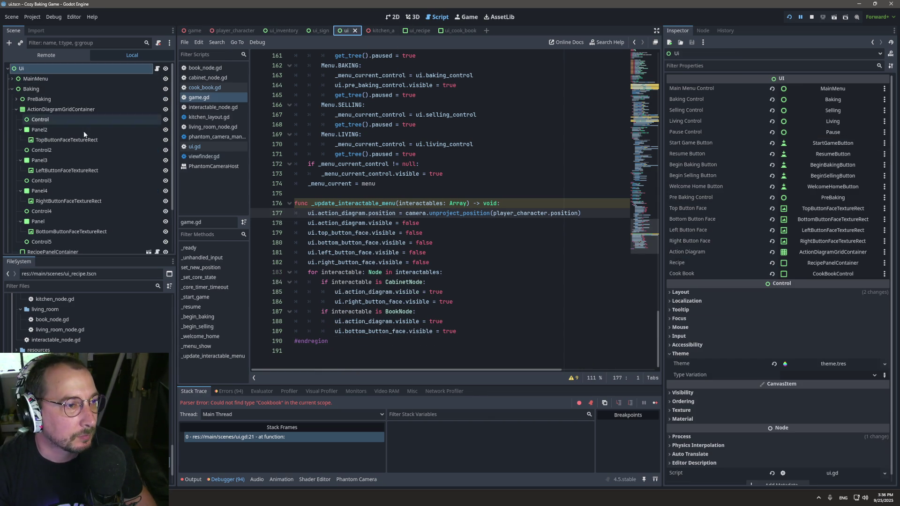
Browse the ui scene tree and collapse the ActionDiagramGridContainer branch under Baking
scroll(85, 137, "down", 5)
scroll(85, 137, "down", 1)
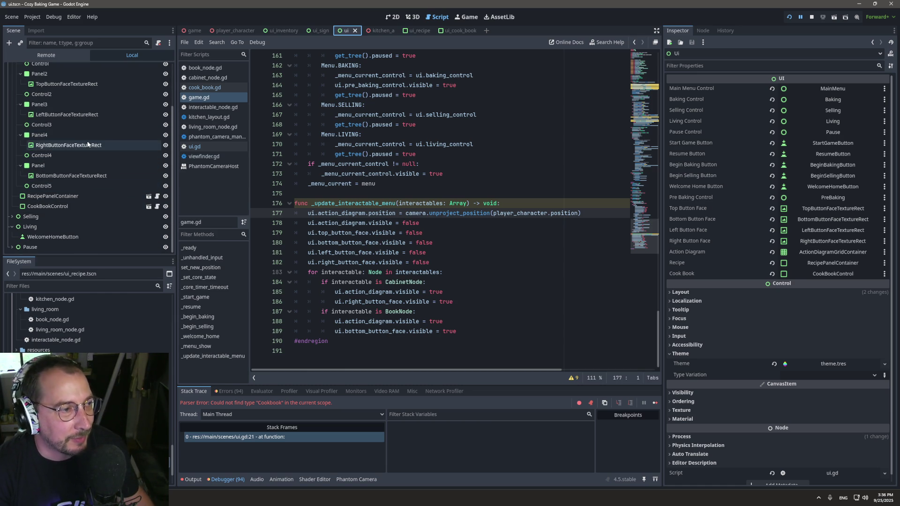
scroll(83, 164, "up", 1)
scroll(83, 164, "down", 1)
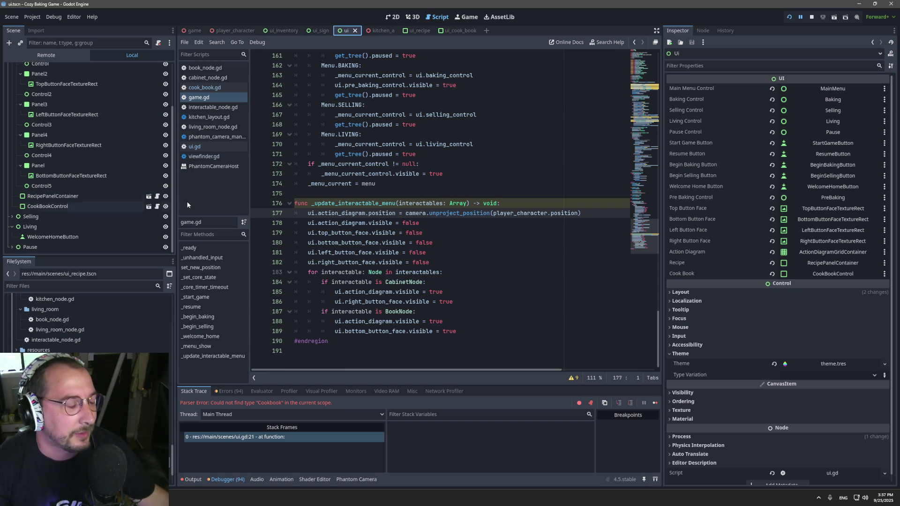
scroll(78, 139, "up", 2)
scroll(78, 140, "up", 3)
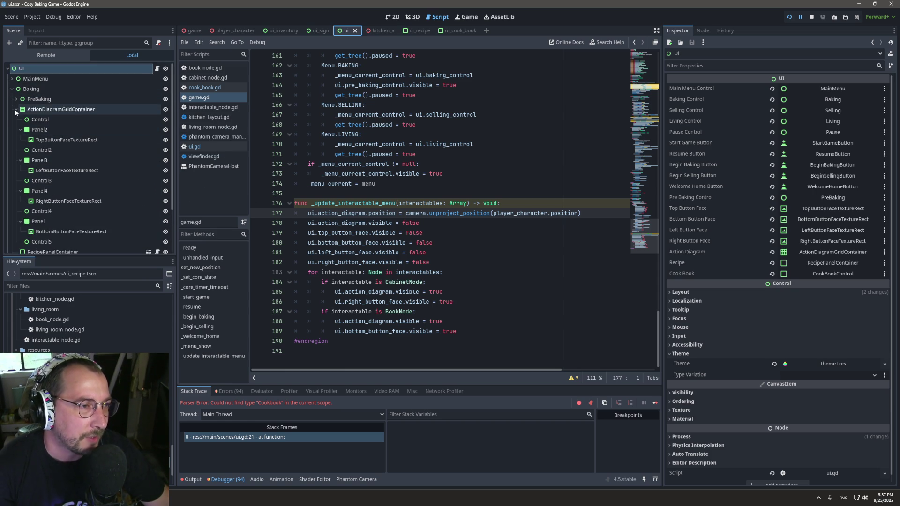
left_click(15, 109)
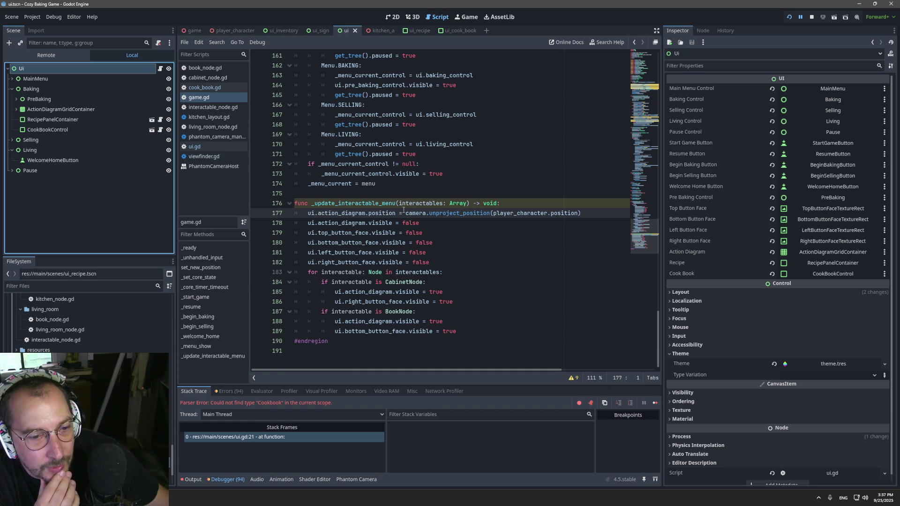
double_click(401, 282)
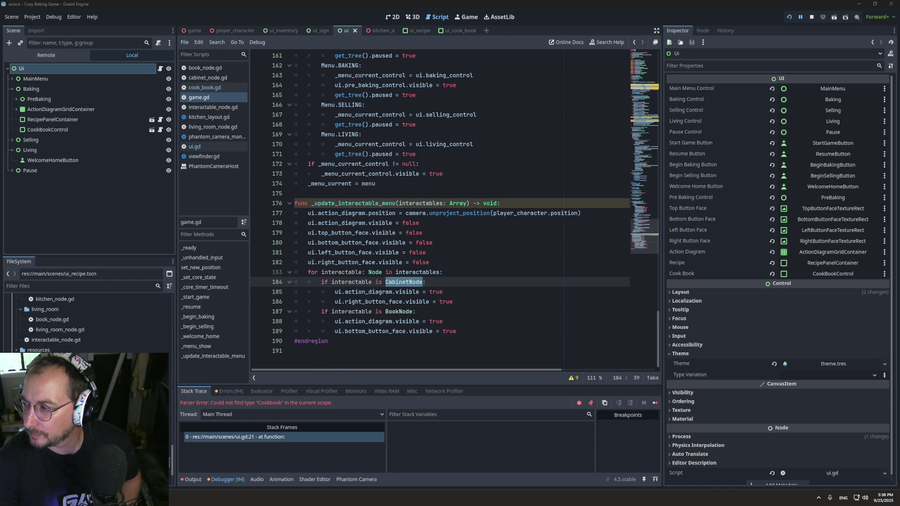
Place the caret at line 171 in Godot, then switch to Brave and close the loading YouTube tab
left_click(778, 5)
left_click(503, 152)
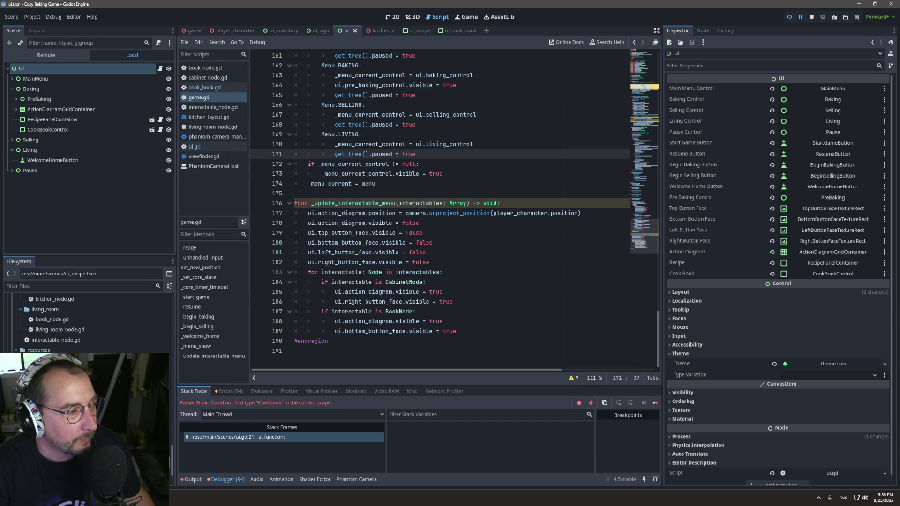
key("alt+Tab")
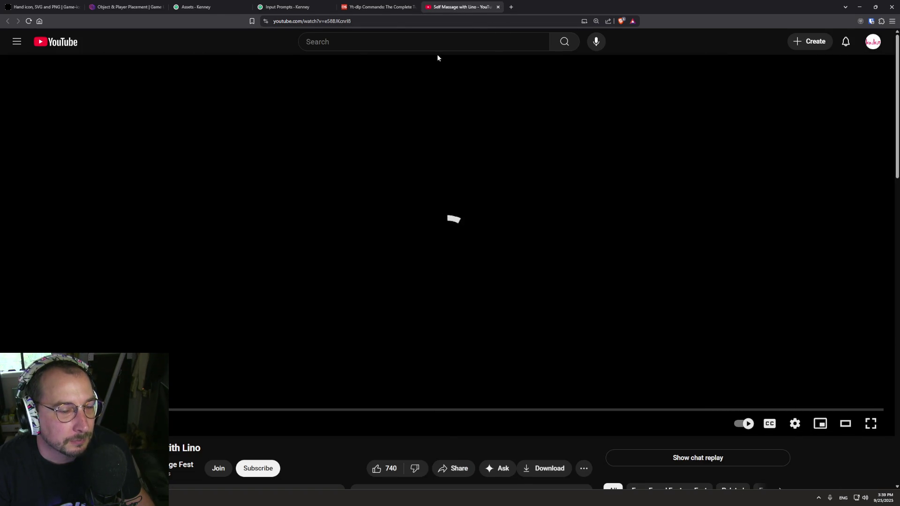
left_click(498, 6)
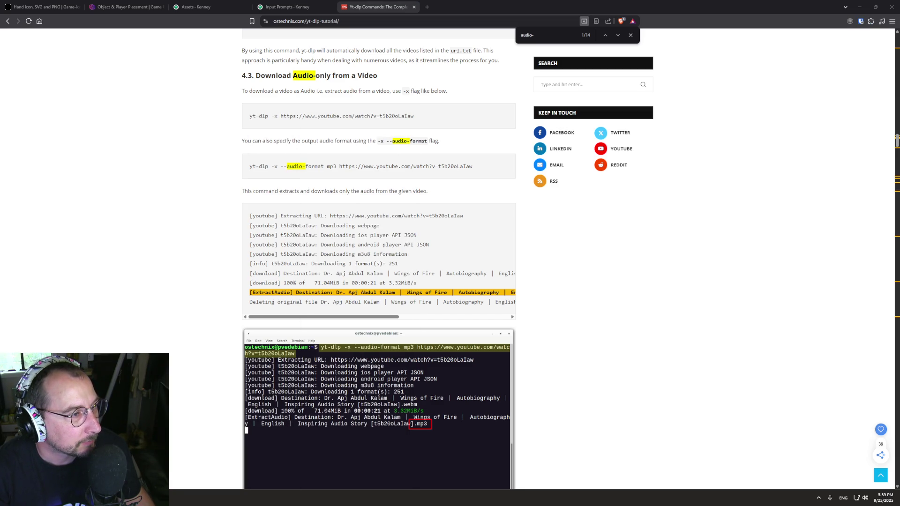
Reopen the closed YouTube video in its own maximized window and start full screen
key("ctrl+shift+t")
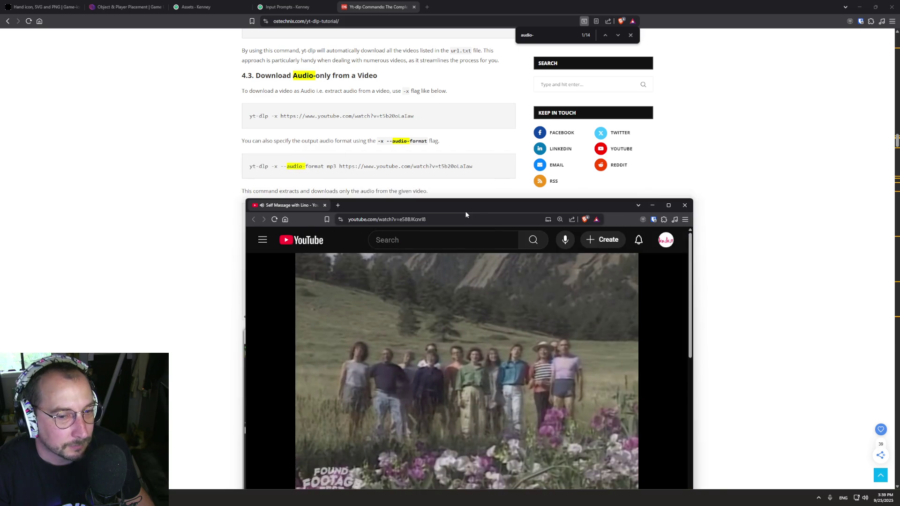
double_click(465, 209)
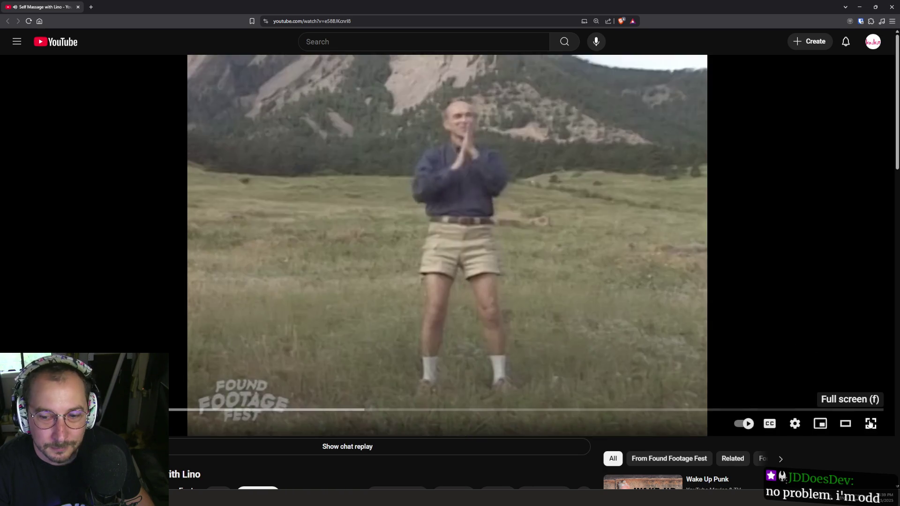
left_click(868, 424)
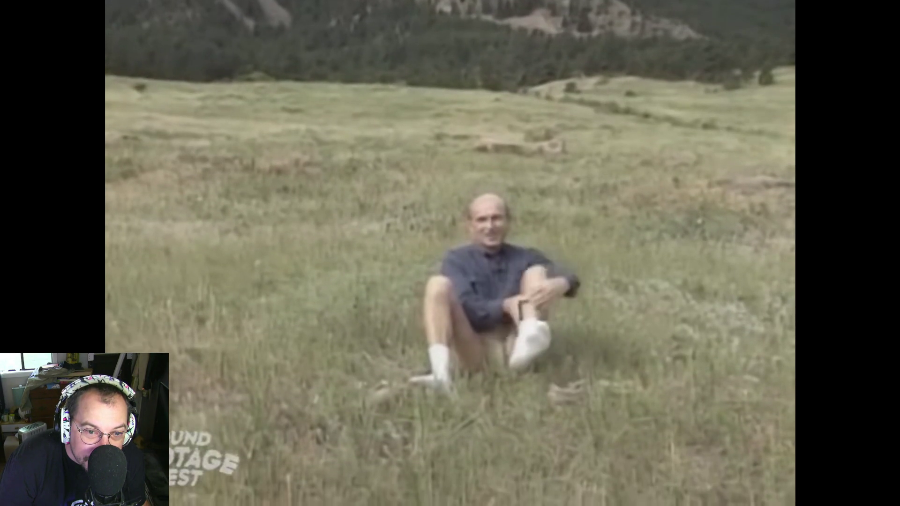
Watch the vintage exercise video full screen until it finishes
mouse_move(313, 240)
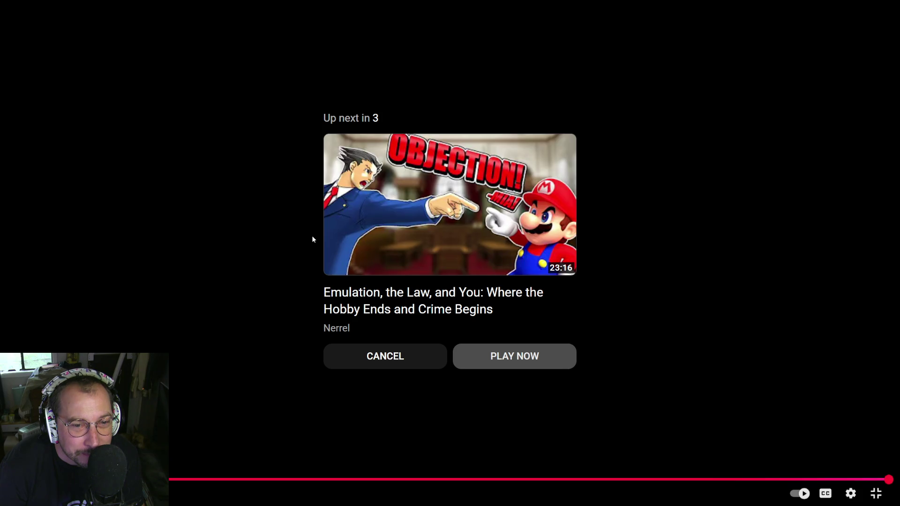
Exit full screen and leave the YouTube window, returning to the yt-dlp tutorial page
key("Escape")
key("alt+Tab")
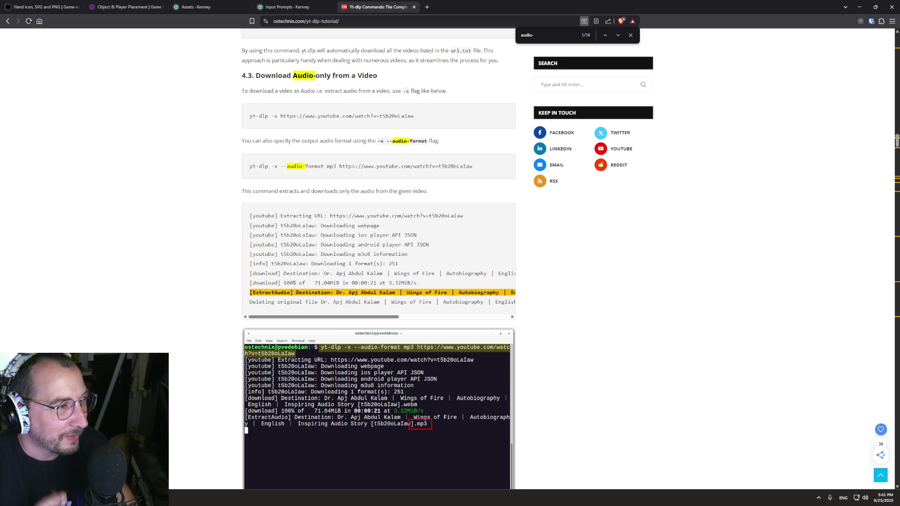
Close the yt-dlp tutorial tab and minimize Brave to get back to the Godot script editor
scroll(225, 261, "down", 2)
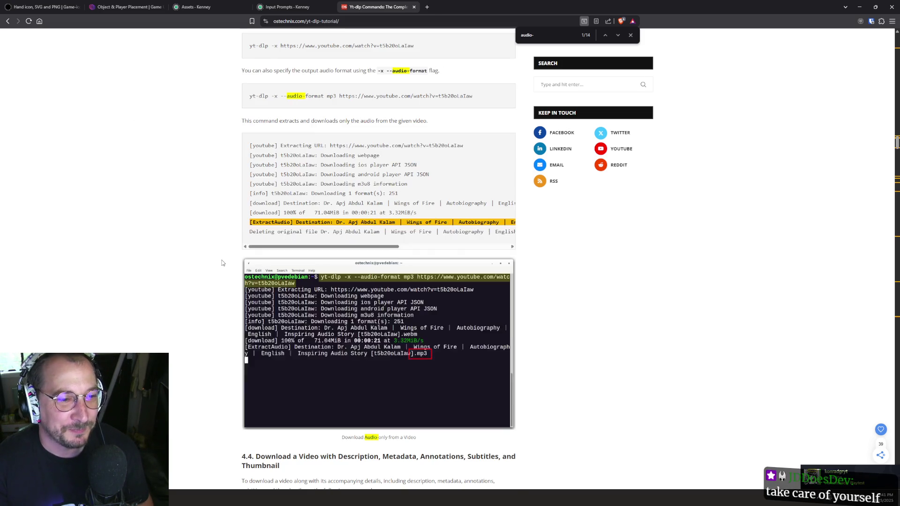
scroll(204, 224, "down", 5)
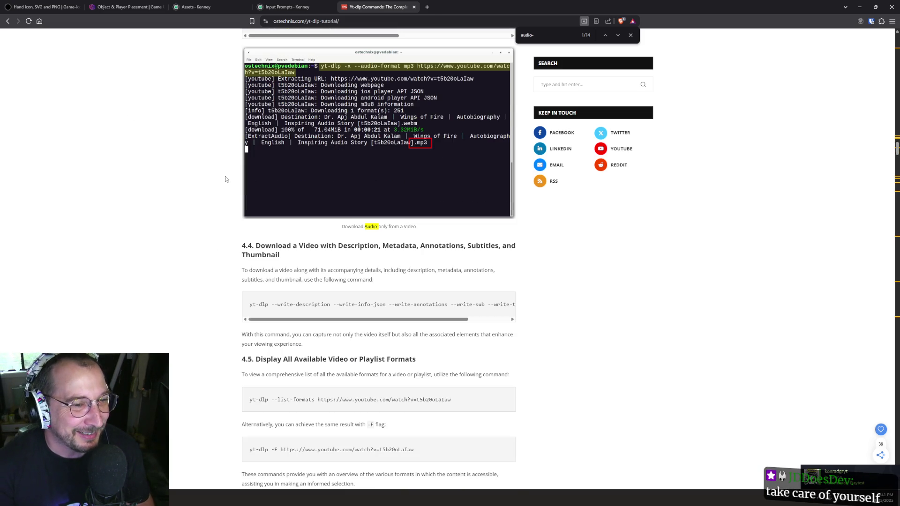
middle_click(405, 8)
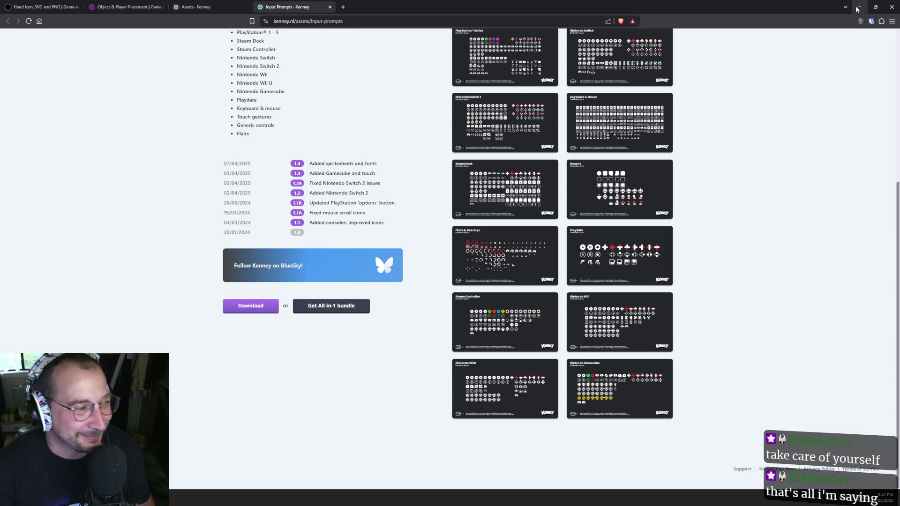
left_click(858, 8)
left_click(387, 242)
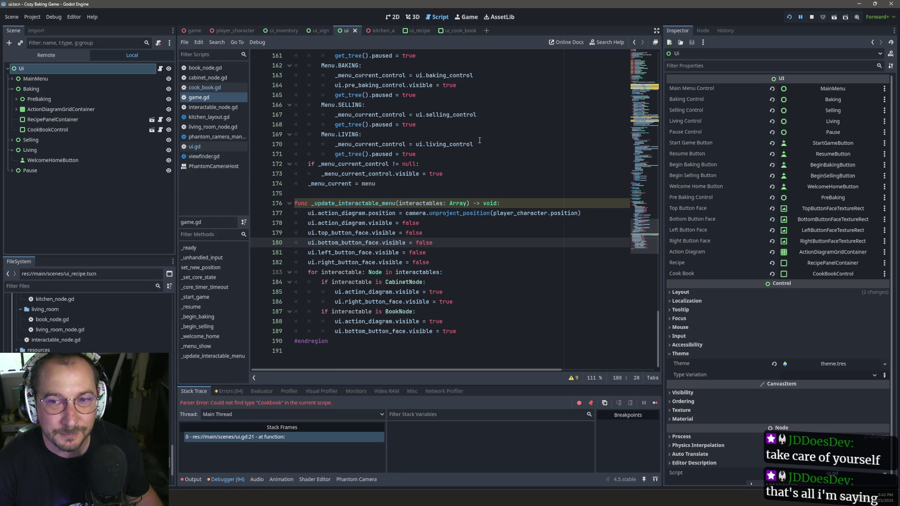
Switch from Godot to the Audacity window holding the 'It's A Cook Book!' clip
scroll(398, 173, "up", 1)
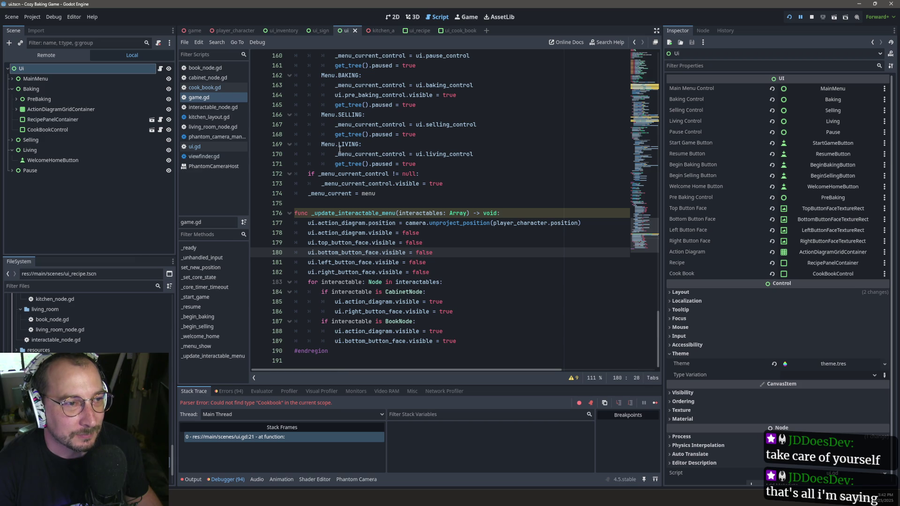
key("alt+Tab")
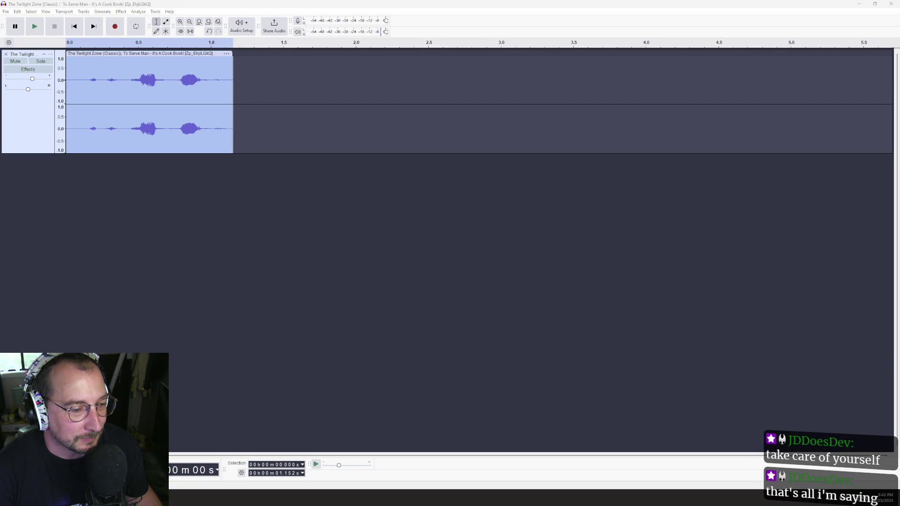
Close the Audacity project without saving changes
key("ctrl+w")
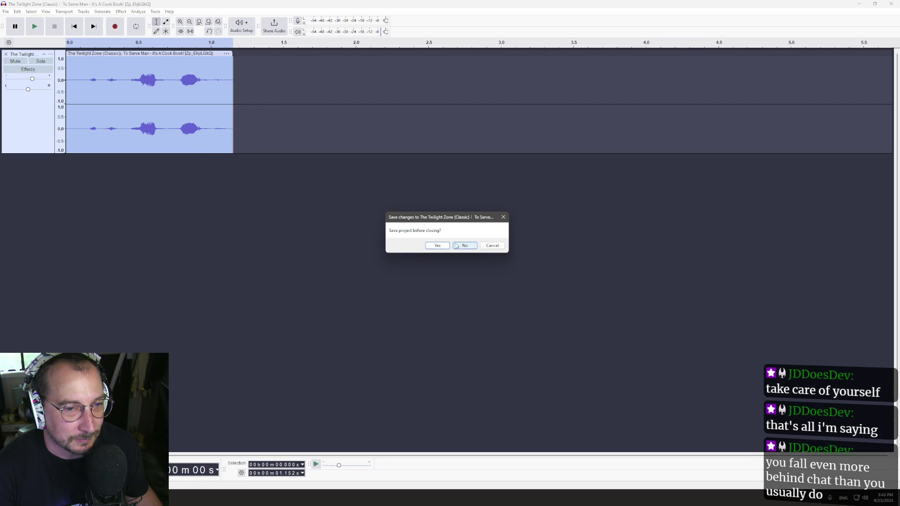
left_click(466, 245)
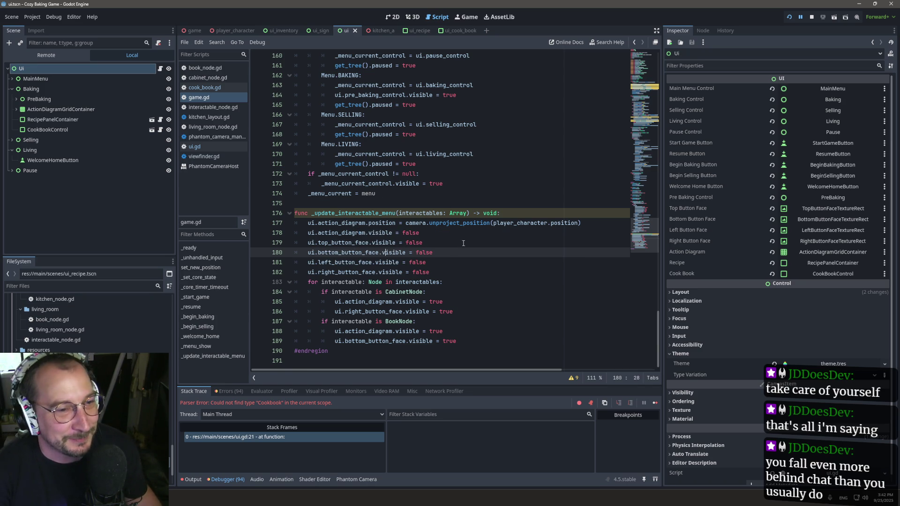
Insert print_debug(interactables) as the first line of _update_interactable_menu in game.gd
left_click(455, 259)
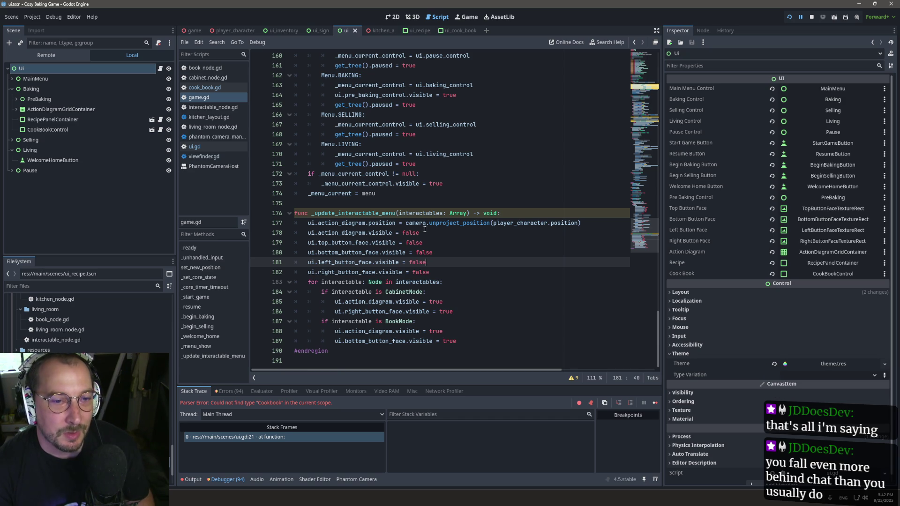
double_click(421, 213)
left_click(503, 214)
key("Return")
type("o")
key("BackSpace")
key("BackSpace")
key("BackSpace")
type("print")
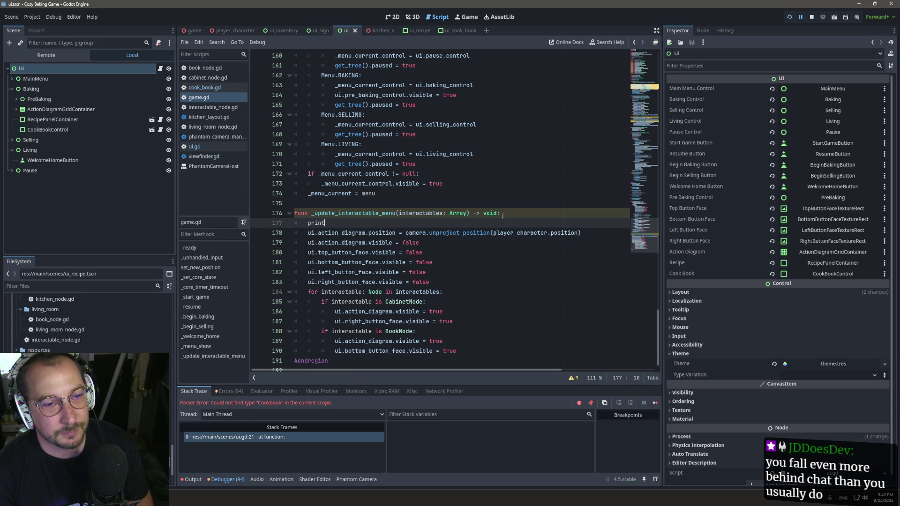
type("_d")
key("Return")
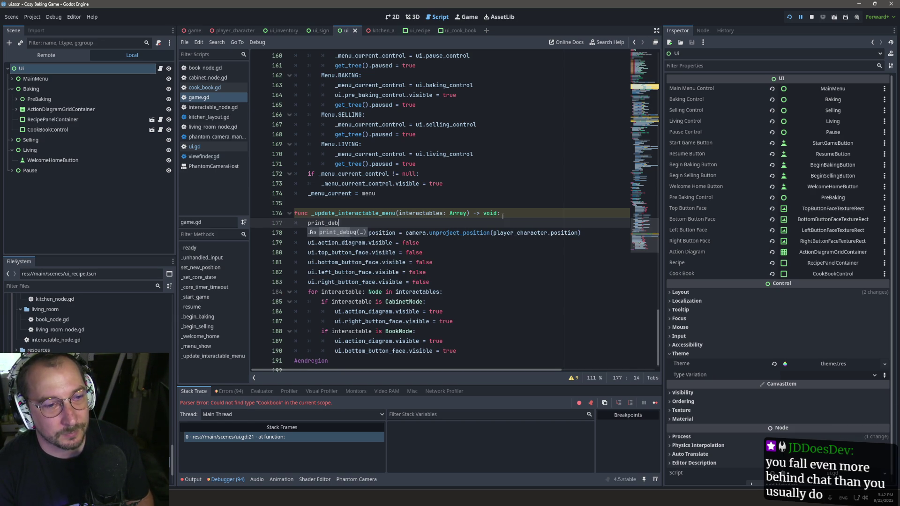
type("interactables")
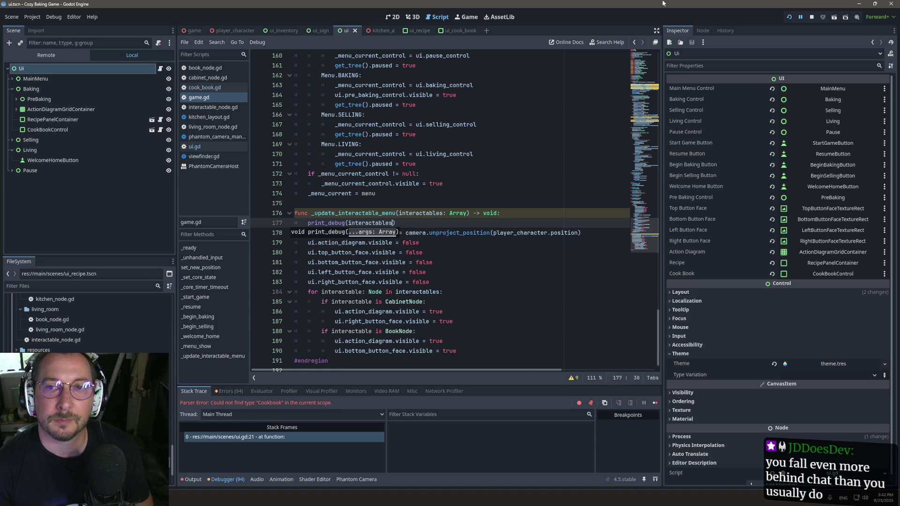
Run the project to test the debug output
mouse_move(318, 233)
left_mouse_down()
mouse_move(442, 292)
mouse_move(465, 355)
left_mouse_up()
left_click(465, 354)
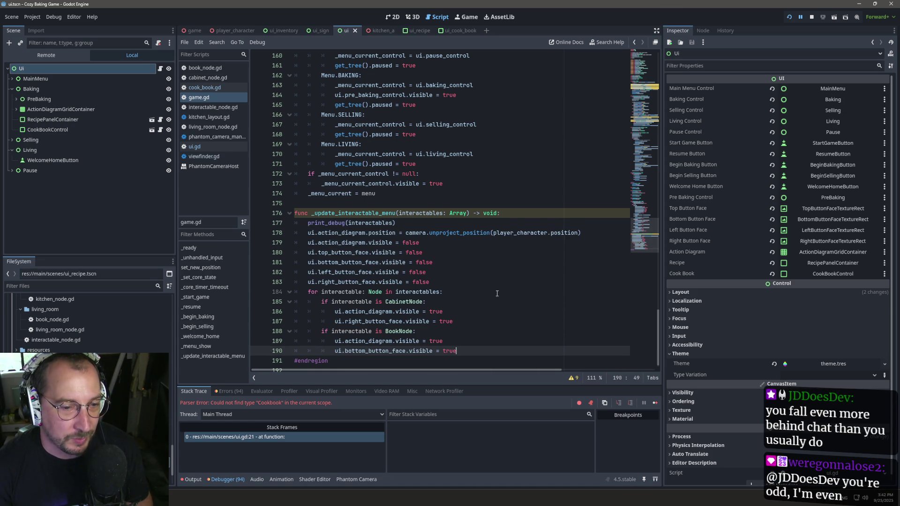
left_click(790, 17)
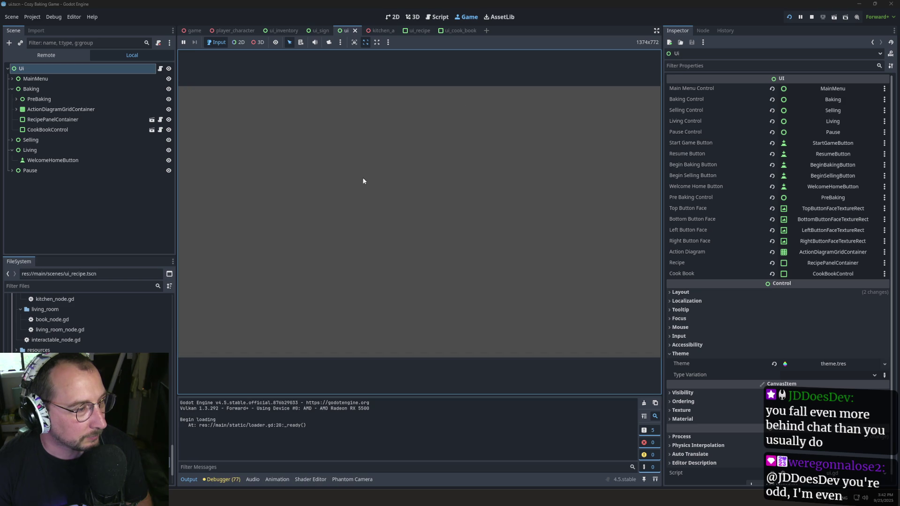
Start baking in the running game, then select KitchenPhantomCamera3D in the game scene to edit its X
left_click(438, 224)
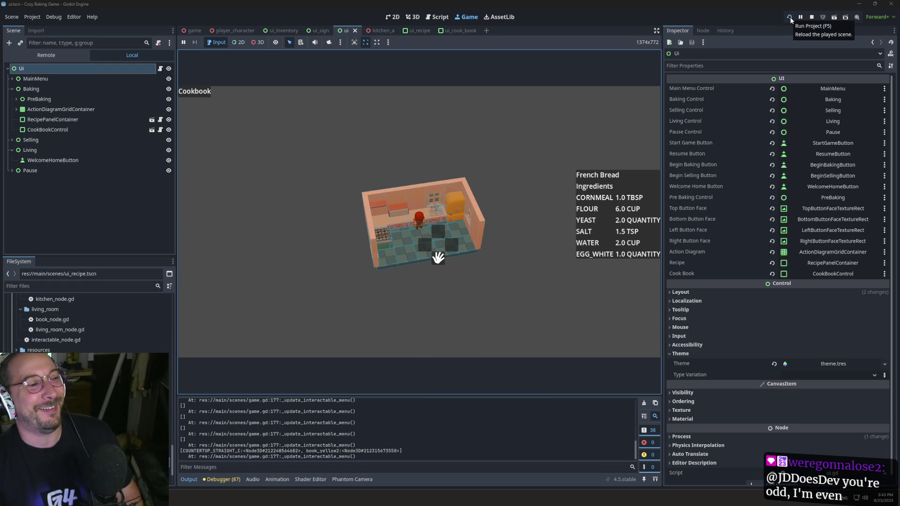
left_click(194, 30)
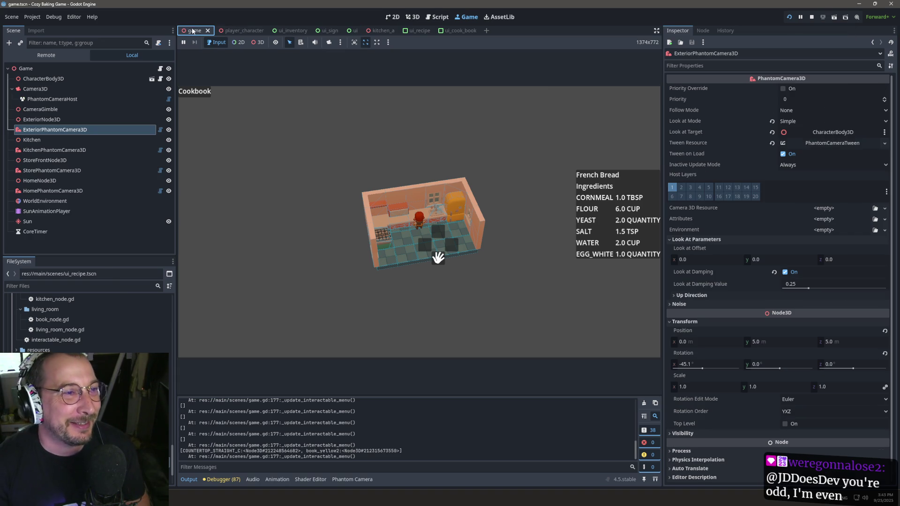
left_click(77, 150)
left_click(730, 374)
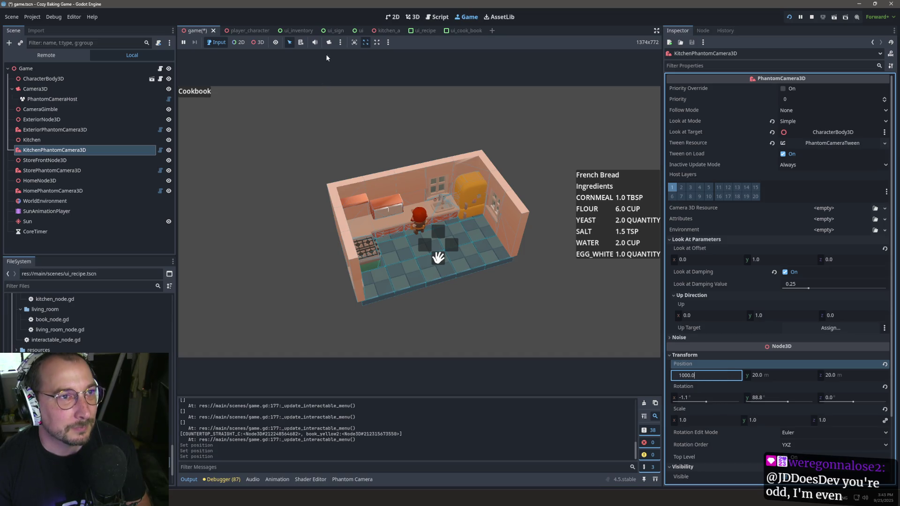
left_click(413, 17)
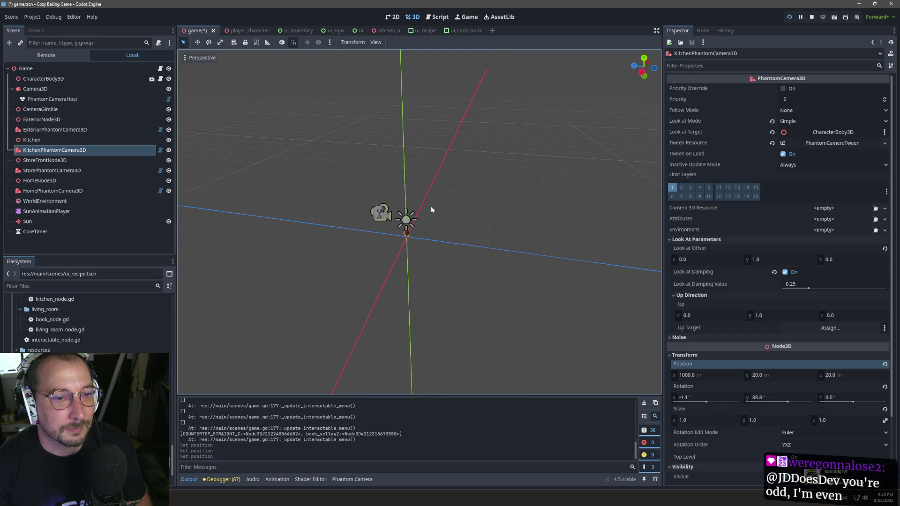
scroll(445, 249, "up", 2)
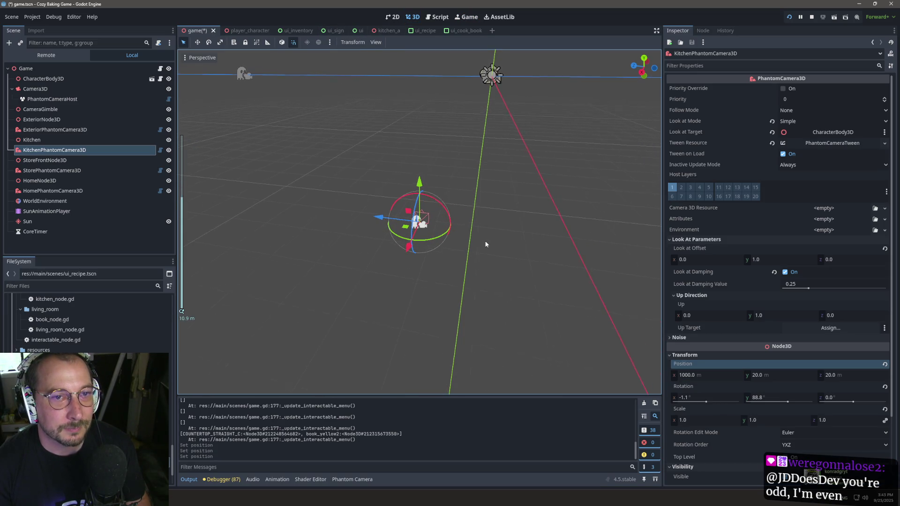
scroll(485, 243, "down", 5)
mouse_move(485, 243)
left_mouse_down()
mouse_move(593, 238)
mouse_move(489, 282)
left_mouse_up()
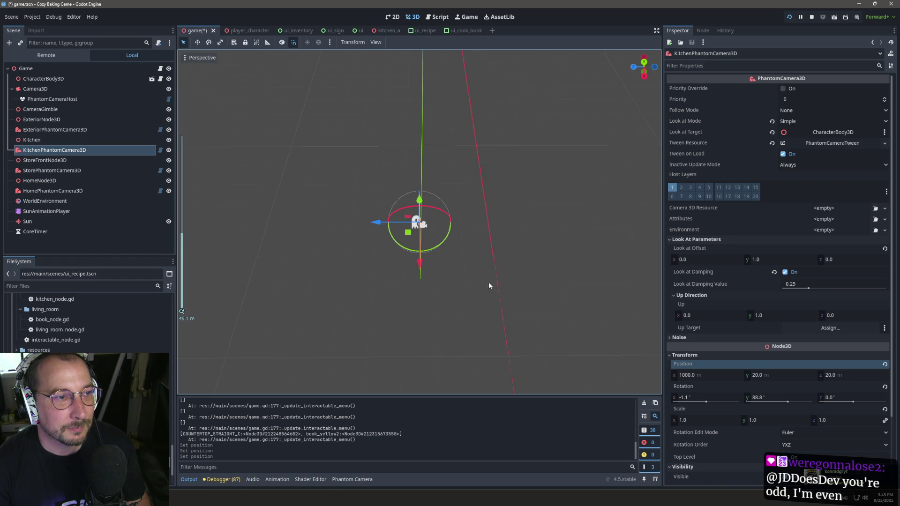
scroll(497, 253, "down", 6)
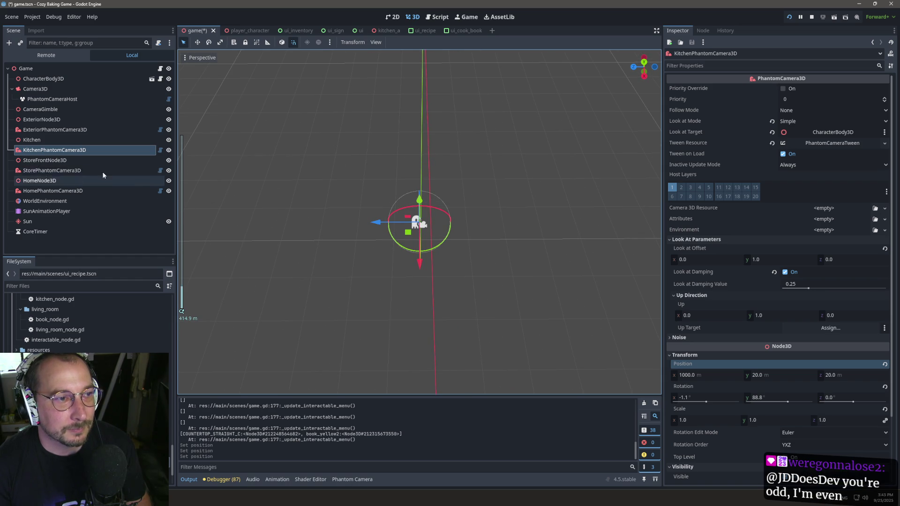
left_click(100, 160)
scroll(401, 149, "down", 7)
mouse_move(401, 149)
left_mouse_down()
mouse_move(475, 125)
mouse_move(414, 170)
mouse_move(237, 195)
left_mouse_up()
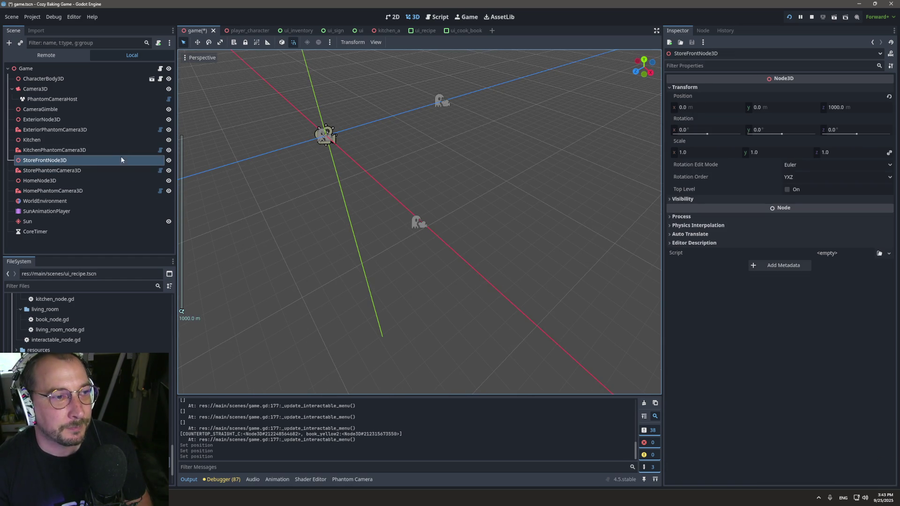
left_click(96, 139)
scroll(421, 220, "up", 5)
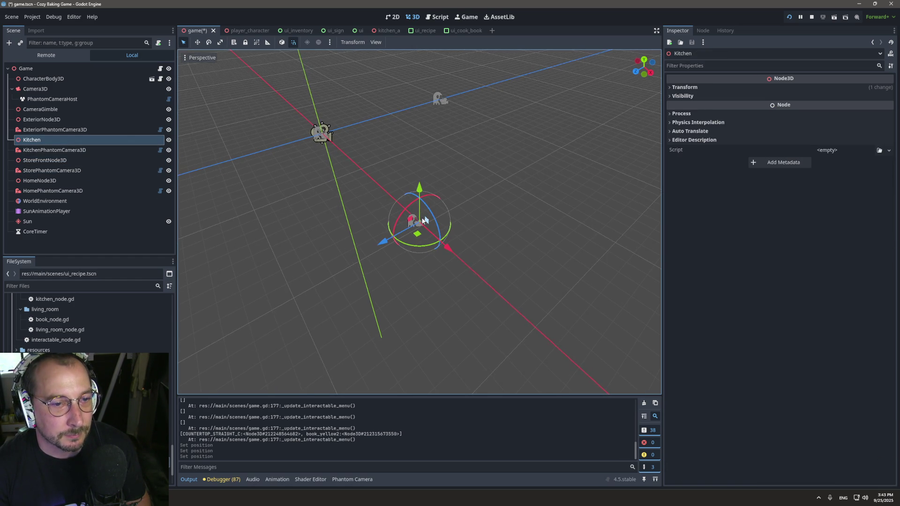
scroll(422, 221, "up", 10)
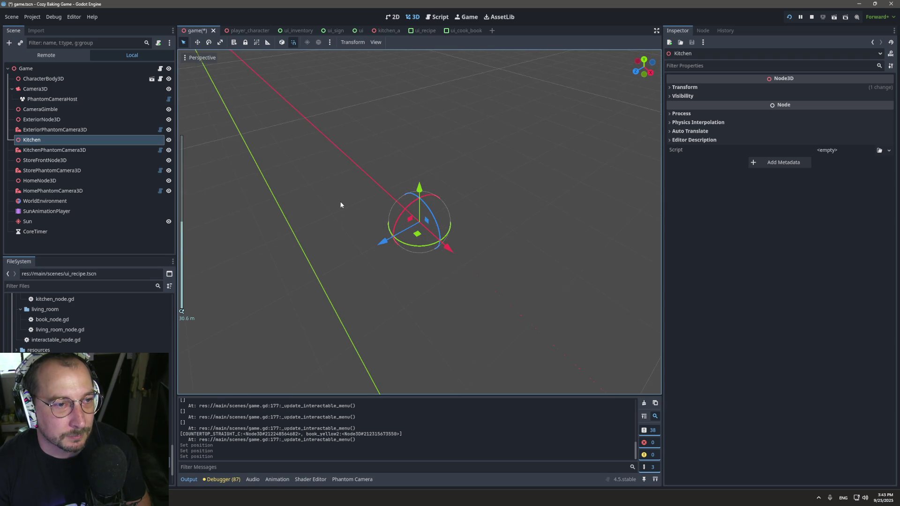
left_click(266, 171)
mouse_move(324, 201)
left_mouse_down()
mouse_move(345, 238)
mouse_move(448, 254)
mouse_move(379, 267)
mouse_move(310, 246)
left_mouse_up()
left_click(85, 140)
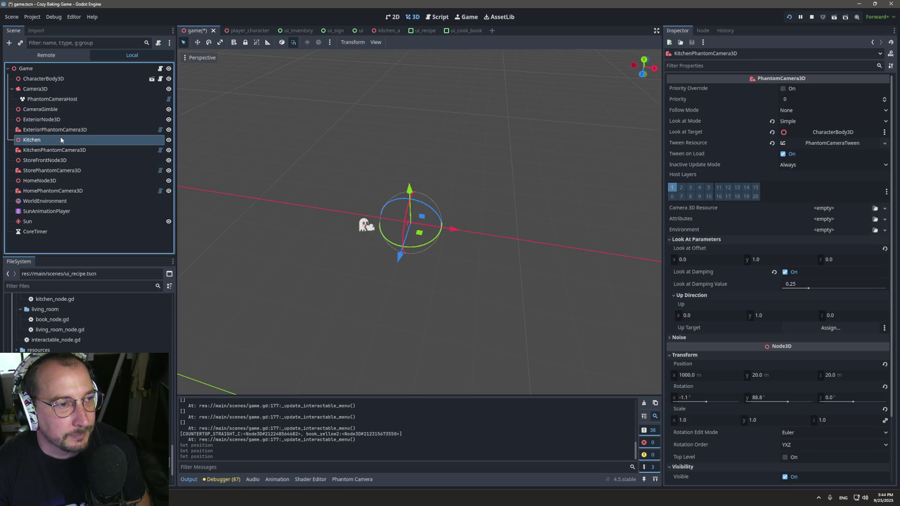
scroll(350, 208, "up", 3)
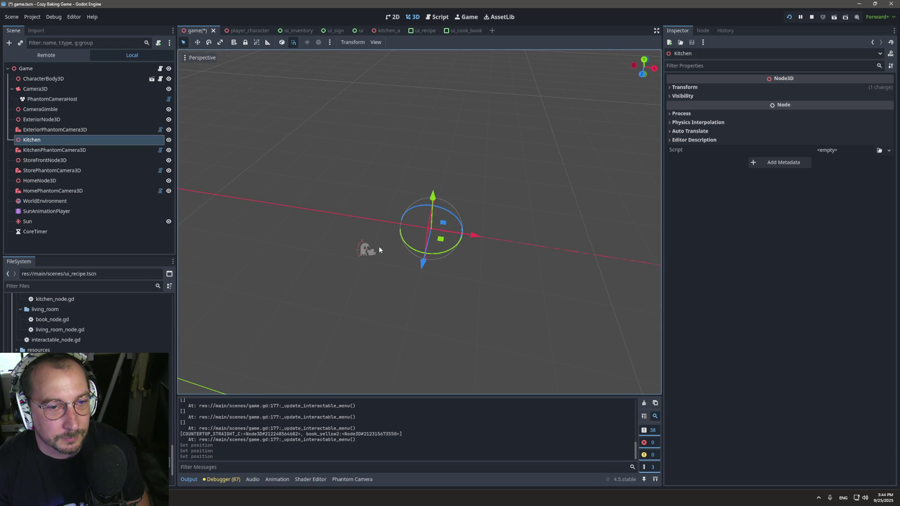
Nudge the kitchen camera one unit along Z and X, then run the game to check framing
left_click(369, 251)
left_click_drag(362, 287, 370, 269)
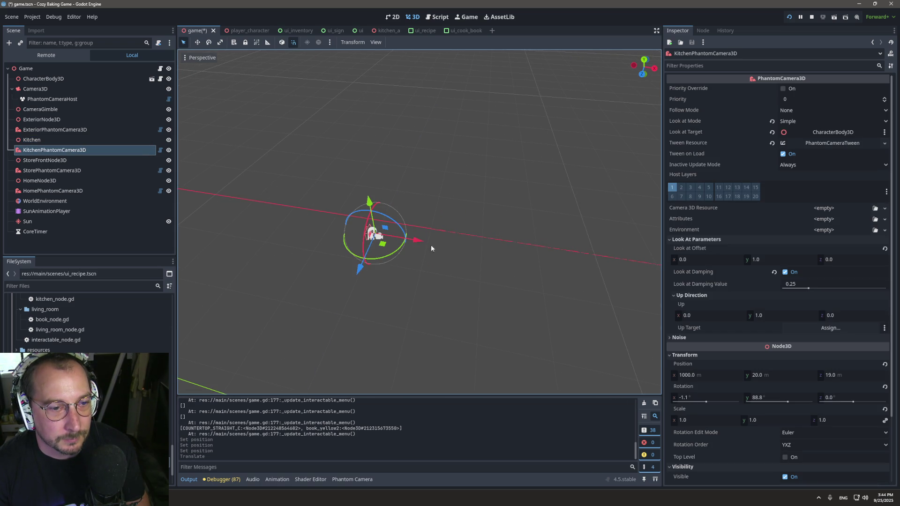
left_click_drag(416, 238, 444, 245)
key("F5")
Move the kitchen camera to x 1002, height 19 and z 18, previewing each change in the Game view
left_click(414, 18)
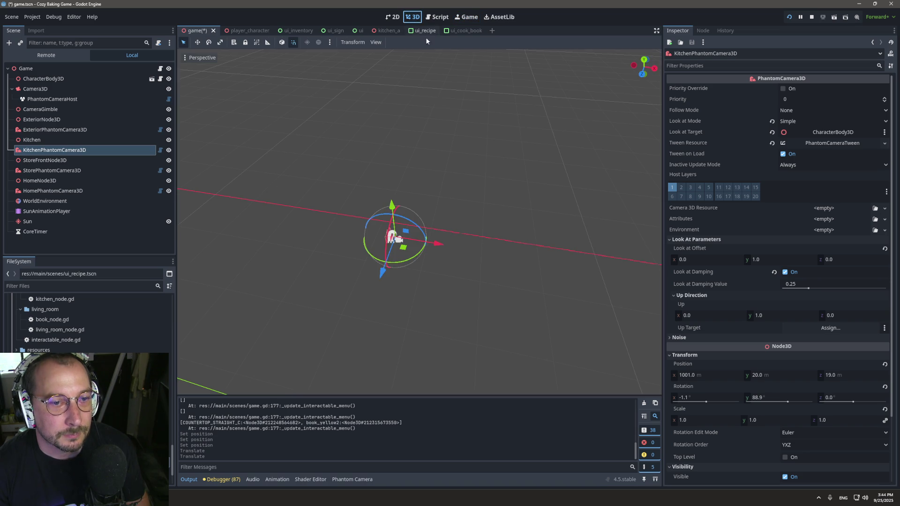
left_click_drag(439, 243, 452, 249)
left_click(467, 17)
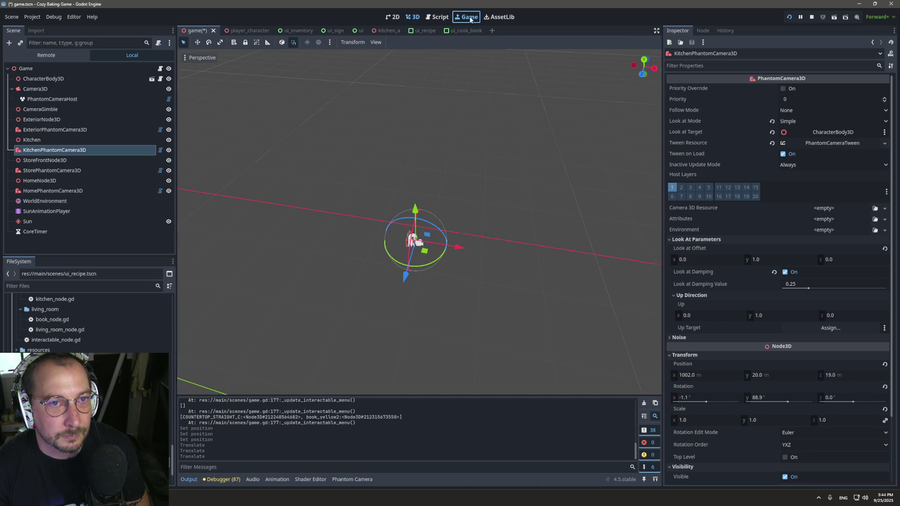
left_click(413, 17)
left_click(467, 18)
left_click(416, 20)
left_click_drag(406, 212, 418, 232)
left_click(469, 19)
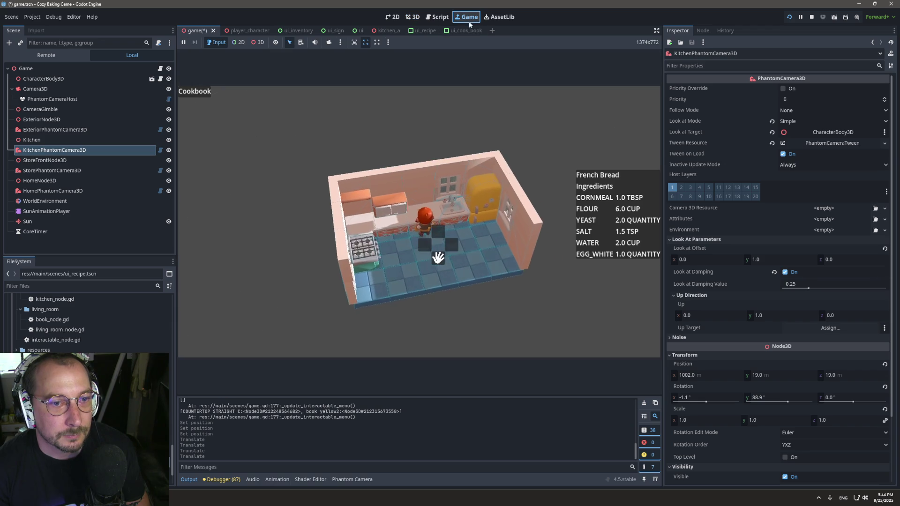
left_click(413, 17)
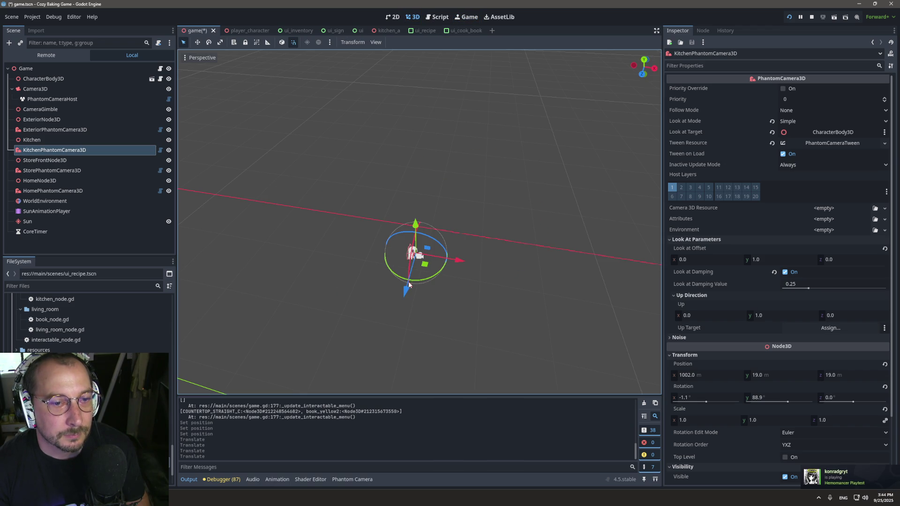
left_click_drag(409, 294, 422, 275)
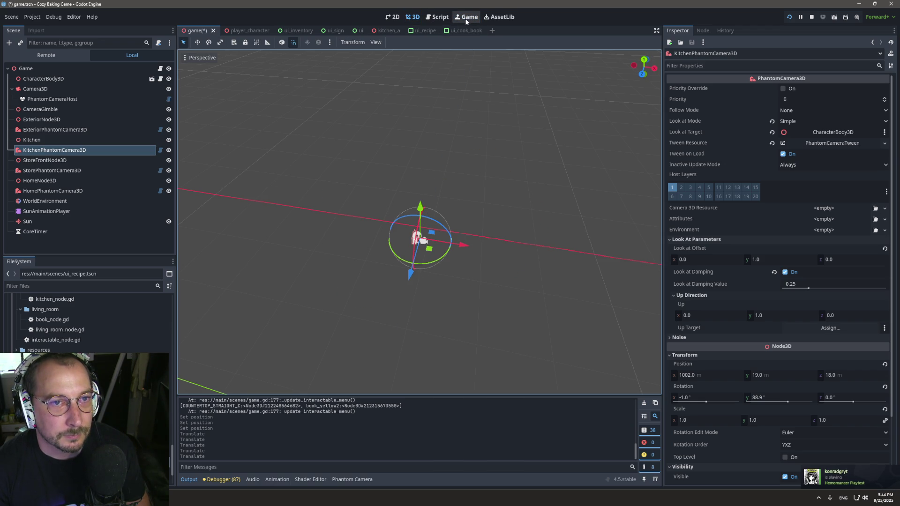
left_click(467, 17)
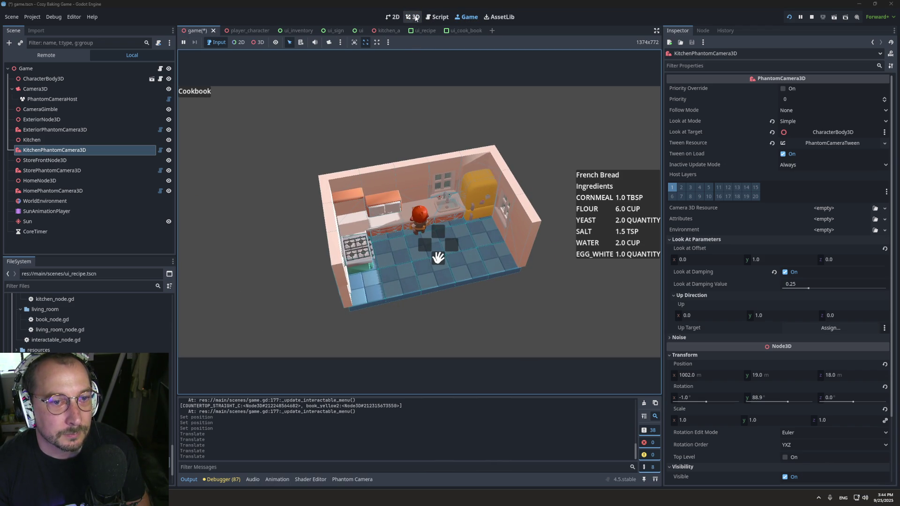
left_click(412, 17)
Lower the kitchen camera to height 11, checking the framing in the running game
left_click(418, 207)
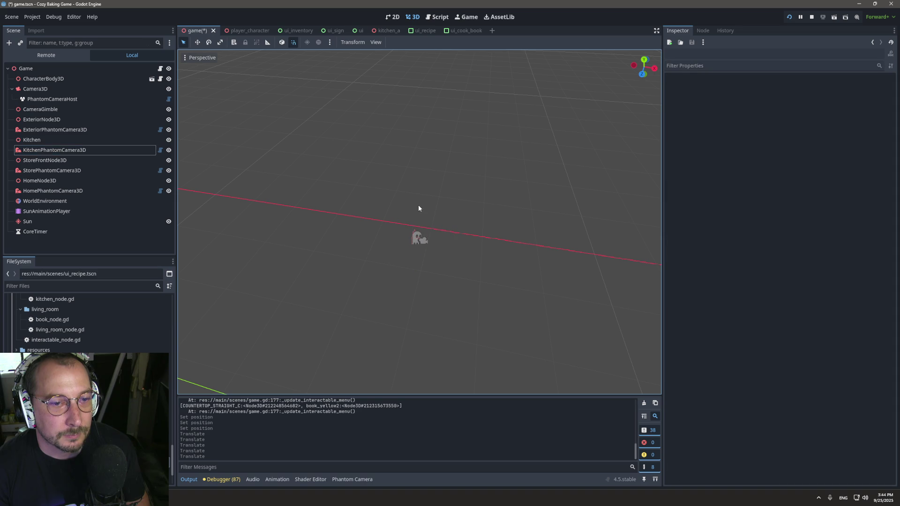
left_click(416, 235)
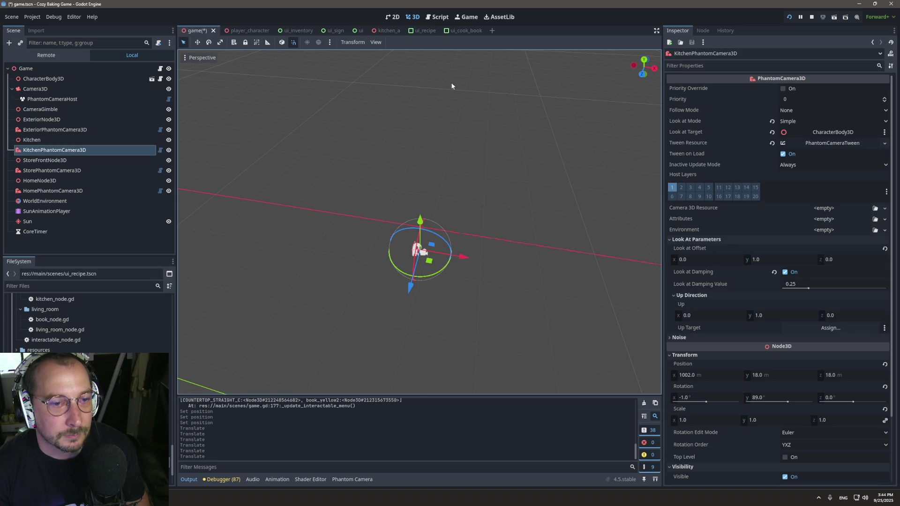
left_click(466, 17)
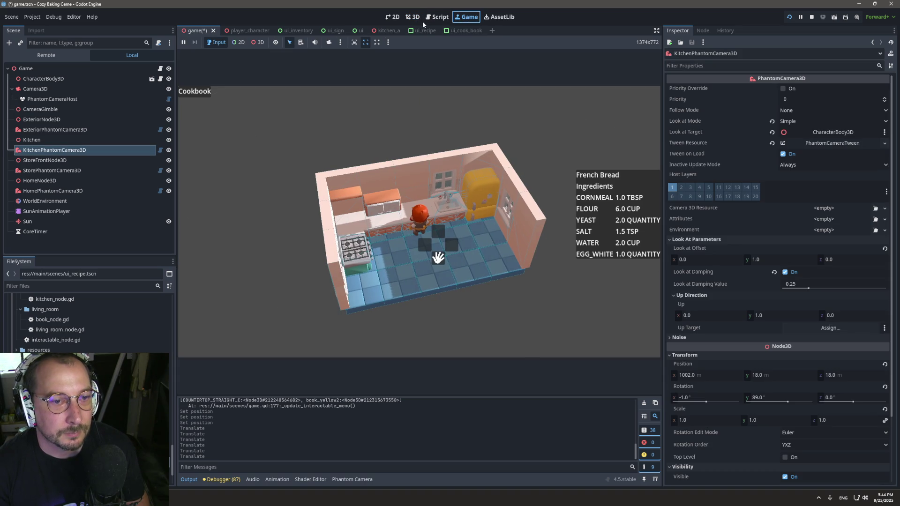
left_click(412, 18)
scroll(425, 161, "up", 3)
left_click_drag(419, 114, 419, 176)
left_click(463, 16)
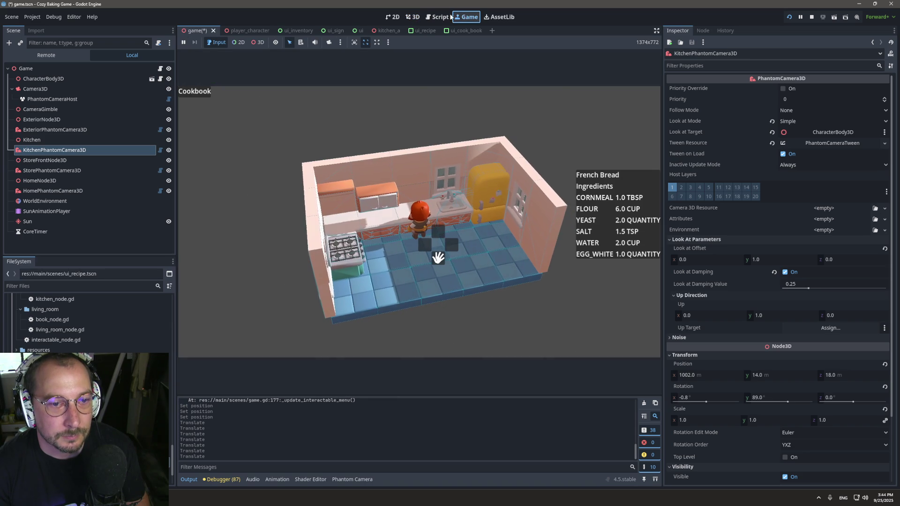
left_click(411, 18)
left_click_drag(413, 176, 413, 219)
left_click(466, 19)
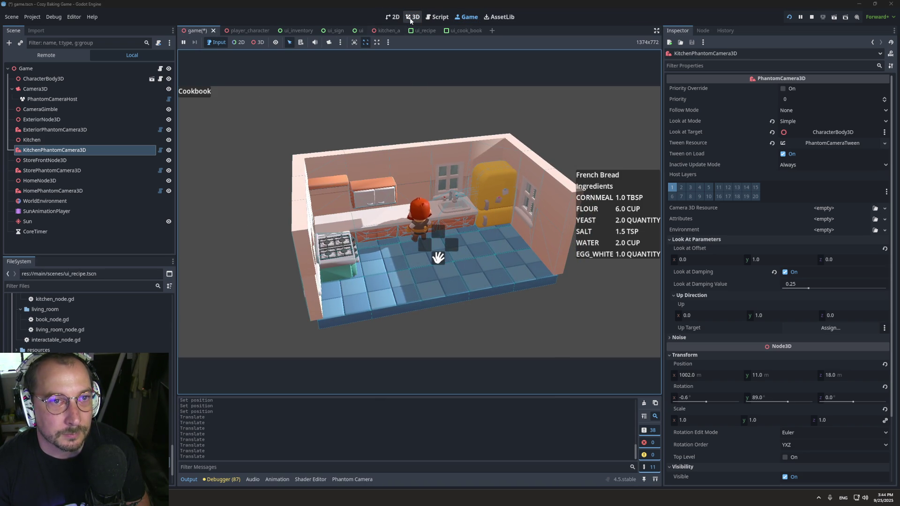
left_click(412, 17)
Shift the kitchen camera right to x 1004, 1005, then 1006, previewing each position
left_click_drag(456, 262, 481, 263)
left_click(463, 19)
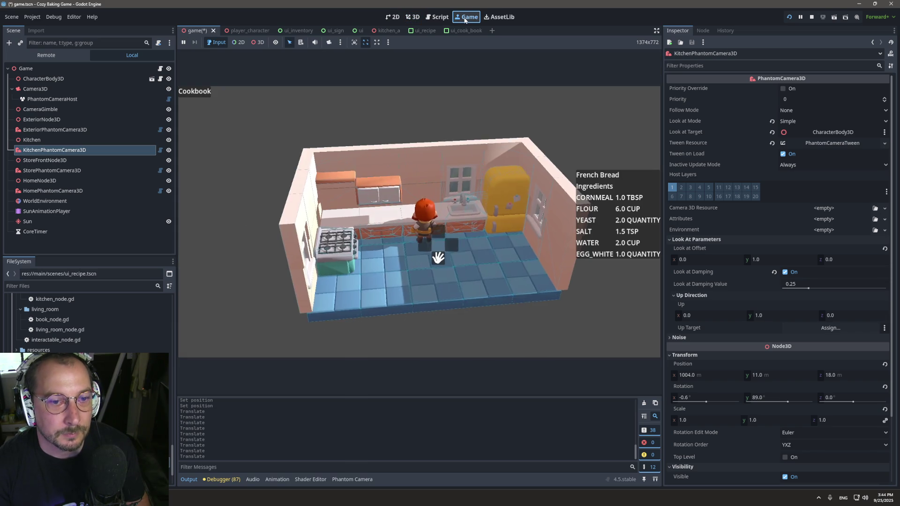
left_click(411, 19)
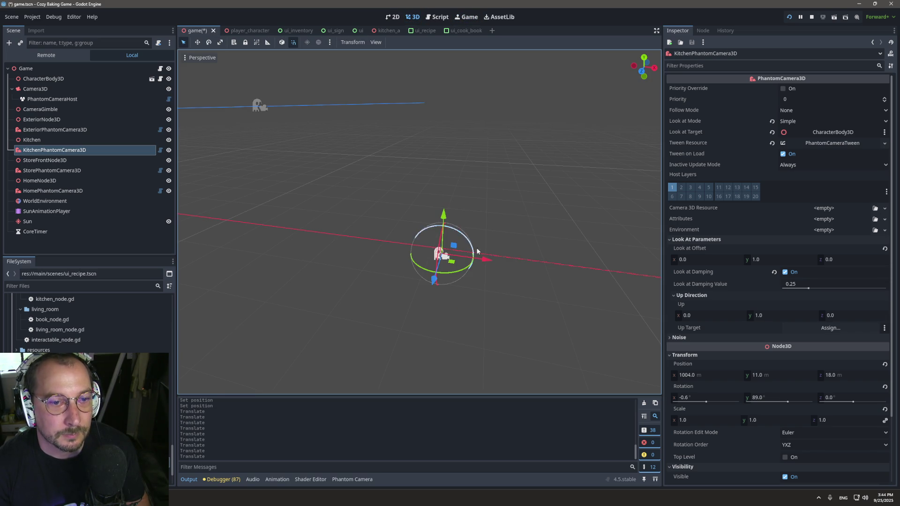
left_click_drag(492, 261, 509, 269)
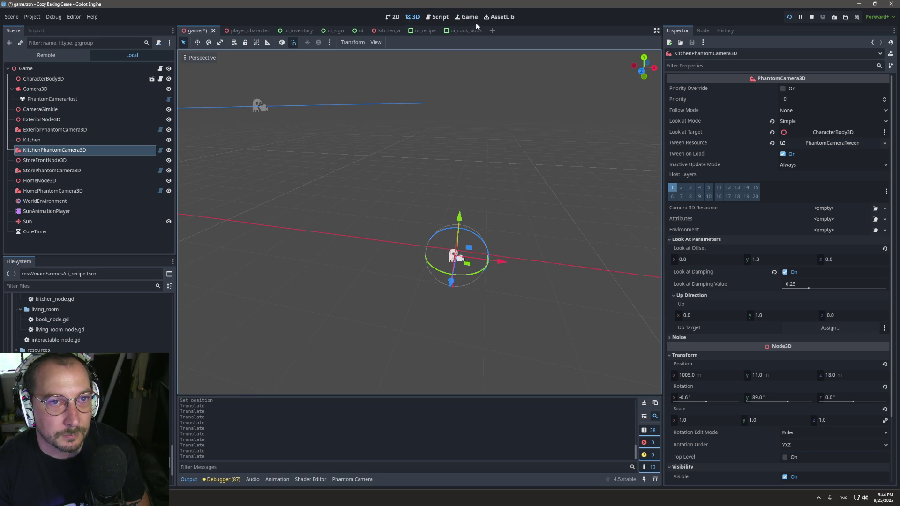
left_click(474, 19)
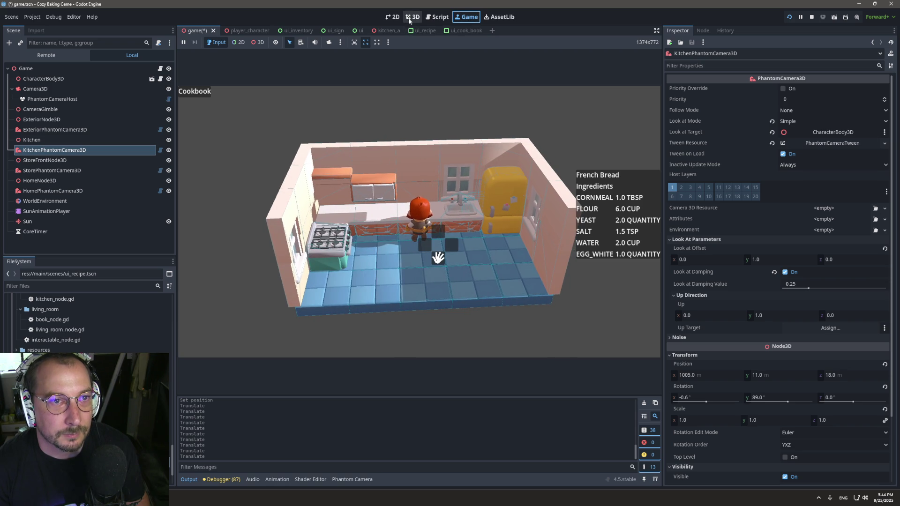
left_click(412, 17)
left_click_drag(510, 265, 524, 273)
left_click(467, 16)
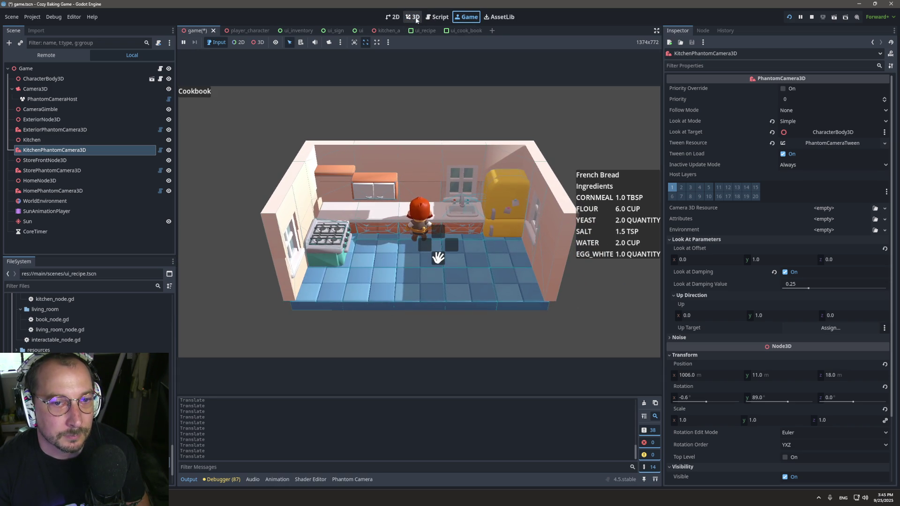
Walk the character around the kitchen with W, S and A to test the camera framing
left_click(455, 249)
key("w")
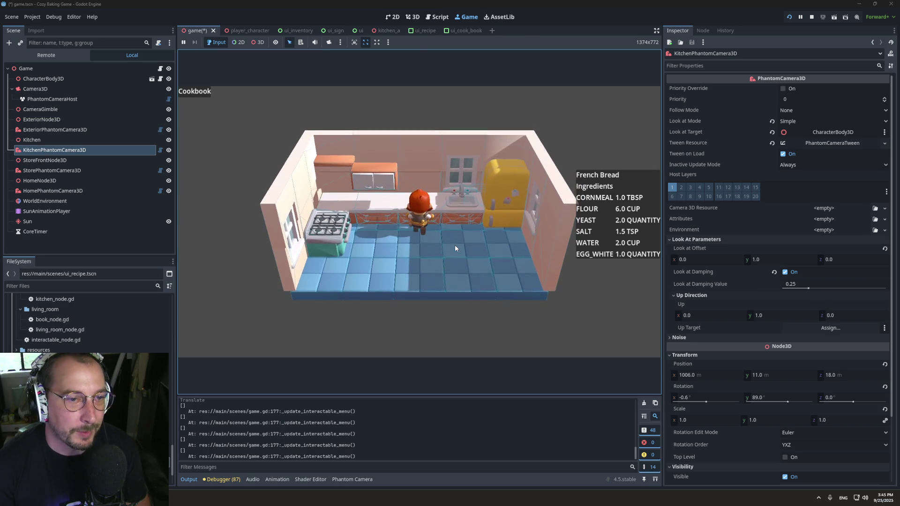
key("s")
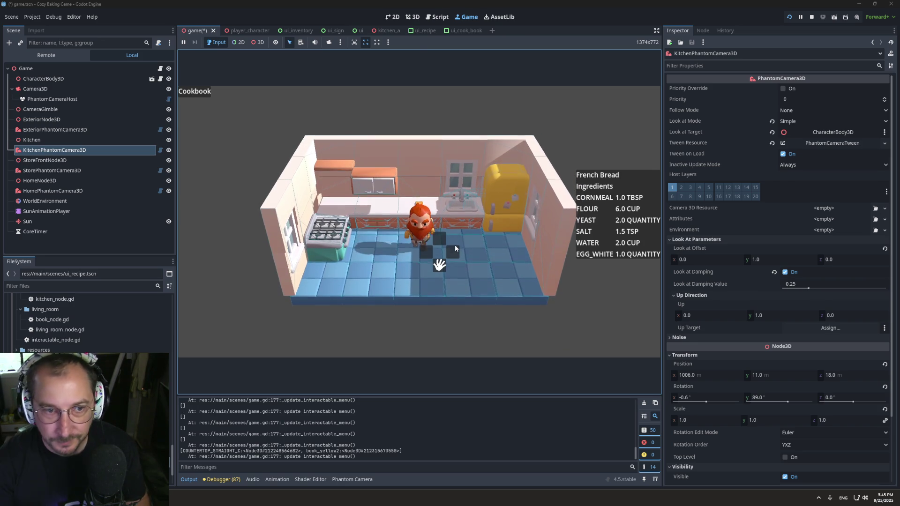
key("a")
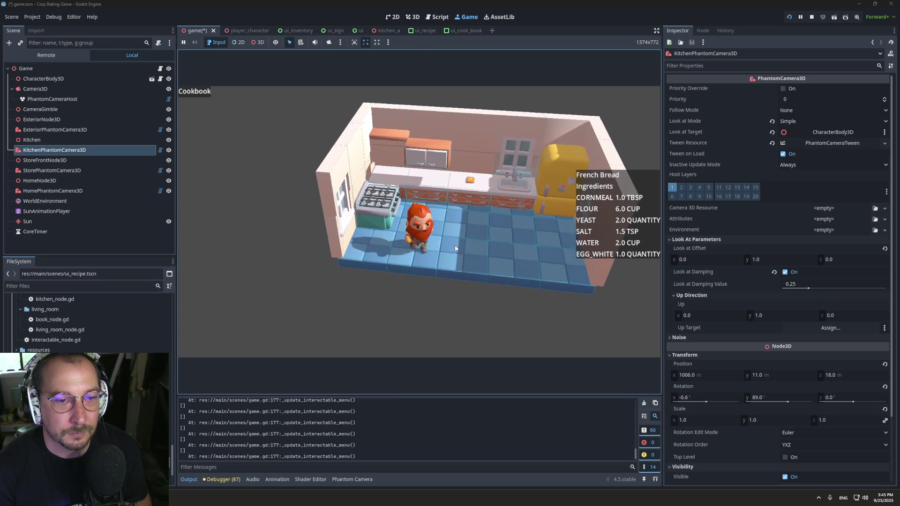
key("w")
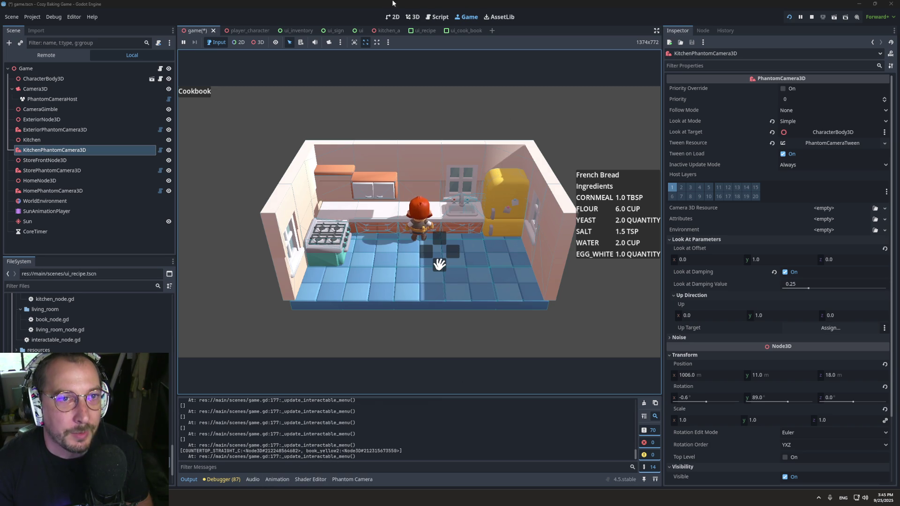
left_click(437, 17)
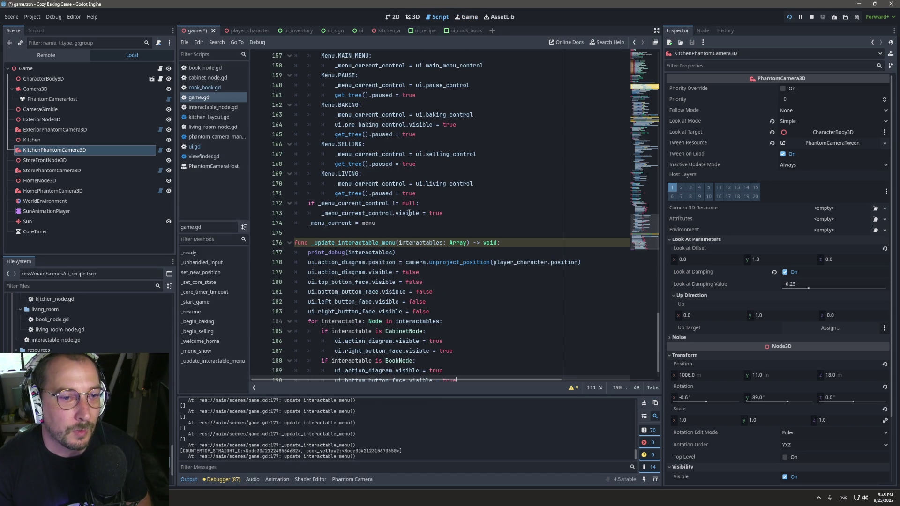
Scroll game.gd up to the variable declarations above _ready and place the cursor after _rotate_y_to
scroll(375, 211, "up", 10)
scroll(349, 210, "down", 12)
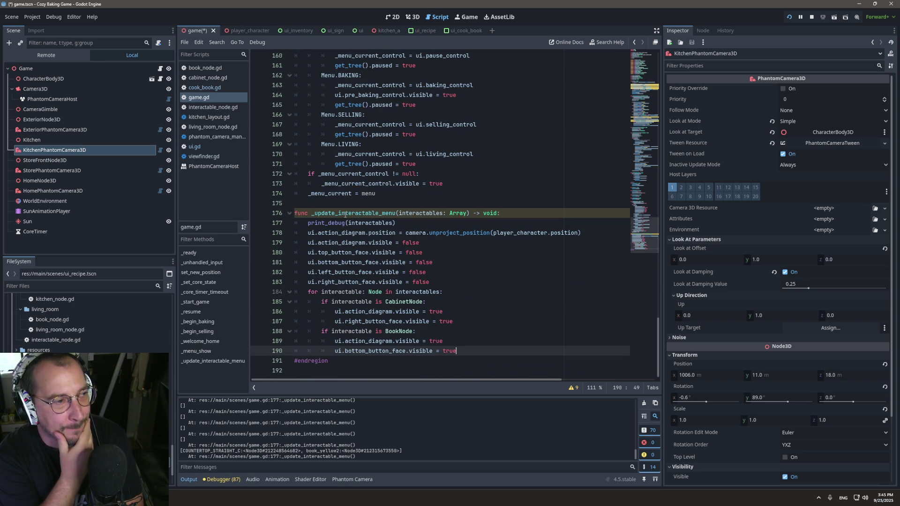
scroll(348, 243, "up", 4)
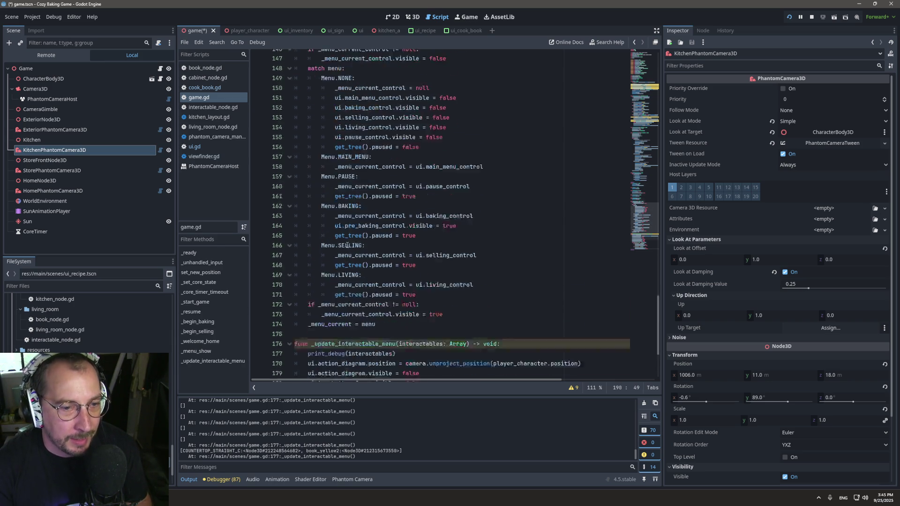
scroll(347, 245, "up", 20)
scroll(347, 246, "up", 15)
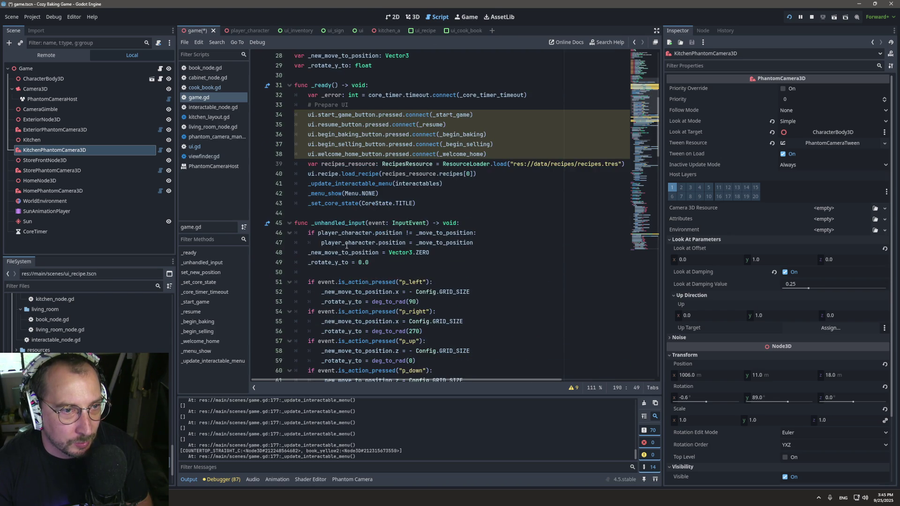
scroll(347, 245, "up", 1)
scroll(347, 245, "up", 1)
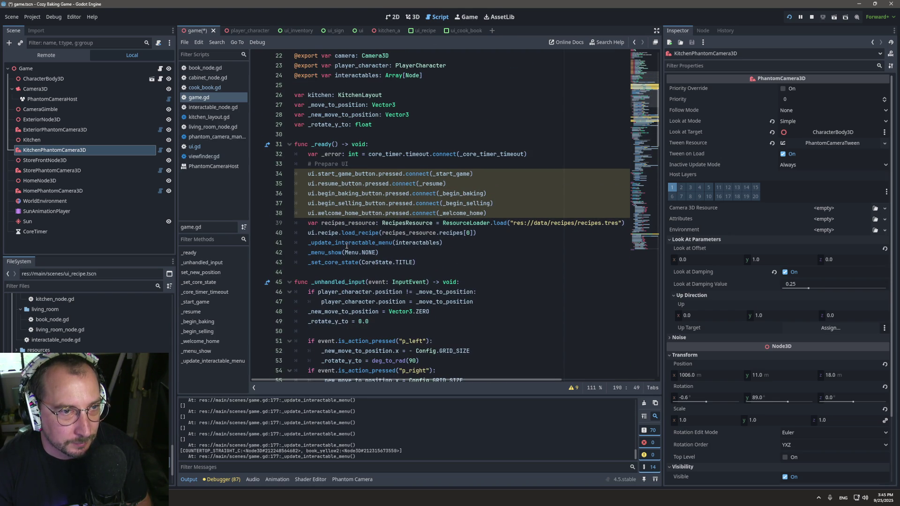
scroll(347, 245, "up", 2)
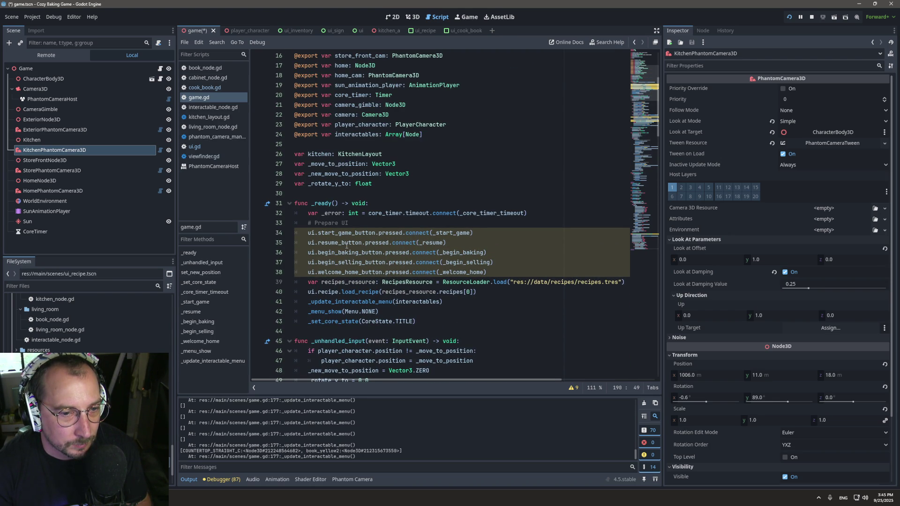
left_click(411, 185)
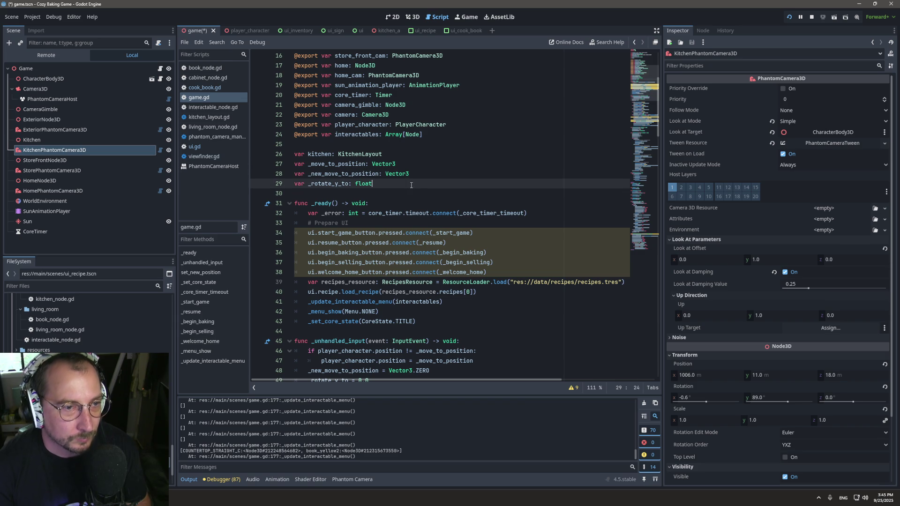
Declare interactable_open as an Array[InteractableNode] below _rotate_y_to
key("Return")
key("Return")
type("var interactable_open:")
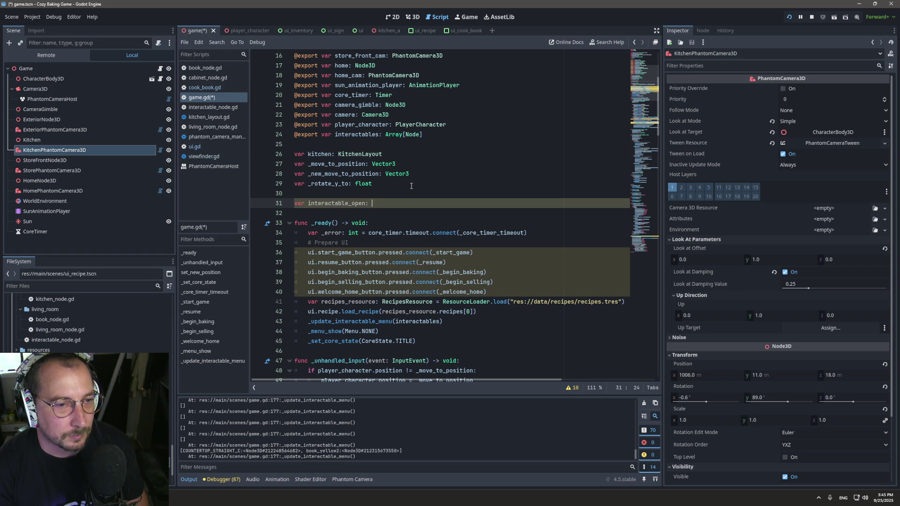
type("ayp")
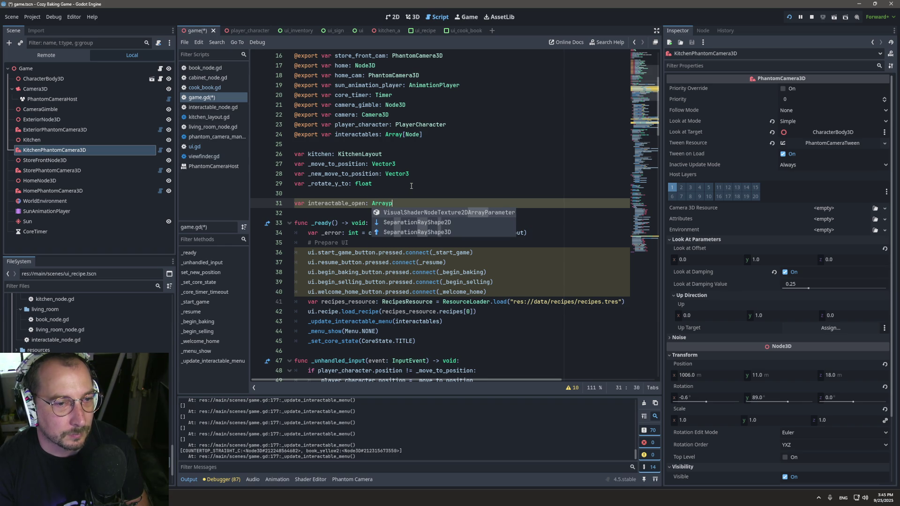
key("Return")
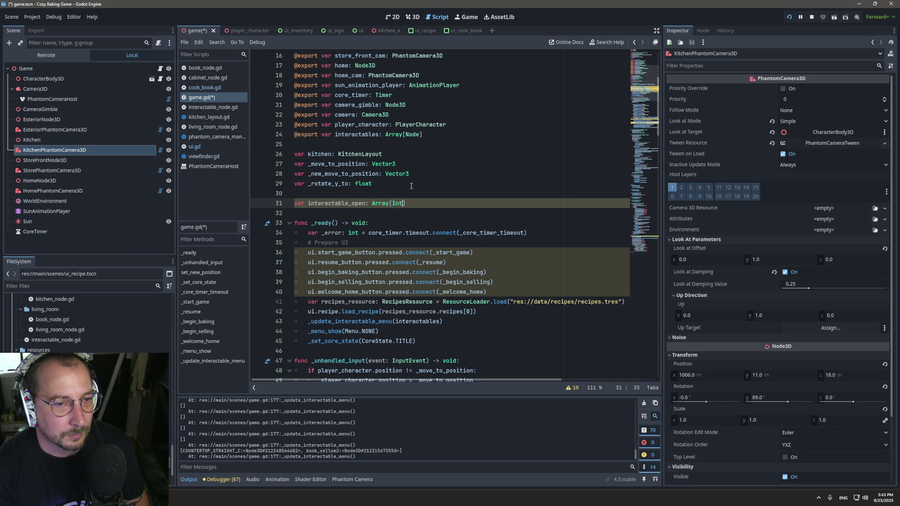
key("Return")
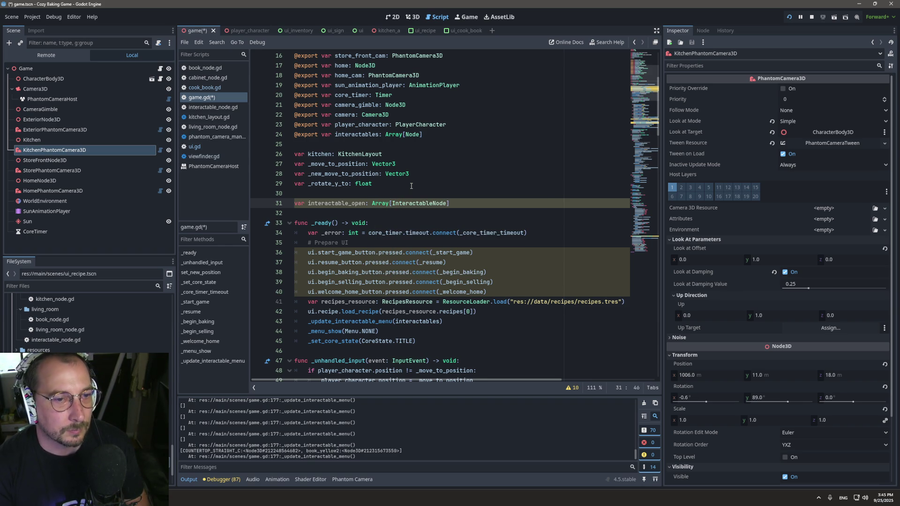
Duplicate that declaration as interactable_grab and save the script
left_click_drag(514, 199, 268, 205)
key("ctrl+c")
left_click(476, 212)
key("ctrl+v")
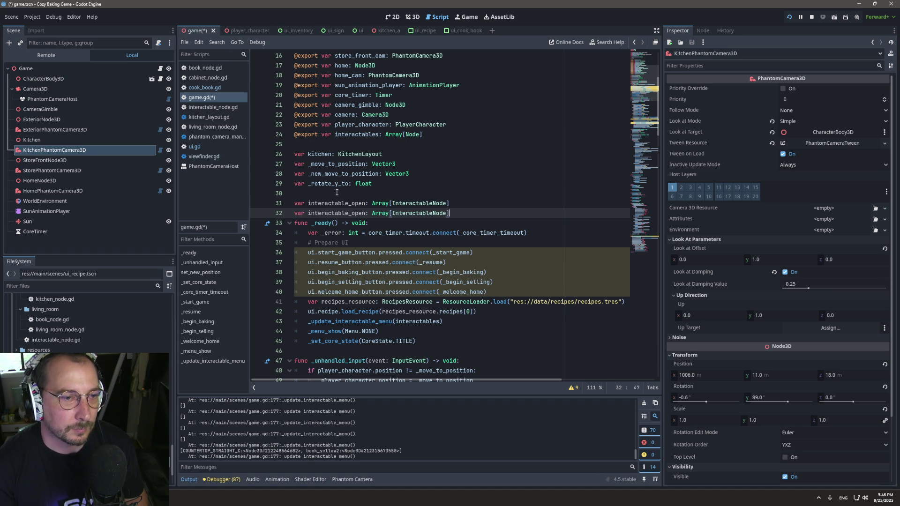
key("Left")
key("BackSpace")
key("BackSpace")
key("BackSpace")
type("grab")
left_click(449, 213)
key("Return")
key("ctrl+s")
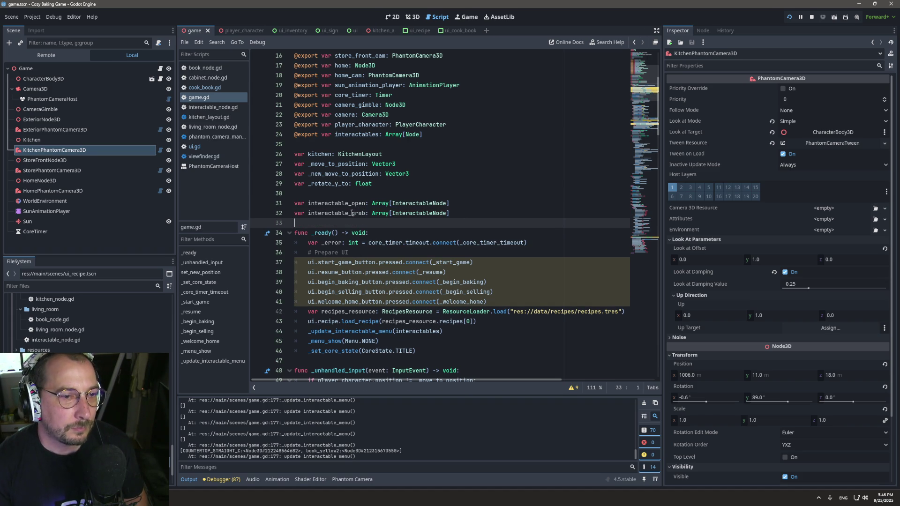
Replace print_debug(interactables) with interactable_grab.clear() and interactable_open.clear() calls, then save
double_click(336, 214)
scroll(455, 255, "down", 15)
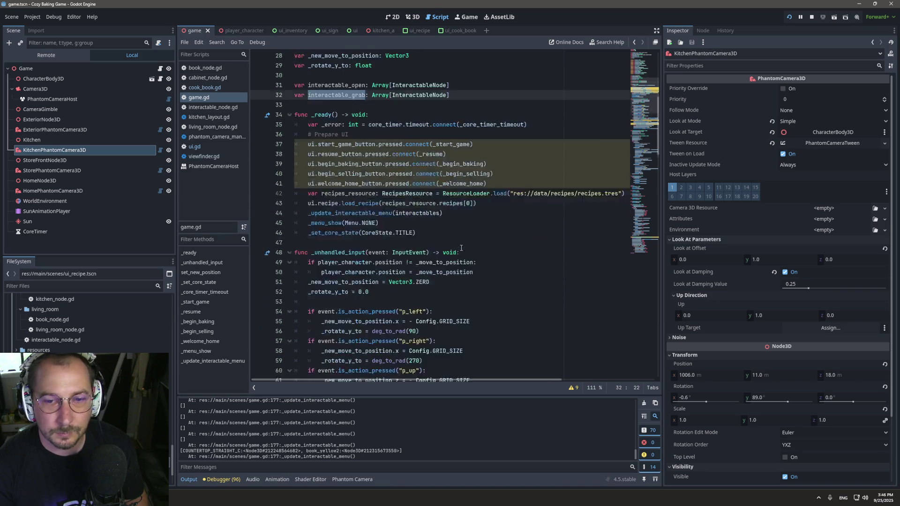
scroll(455, 255, "down", 20)
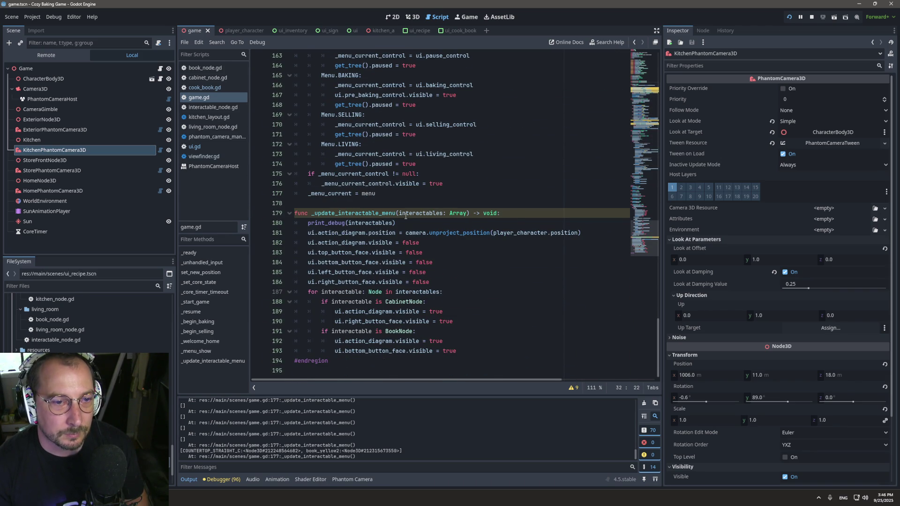
left_click_drag(396, 224, 307, 223)
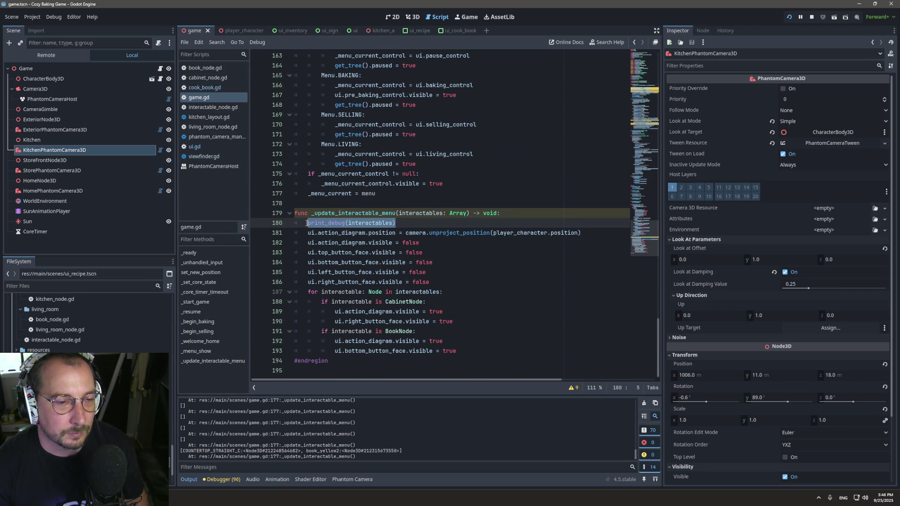
type("interactable_grab.cl")
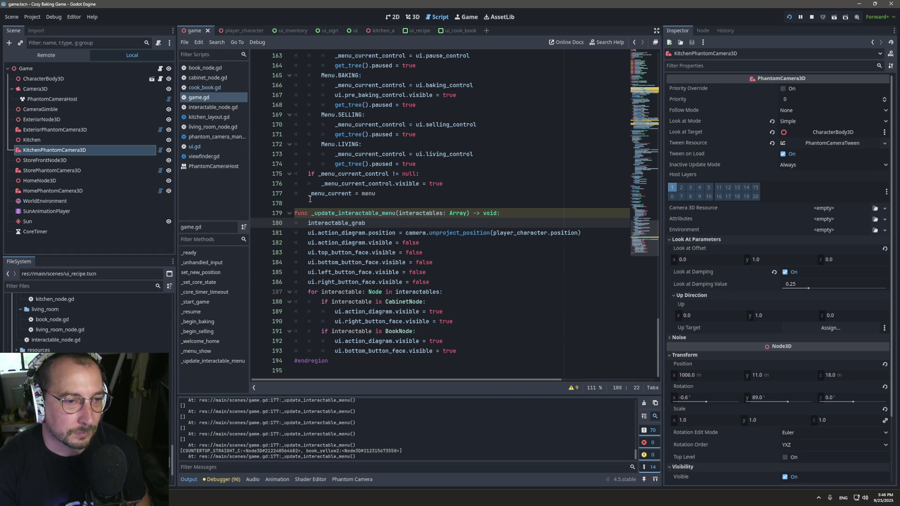
type("ear")
key("Return")
left_click(507, 213)
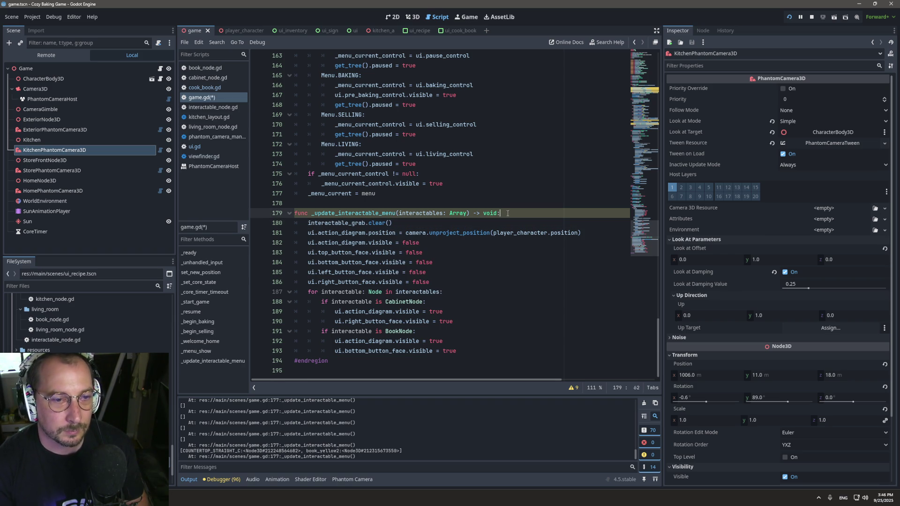
key("Return")
type("interactable_gra")
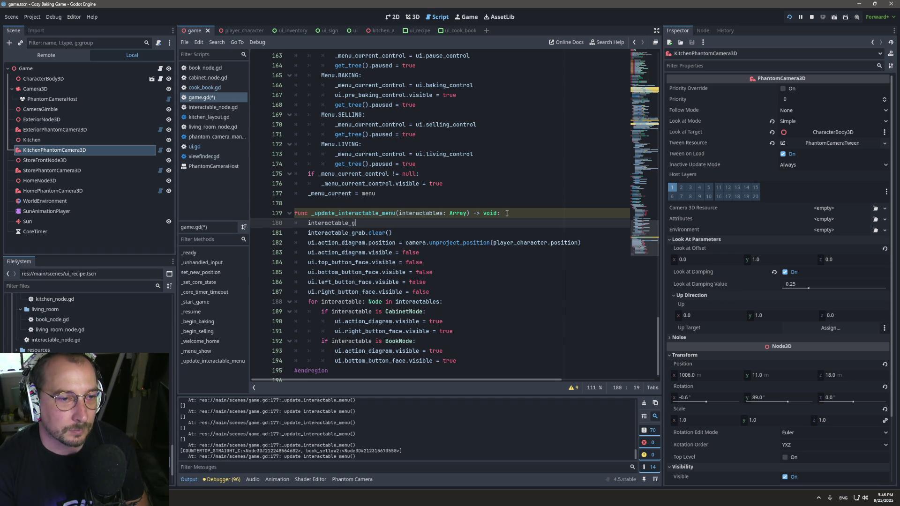
type("n.clear")
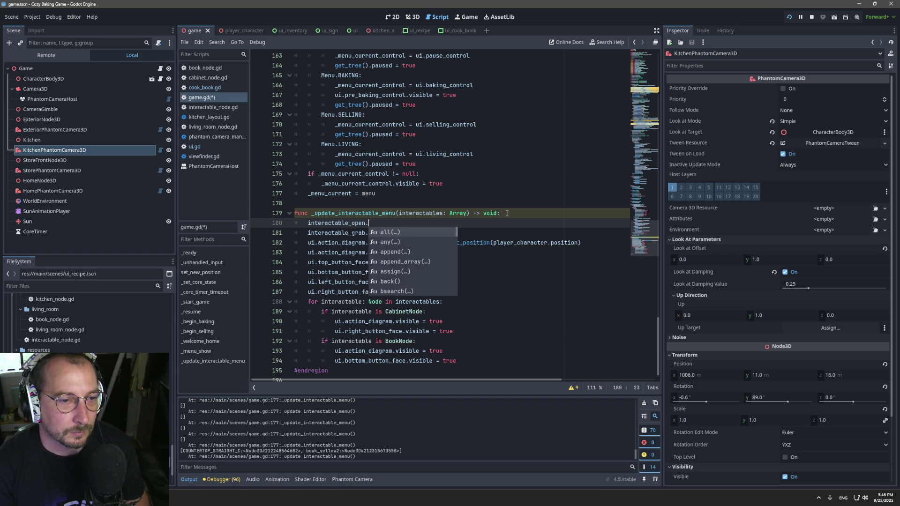
key("Return")
key("ctrl+s")
scroll(383, 226, "down", 1)
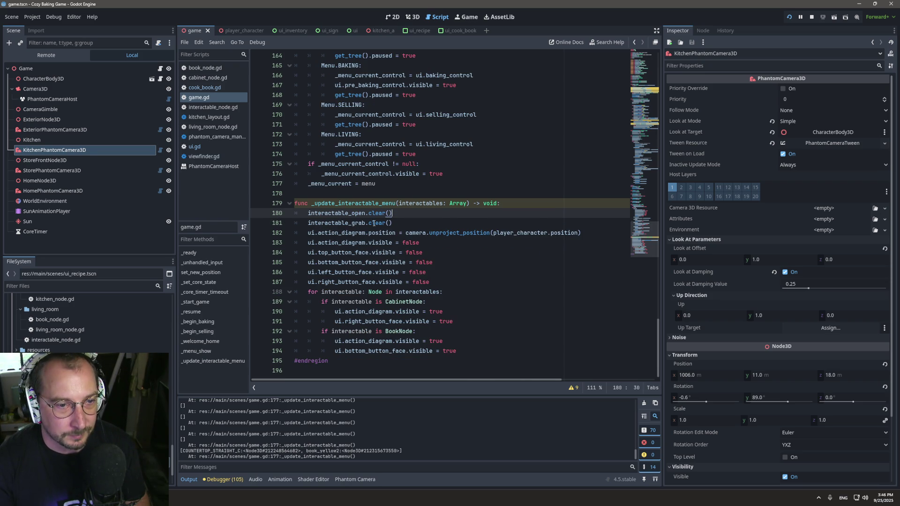
Add interactable_open.append(interactable) under the CabinetNode check
double_click(345, 213)
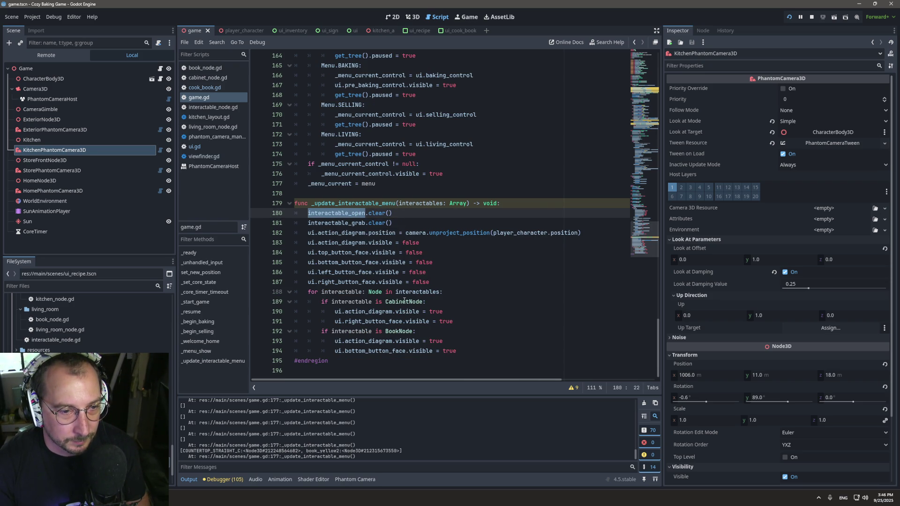
left_click(446, 301)
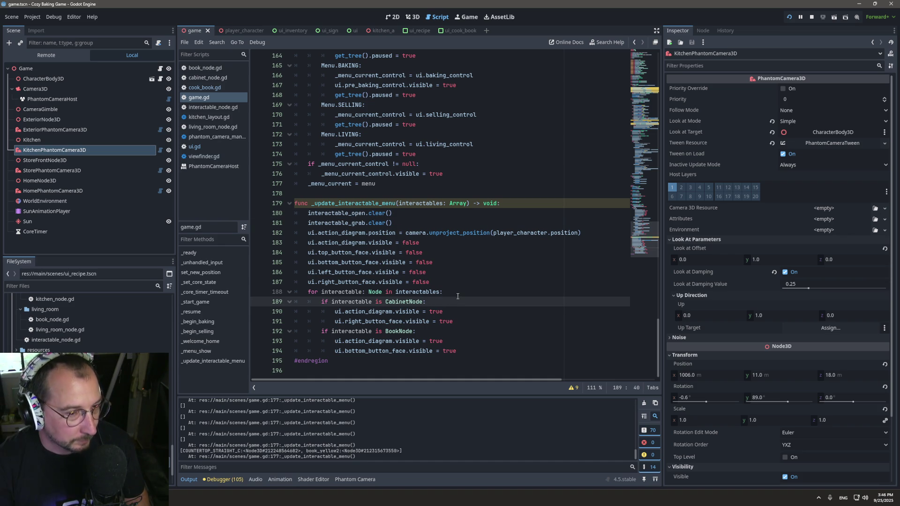
key("Return")
key("ctrl+v")
type(".append(i")
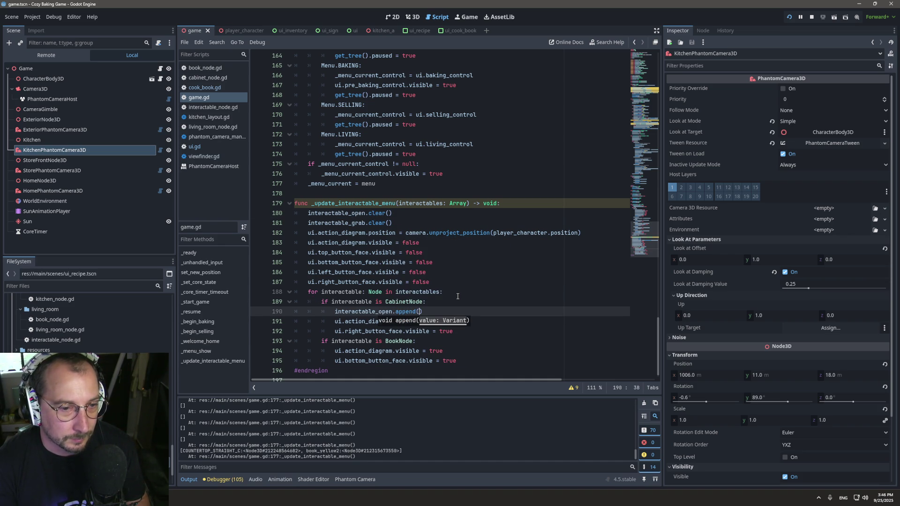
type("nteract")
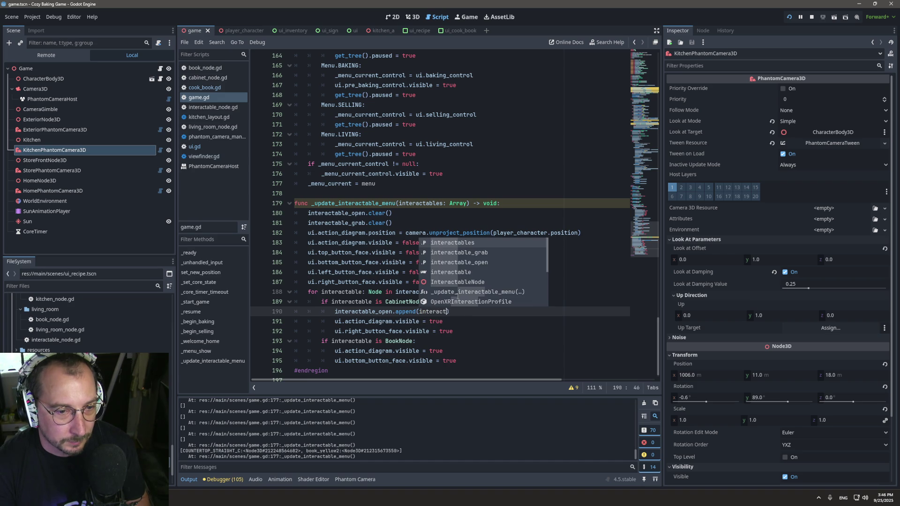
type("able")
key("ctrl+s")
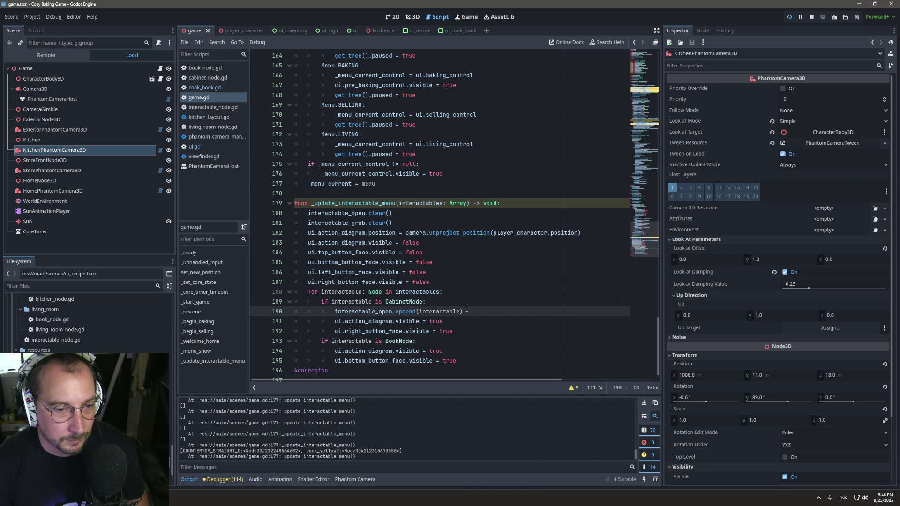
Add interactable_grab.append(interactable) under the BookNode check
double_click(310, 219)
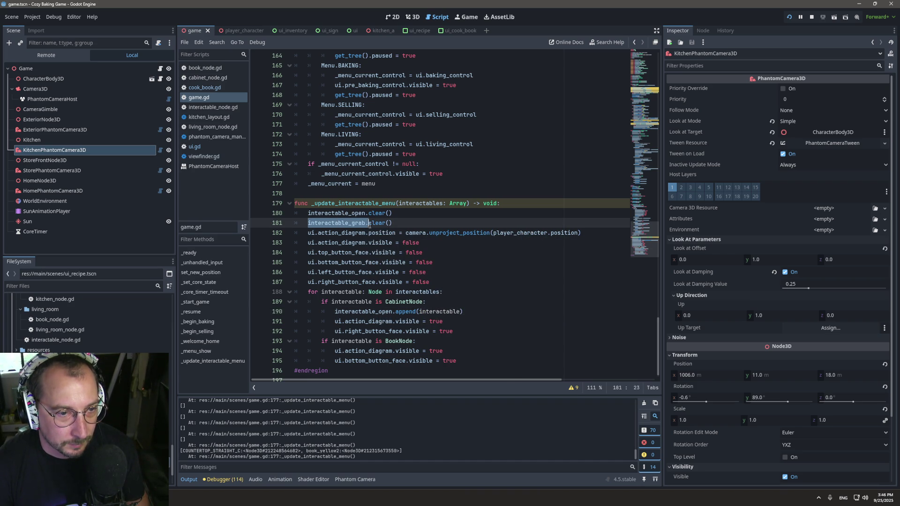
left_click(462, 350)
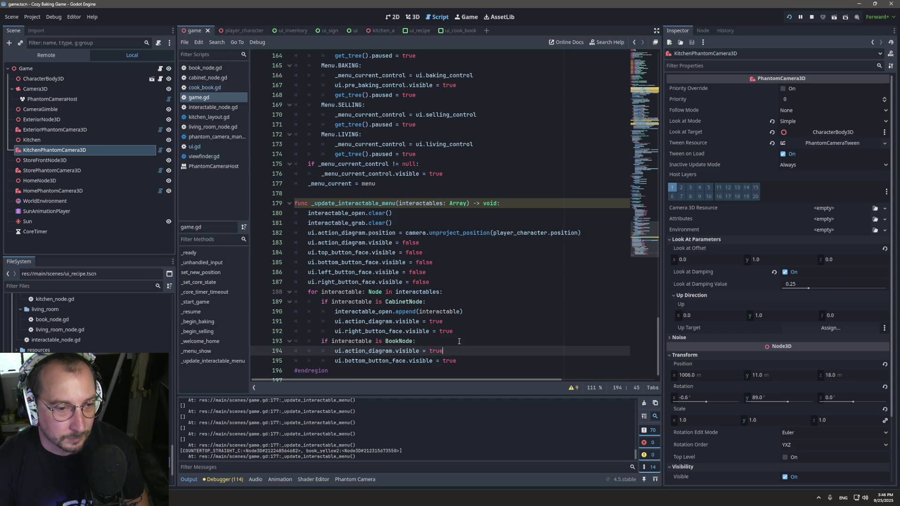
left_click(457, 333)
left_click(456, 337)
key("Return")
key("ctrl+v")
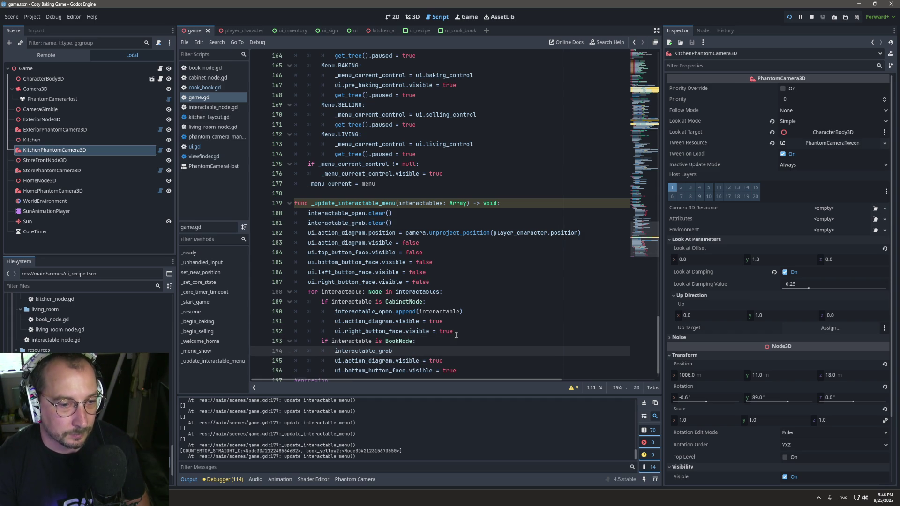
type(".append(in")
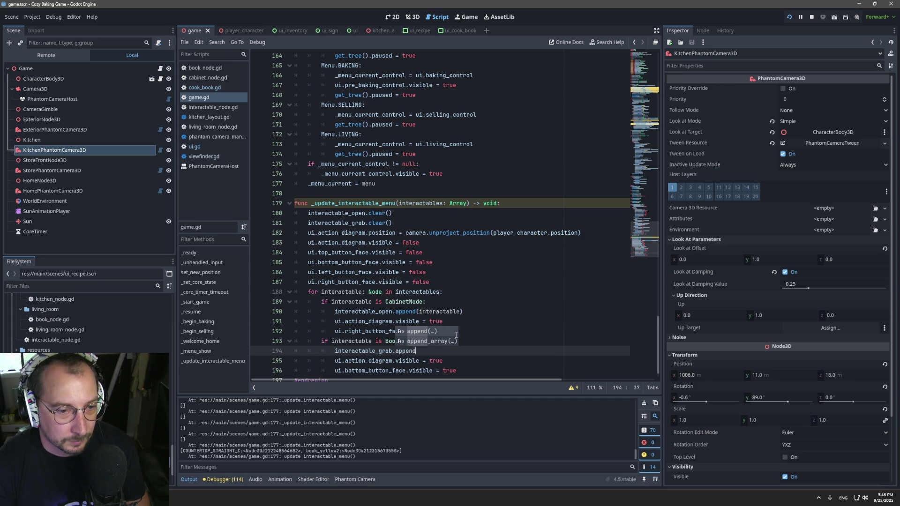
type("terac")
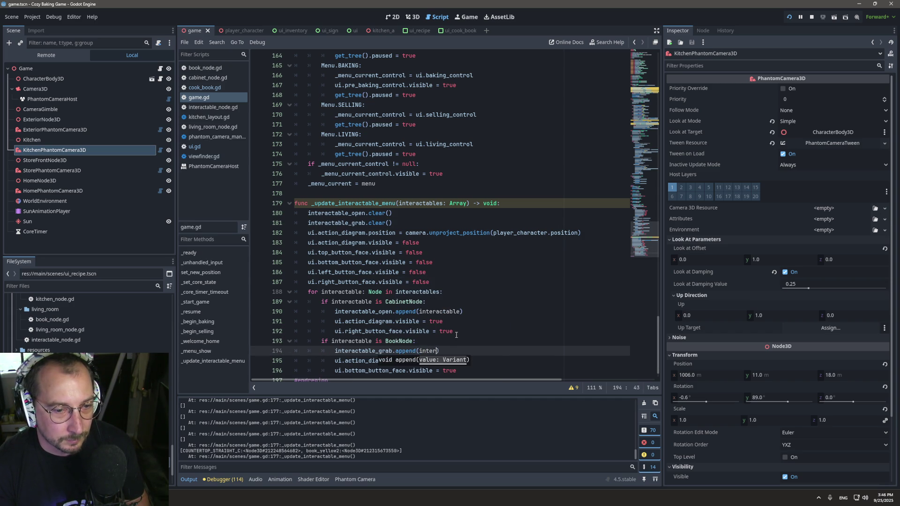
type("table")
key("ctrl+s")
Add a new line after the loop, dedented out of the loop body
key("Down")
key("Down")
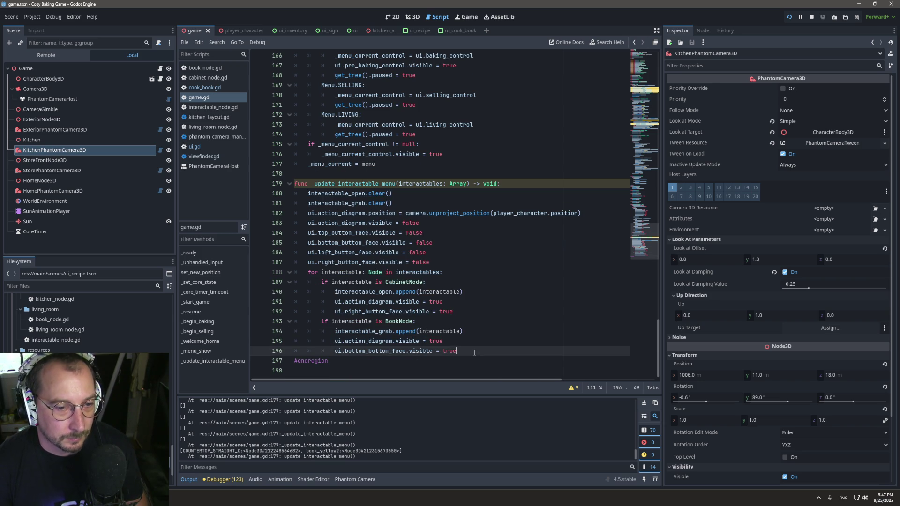
key("Return")
key("BackSpace")
key("Return")
key("BackSpace")
Write a print_debug on line 198 logging interactable_open and interactable_grab, then save game.gd
type("print_e")
key("BackSpace")
type("d")
key("Return")
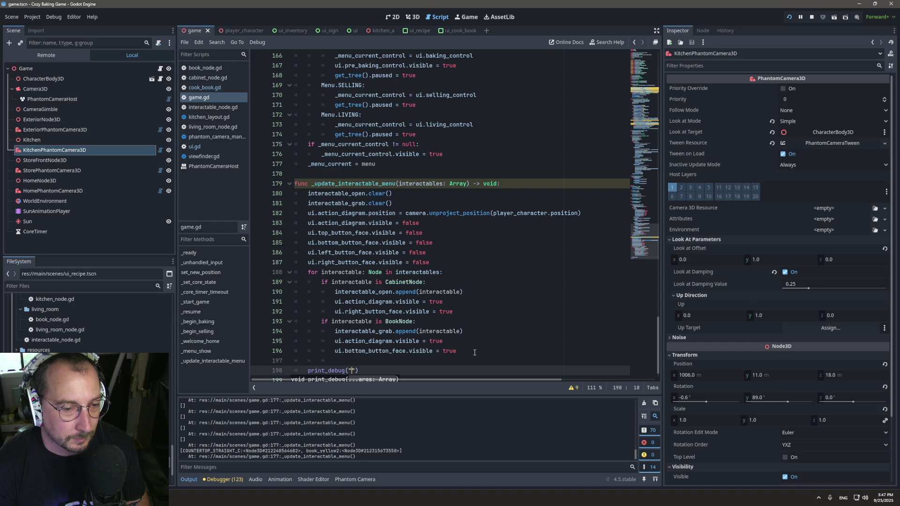
type("O")
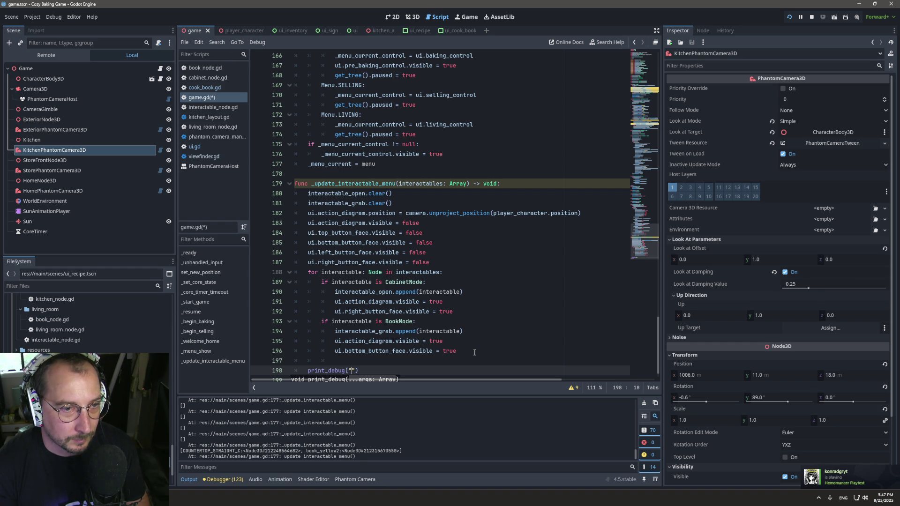
type("Ope")
type(": %s")
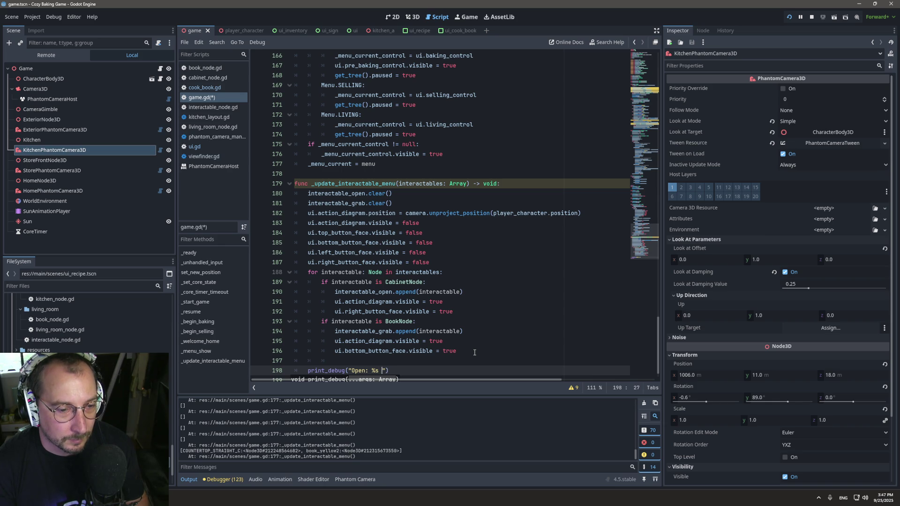
type("\"")
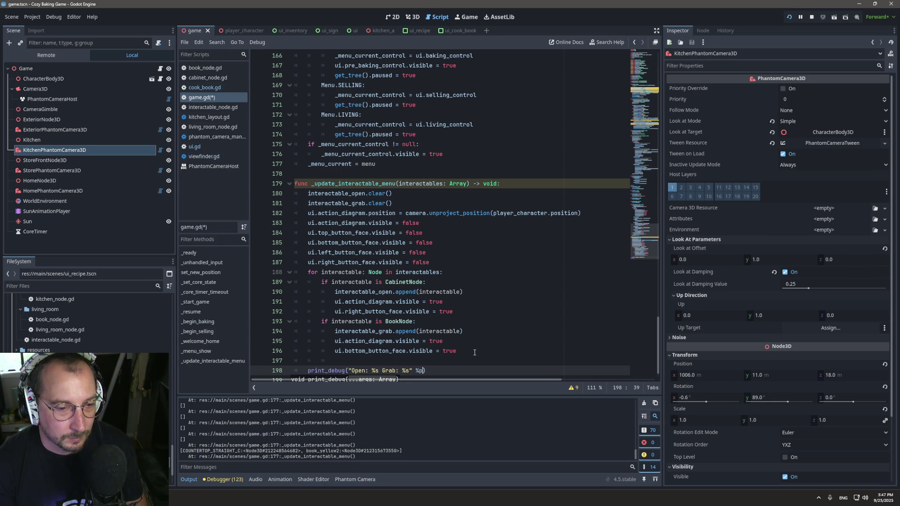
key("BackSpace")
key("BackSpace")
type("interactable_grab")
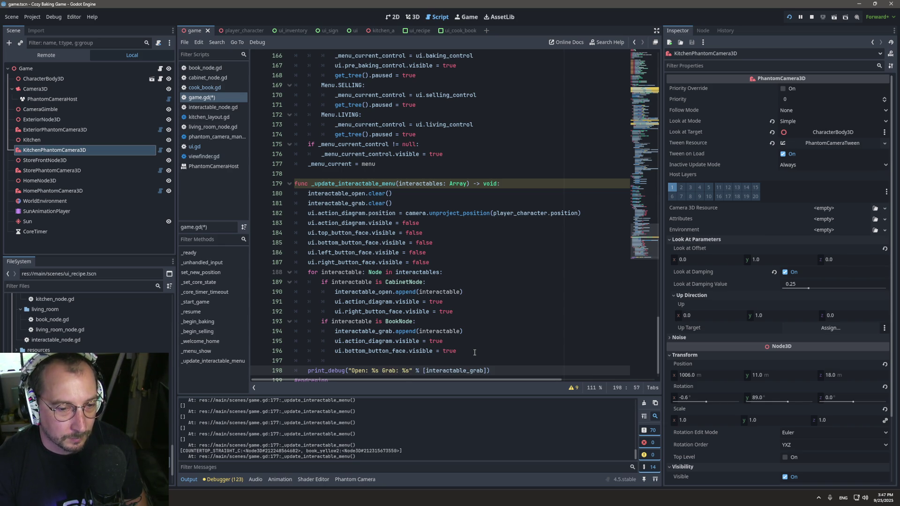
type(", interactable_gr")
key("Return")
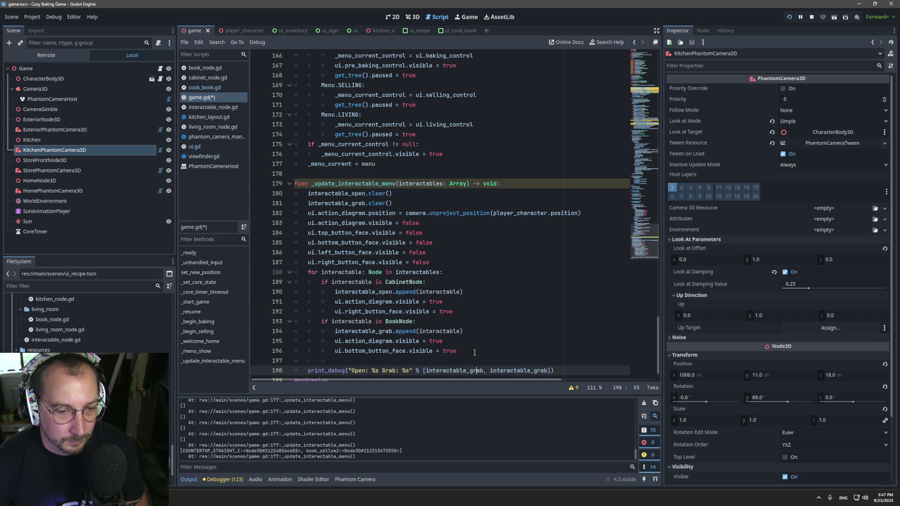
key("BackSpace")
key("BackSpace")
key("BackSpace")
type("p")
key("Return")
key("ctrl+s")
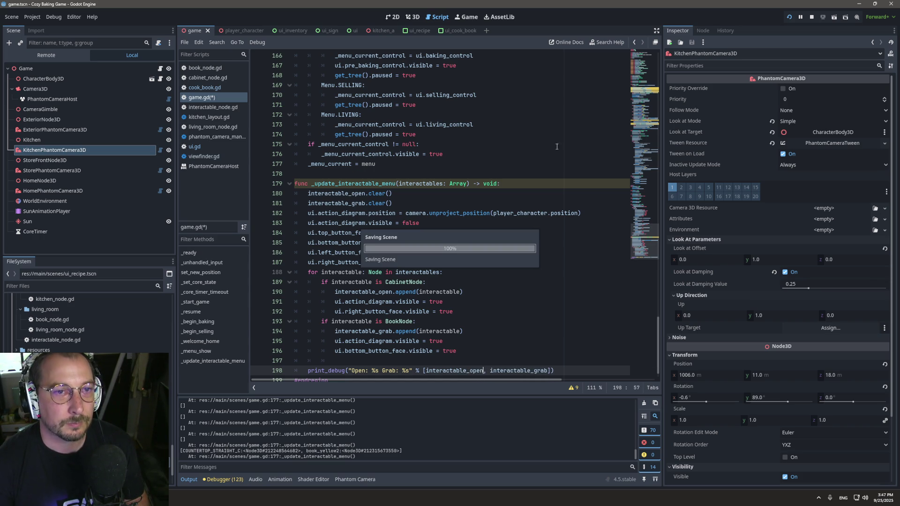
Test-run the game, walking around the kitchen with A, D and W to log Open and Grab lists, then return to game.gd
left_click(789, 19)
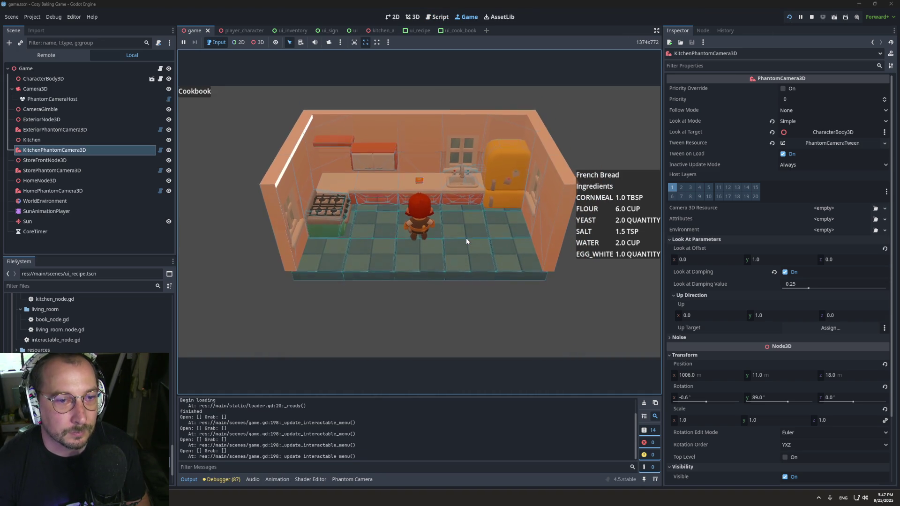
key("a")
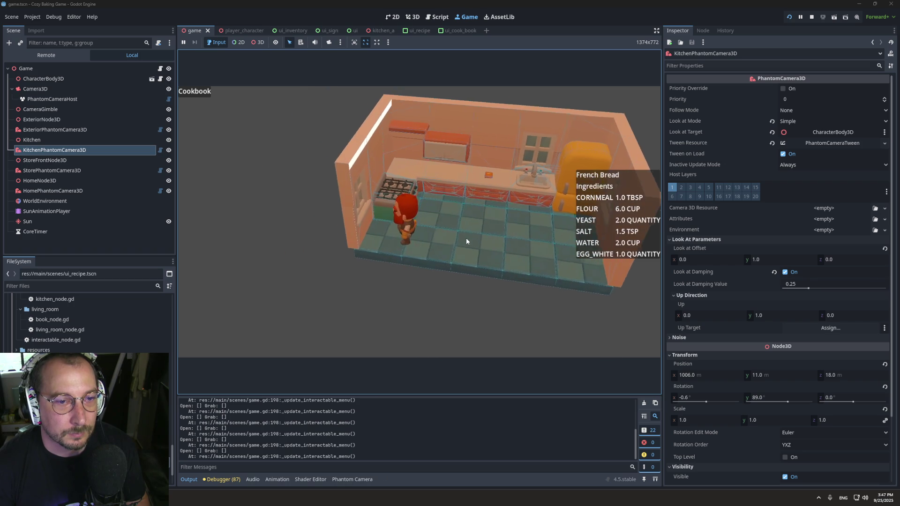
key("d")
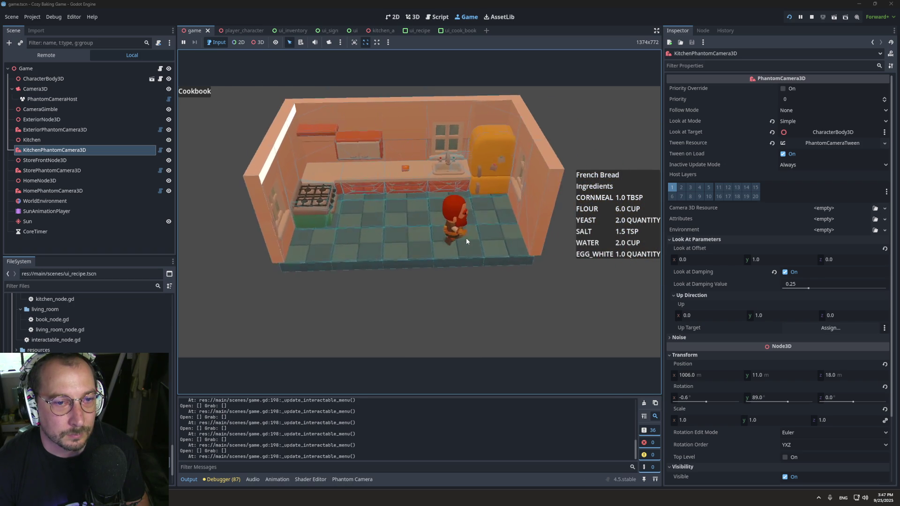
key("w")
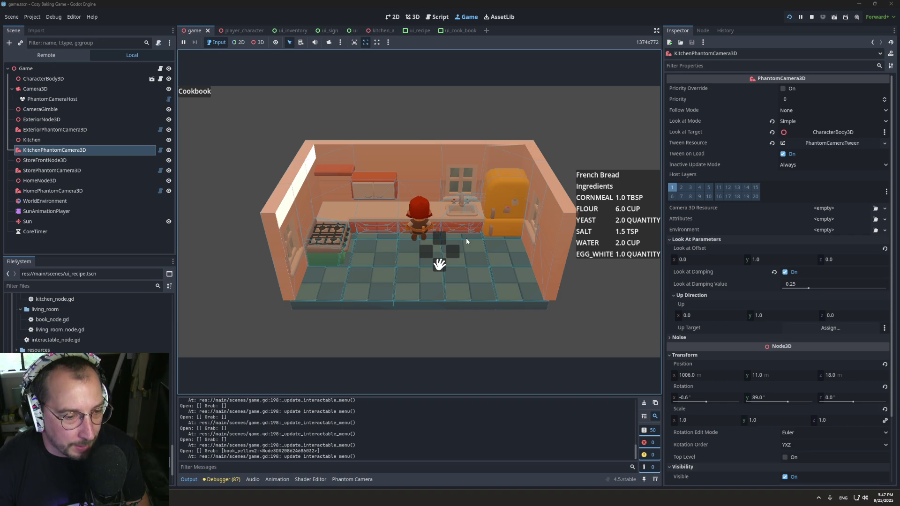
key("a")
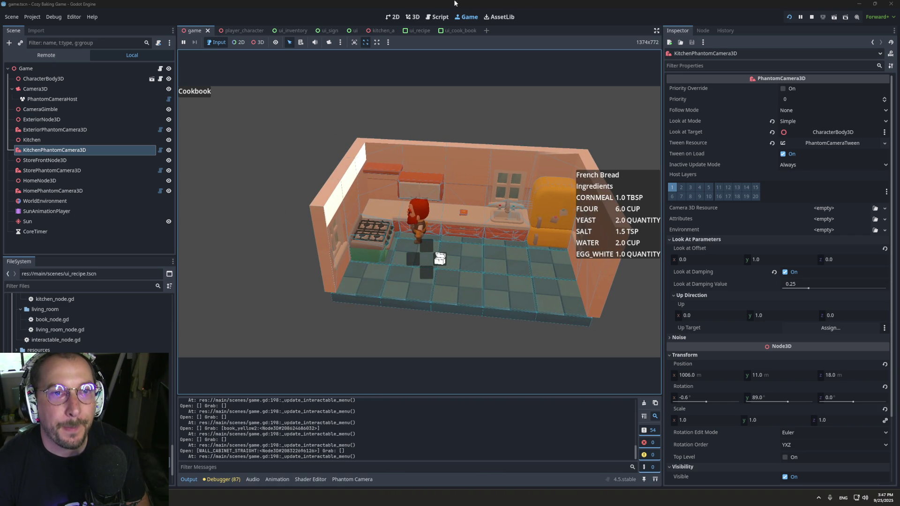
left_click(439, 17)
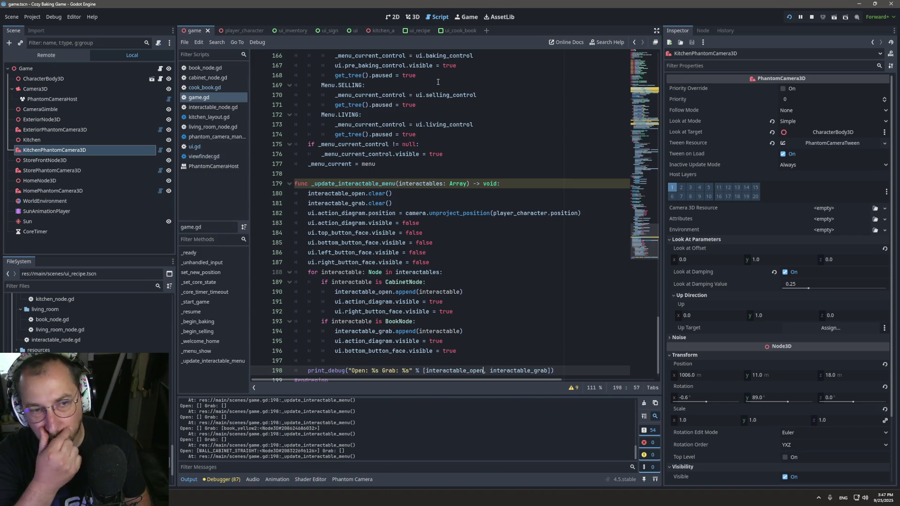
Review _ready and _unhandled_input in game.gd, then open the Project menu
scroll(423, 178, "up", 10)
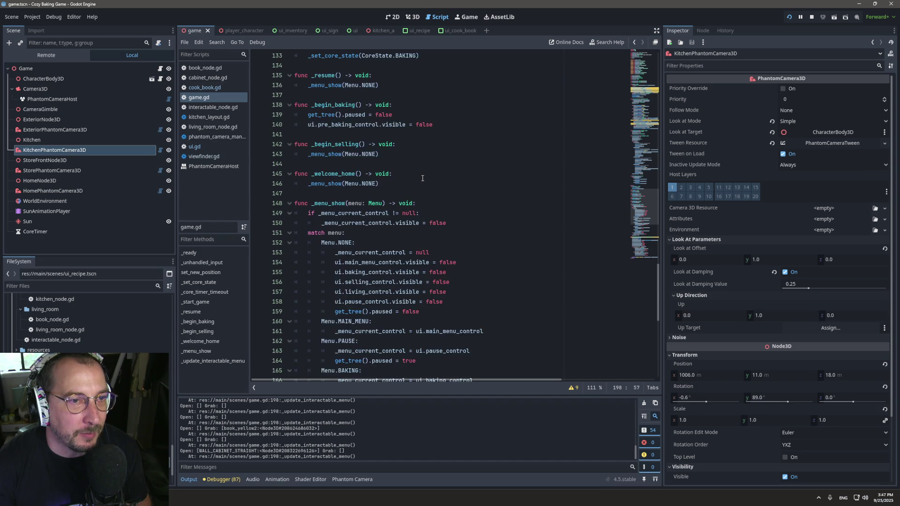
scroll(422, 178, "up", 20)
scroll(413, 196, "up", 9)
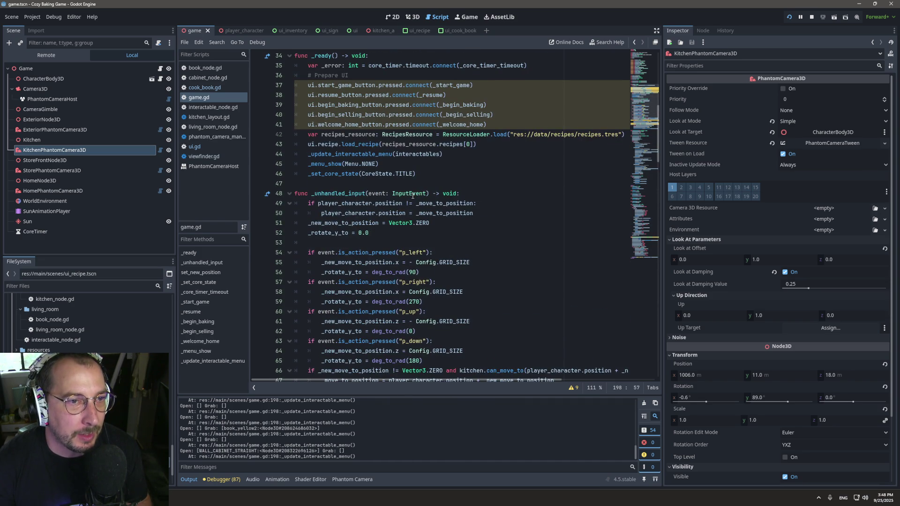
scroll(415, 204, "down", 3)
mouse_move(448, 201)
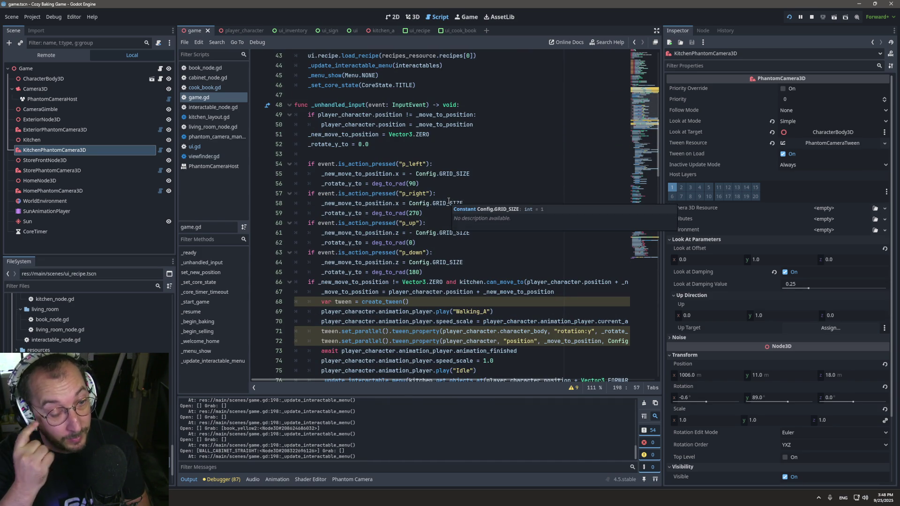
left_click(38, 21)
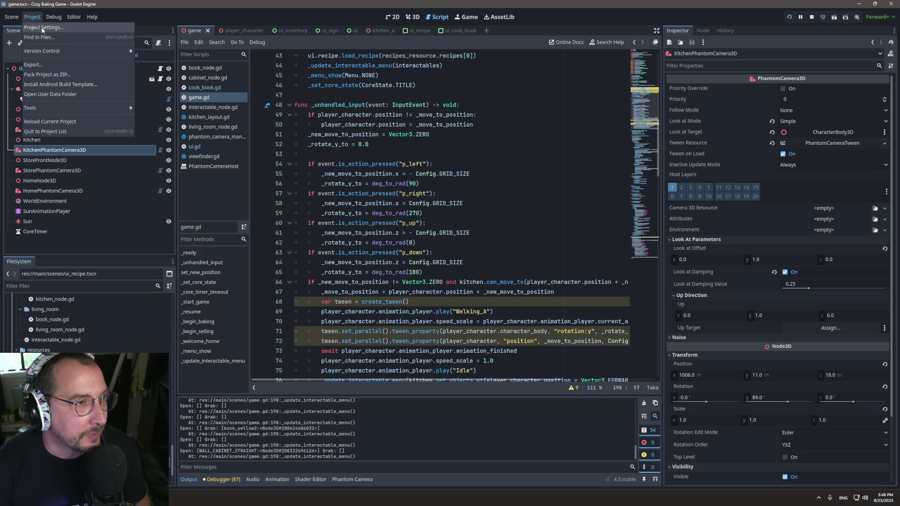
Add the input actions p_open and p_grab in the Project Settings Input Map
left_click(41, 27)
left_click(282, 138)
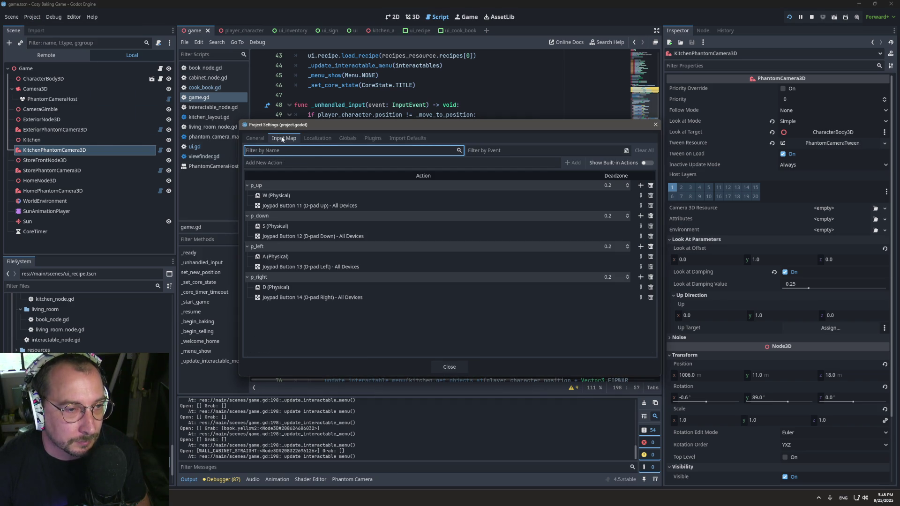
left_click(417, 163)
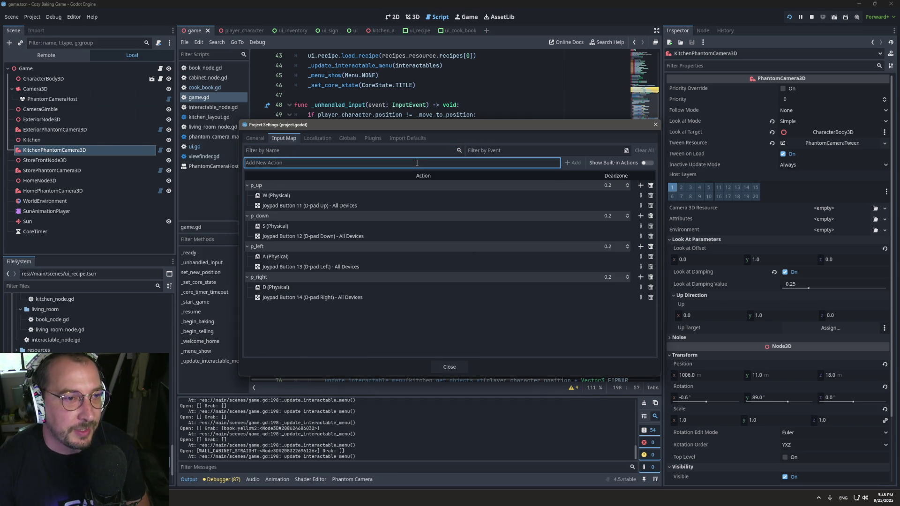
type("p_open")
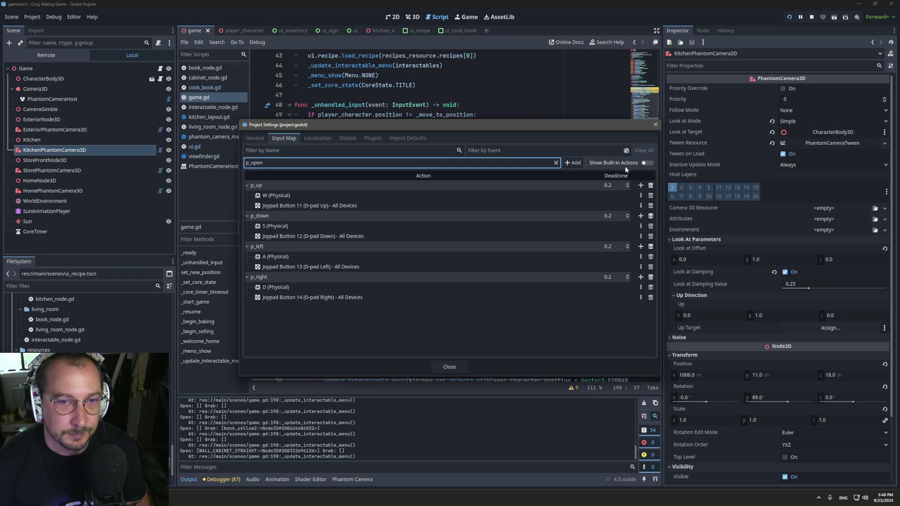
left_click(571, 162)
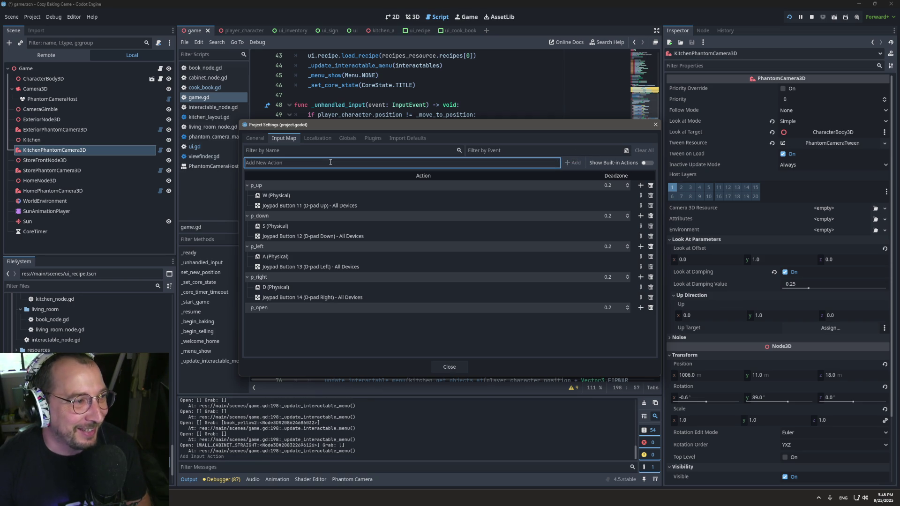
type("p_grab")
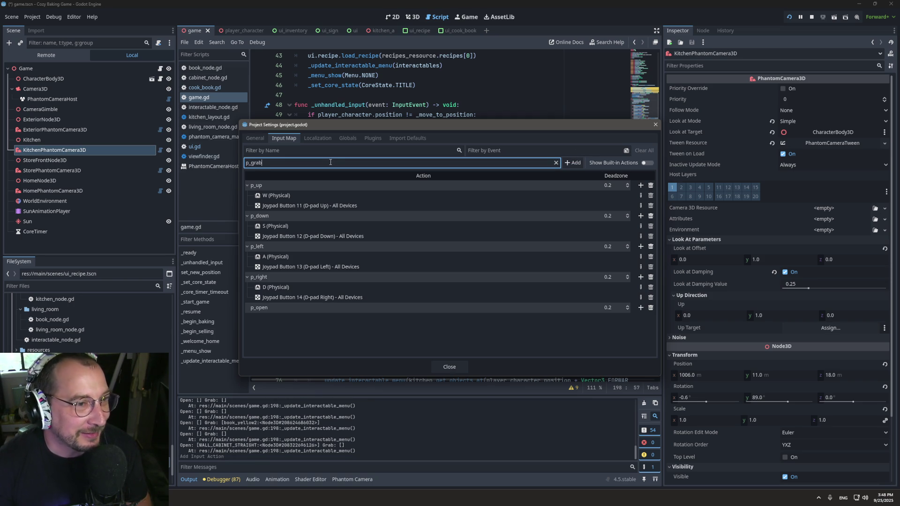
key("Return")
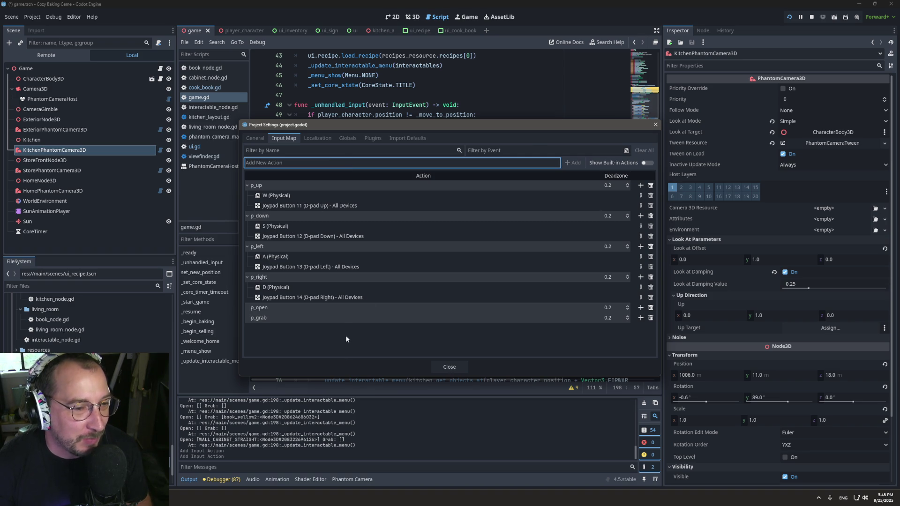
Bind p_open to Joypad Button 1 and p_grab to Joypad Button 0, then close the settings
left_click(641, 308)
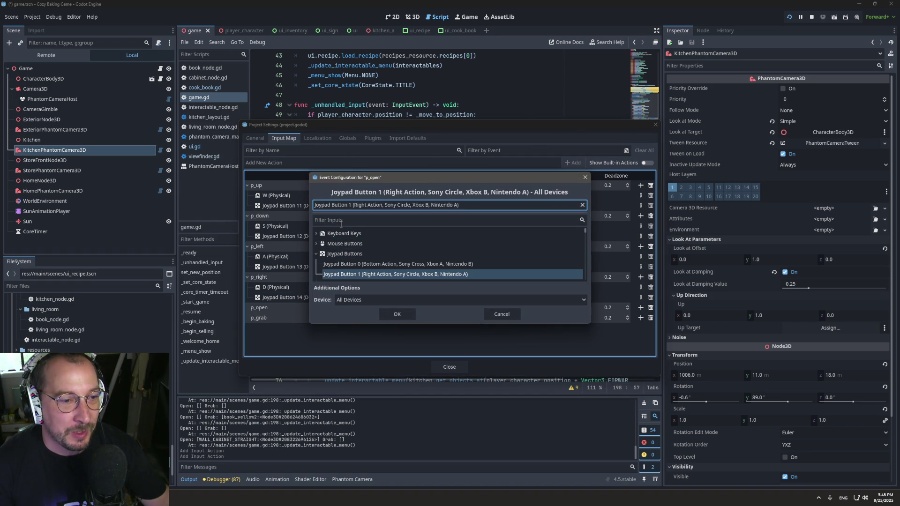
left_click(406, 312)
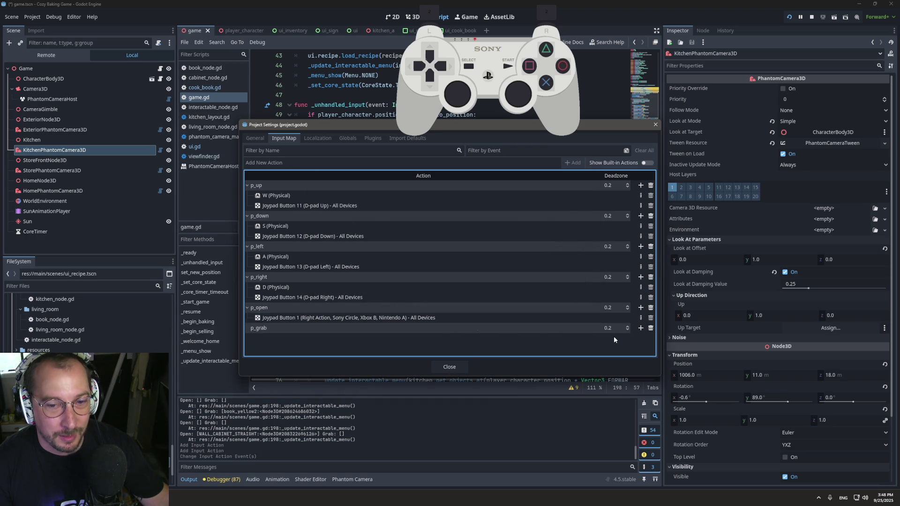
left_click(641, 328)
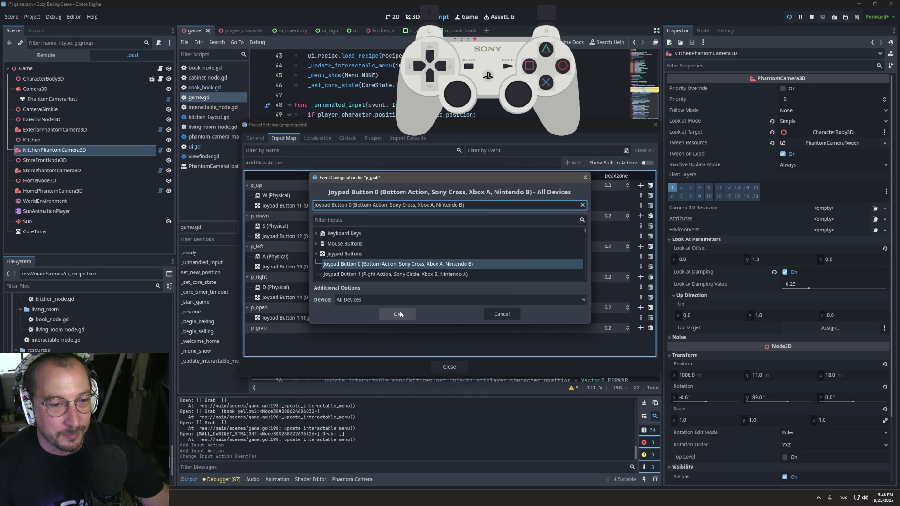
left_click(400, 311)
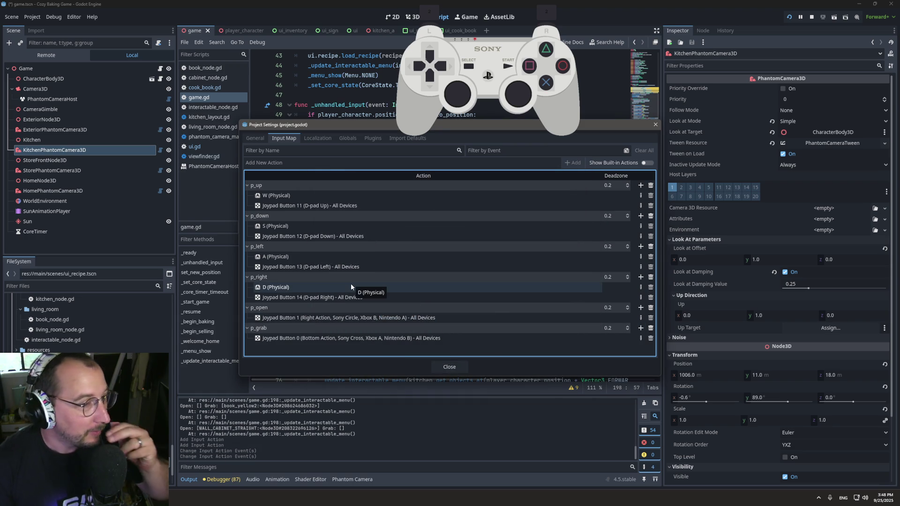
left_click(451, 365)
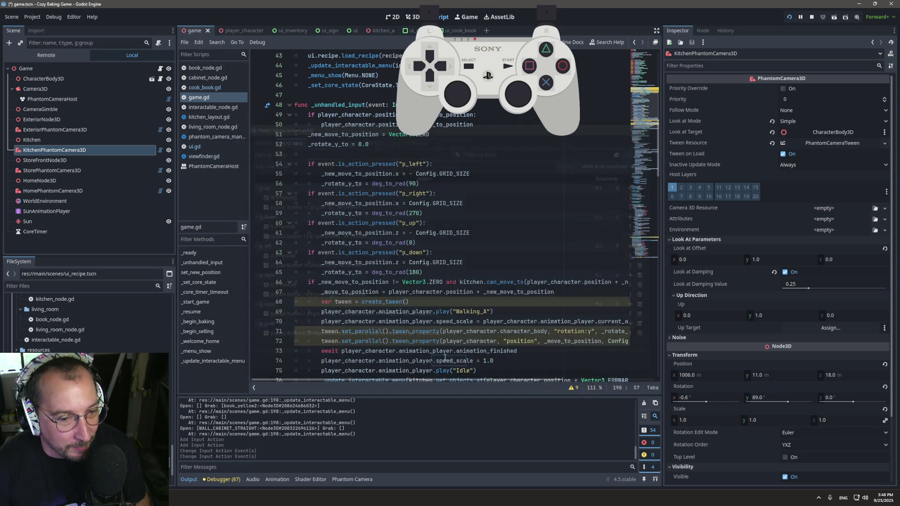
On line 77, write an if check for the p_open action pressed with a non-empty interactable_open
scroll(404, 293, "down", 4)
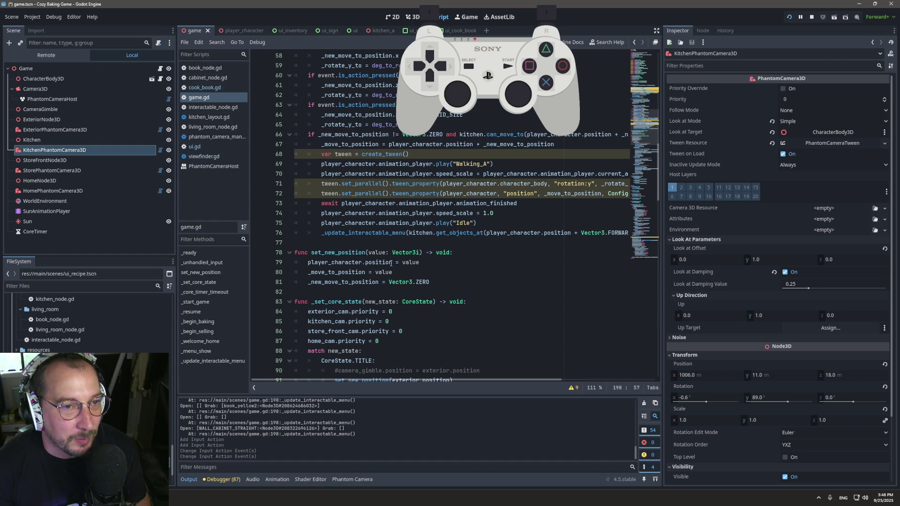
scroll(372, 272, "up", 5)
left_click(338, 331)
key("Tab")
type("if ")
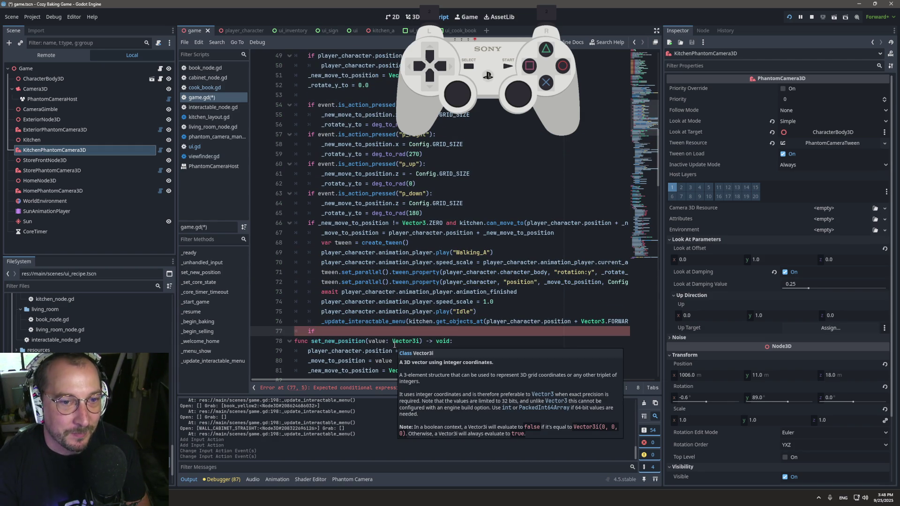
type("event.")
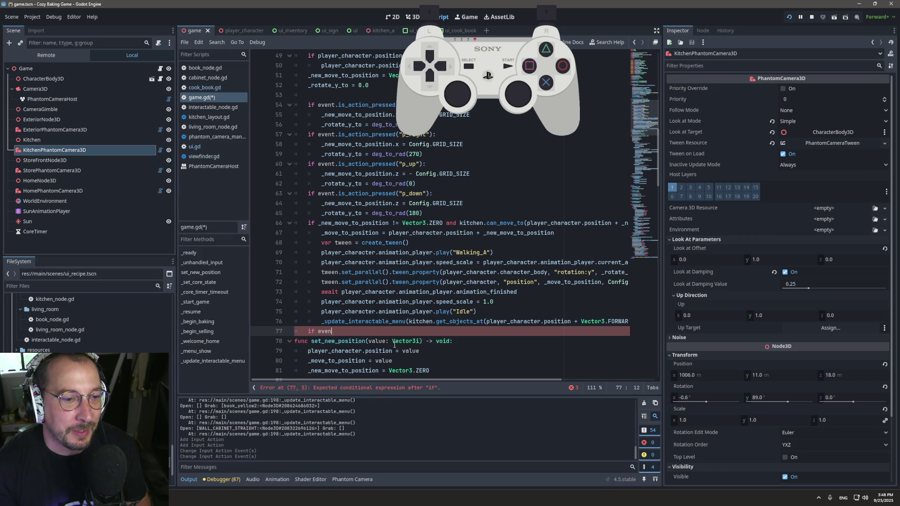
type("is")
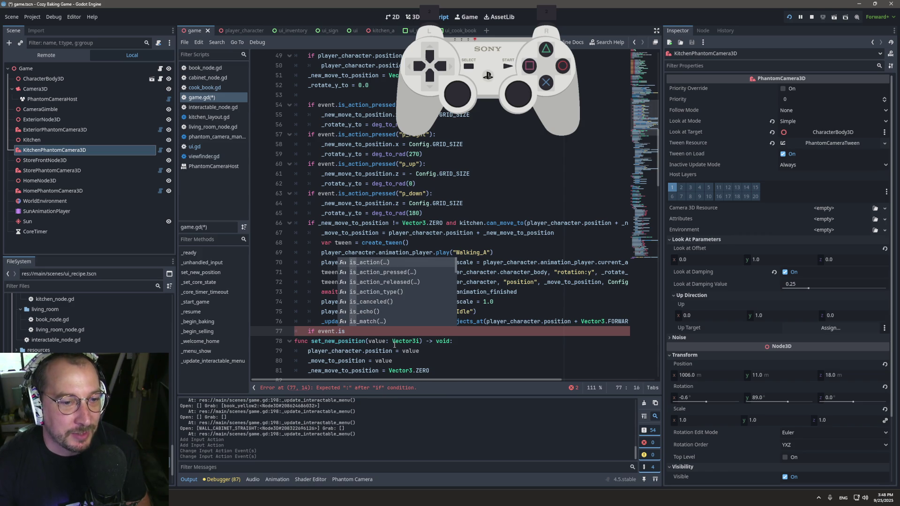
key("Return")
key("Down")
key("Down")
key("Down")
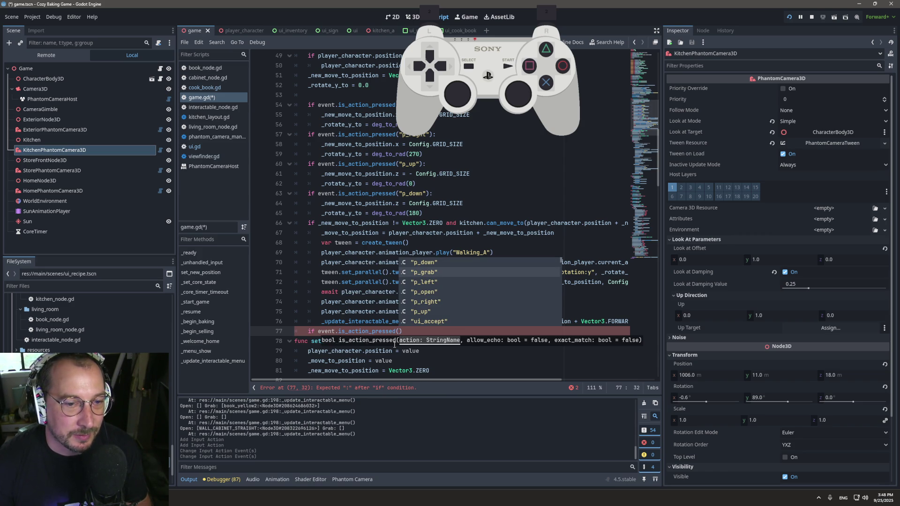
key("Return")
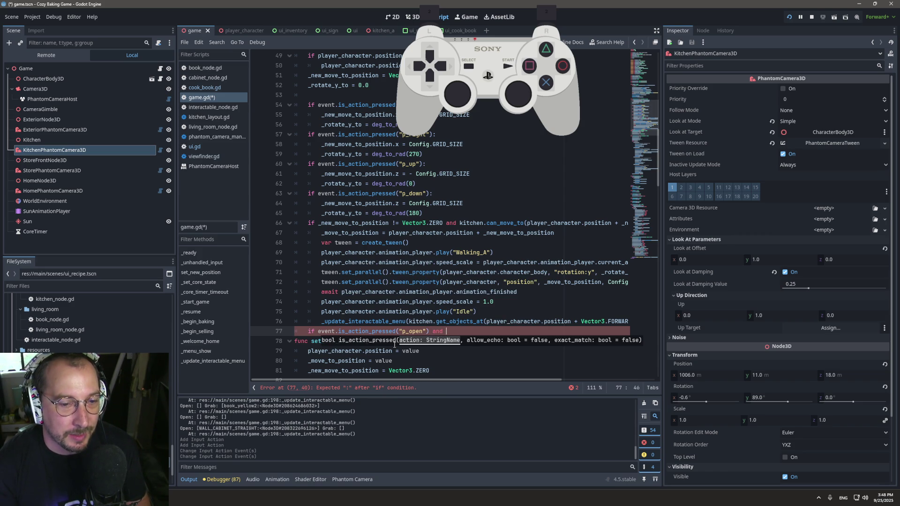
type("r")
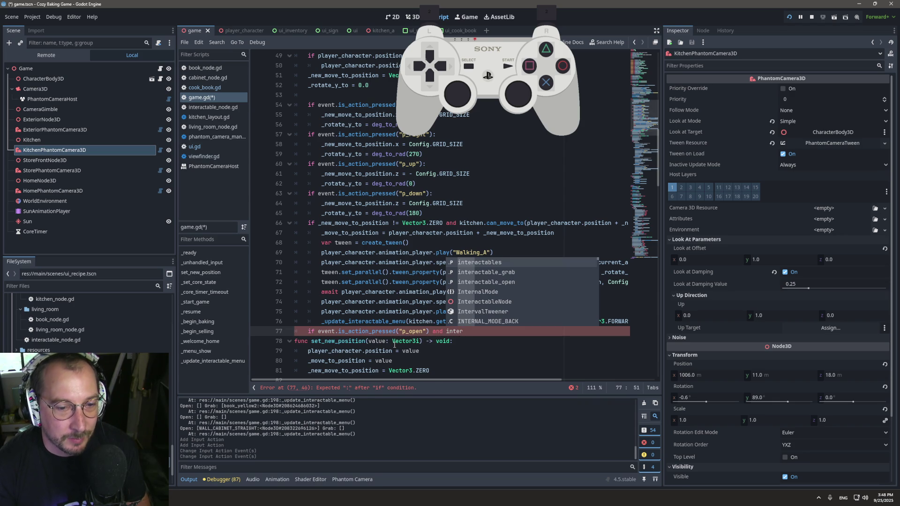
key("Down")
key("Down")
key("Return")
type("size() _")
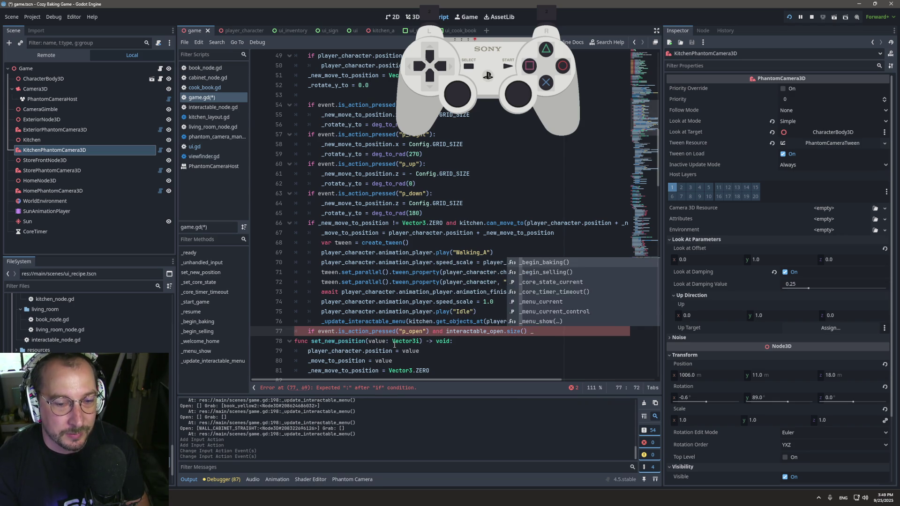
key("BackSpace")
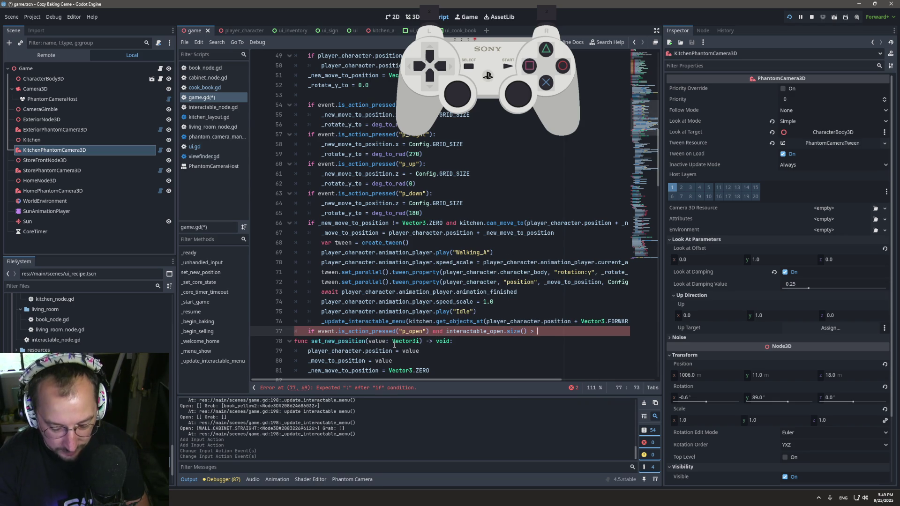
key("Return")
Give the p_open check a placeholder pass body followed by a blank line
type("ss")
key("Return")
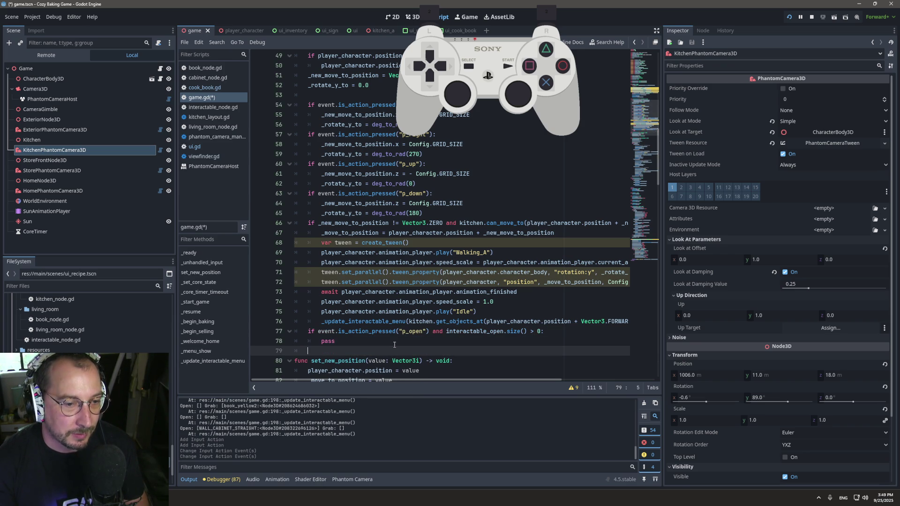
key("BackSpace")
key("BackSpace")
key("BackSpace")
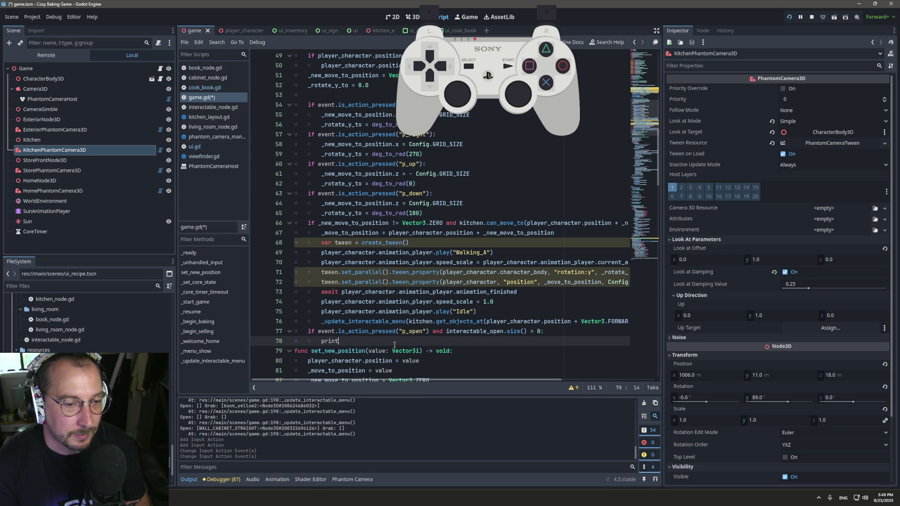
type("debug(")
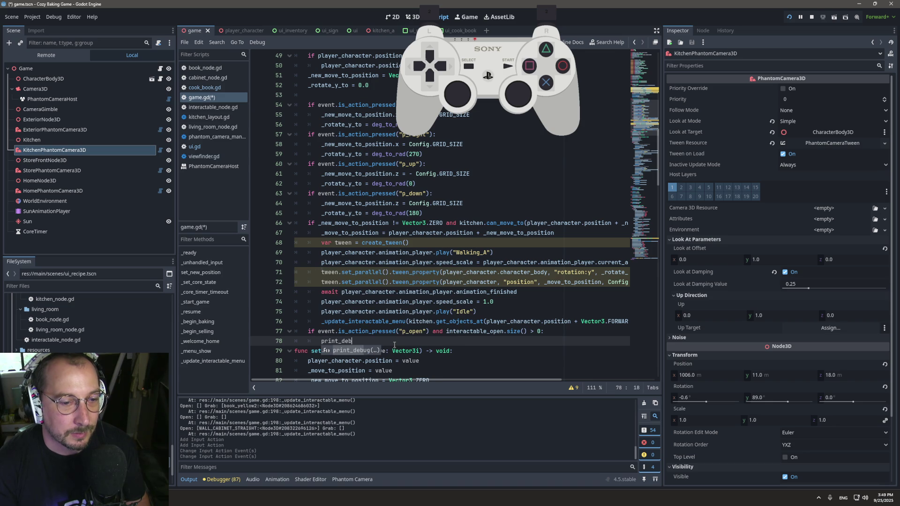
key("BackSpace")
key("BackSpace")
key("BackSpace")
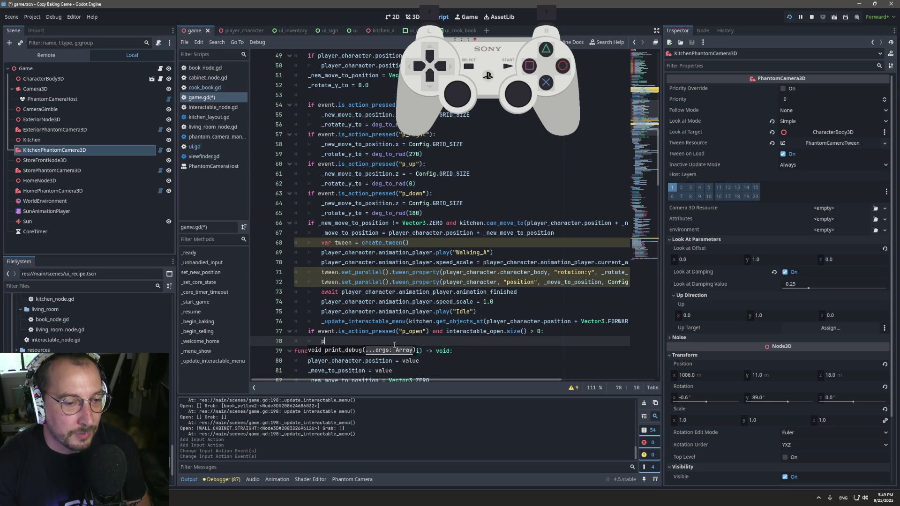
type("ass")
key("Return")
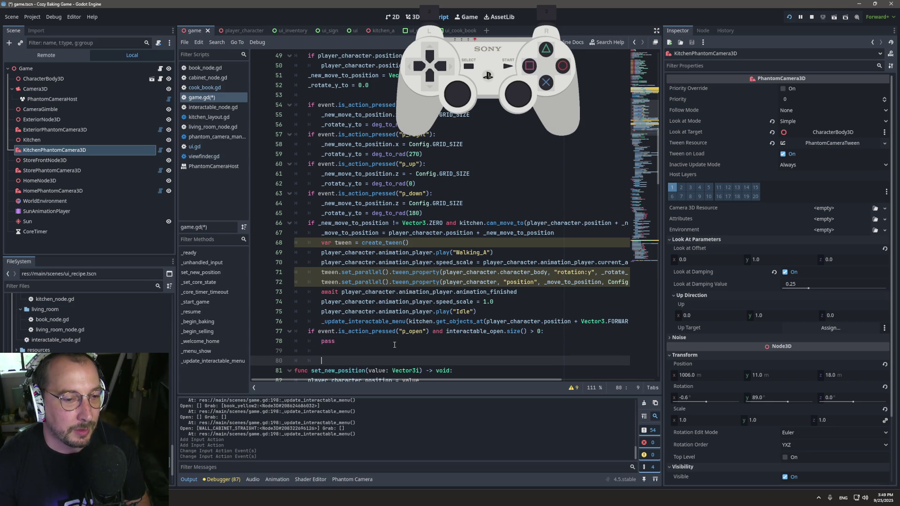
key("Return")
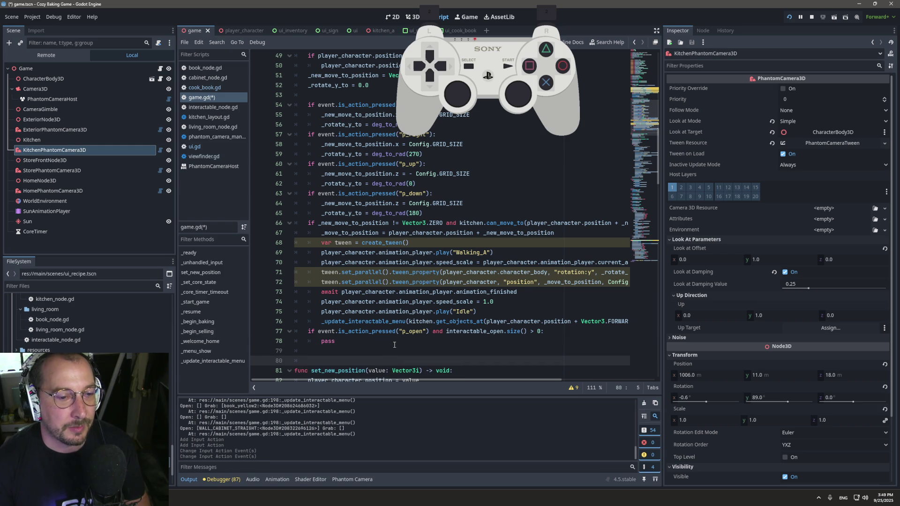
Duplicate the p_open check block onto the blank line below and dedent it to match
mouse_move(394, 344)
left_mouse_down()
mouse_move(234, 302)
mouse_move(186, 328)
left_mouse_up()
key("ctrl+c")
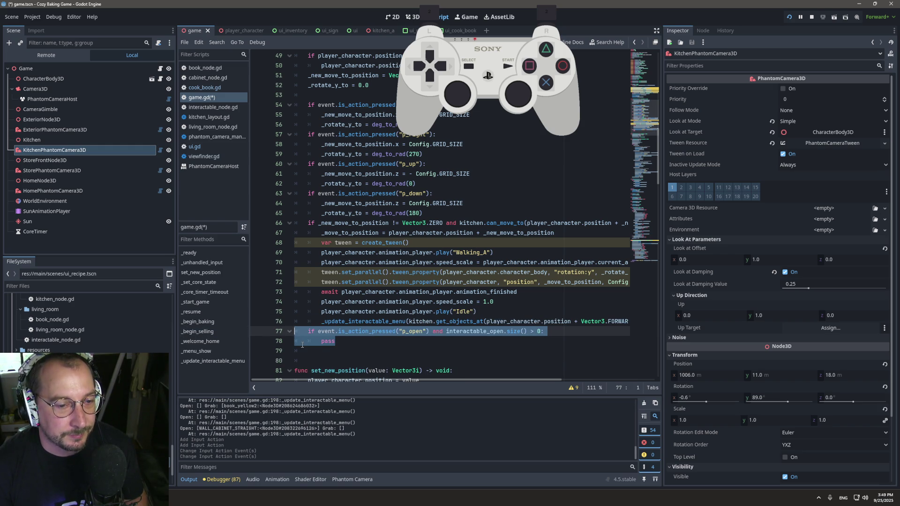
left_click(318, 361)
left_click(318, 367)
key("ctrl+v")
key("ctrl+z")
left_click(328, 351)
key("ctrl+v")
left_click(321, 351)
key("BackSpace")
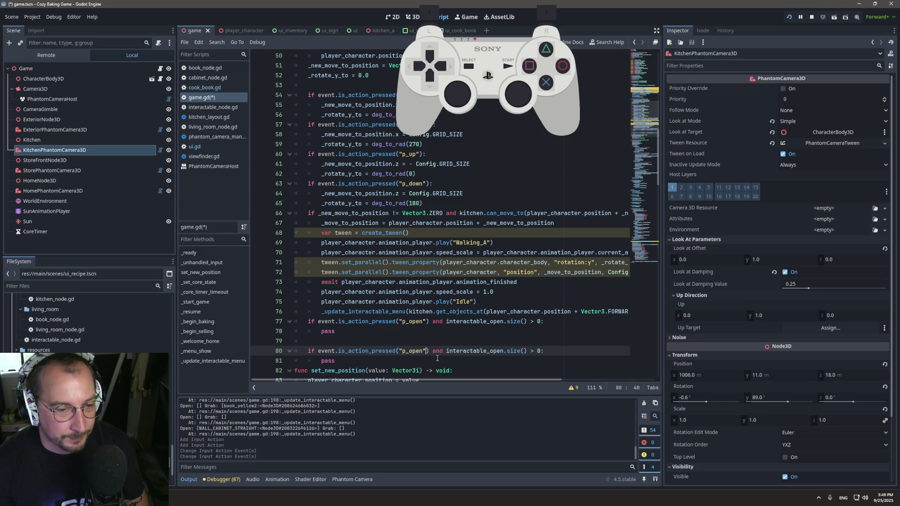
Change the copy to check p_grab and interactable_grab, and set a breakpoint on its branch
key("BackSpace")
key("BackSpace")
key("BackSpace")
type("grab")
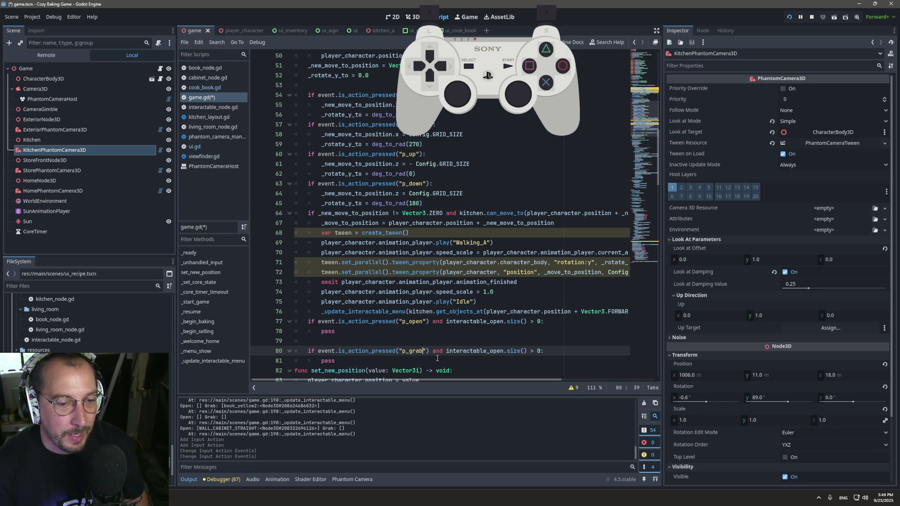
left_click(494, 351)
key("BackSpace")
key("BackSpace")
key("BackSpace")
type("grab")
scroll(328, 332, "down", 3)
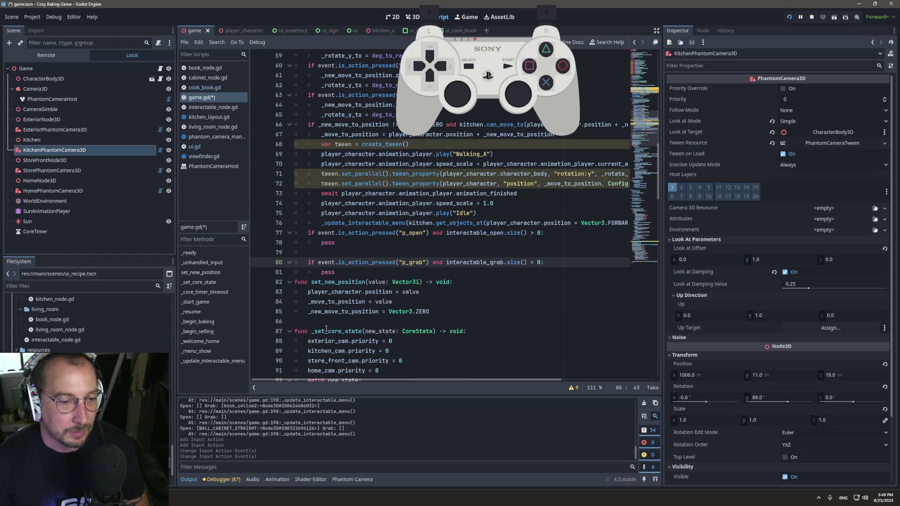
left_click(258, 272)
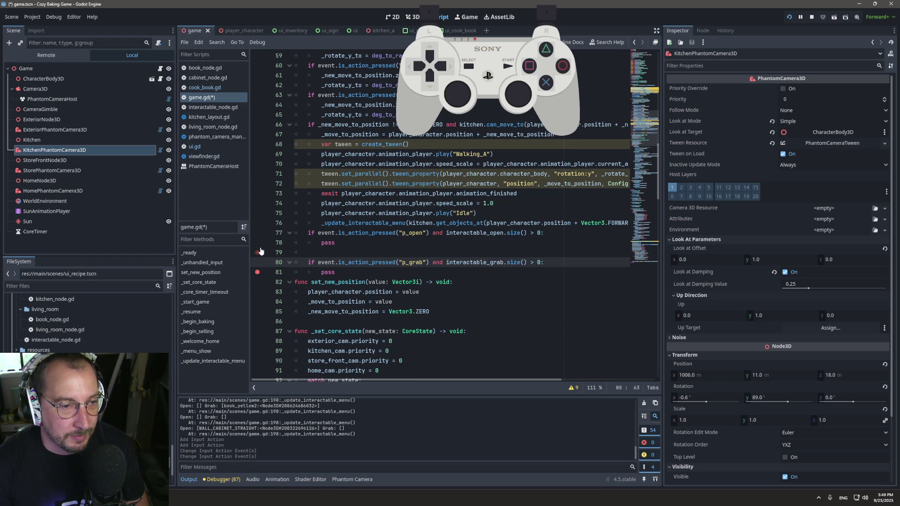
Save and run the game with F5, then check the Debugger's Errors list
key("F5")
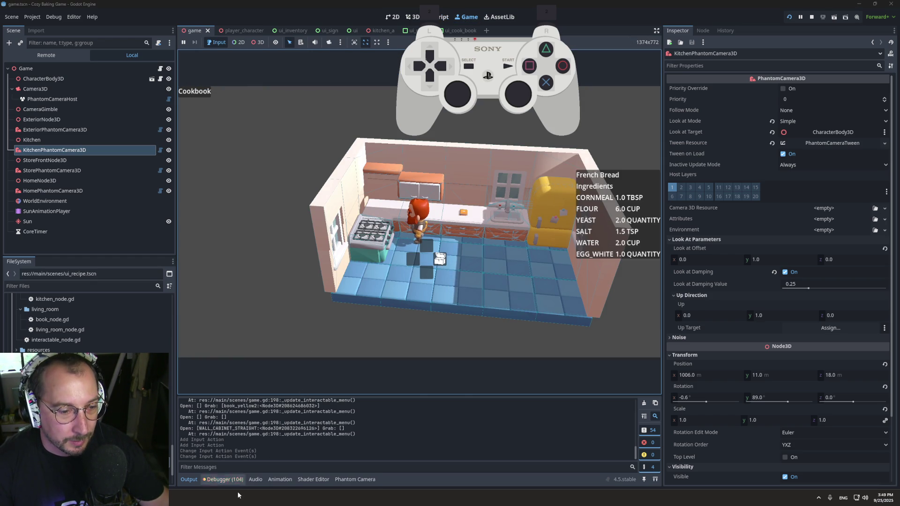
left_click(225, 479)
left_click(230, 391)
scroll(288, 441, "down", 5)
left_click_drag(657, 422, 658, 500)
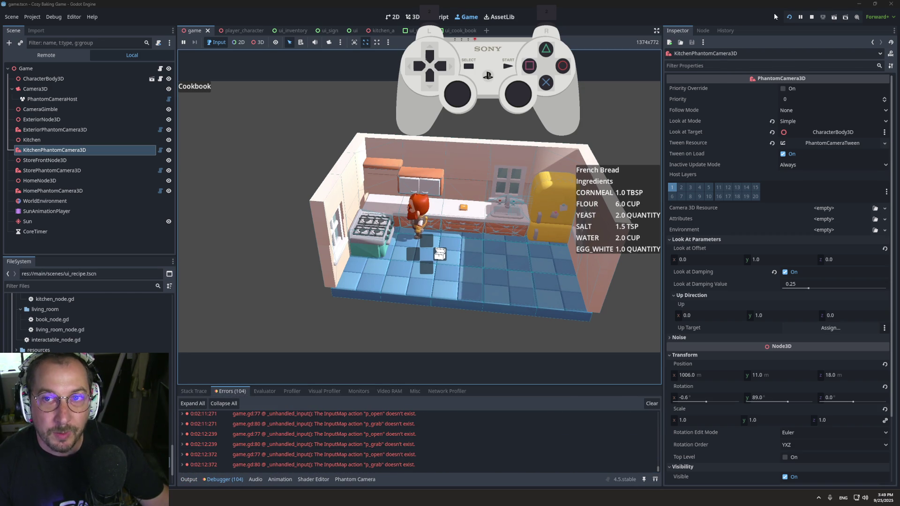
Restart the game, face the counter and press E to hit the open breakpoint, then resume
left_click(789, 18)
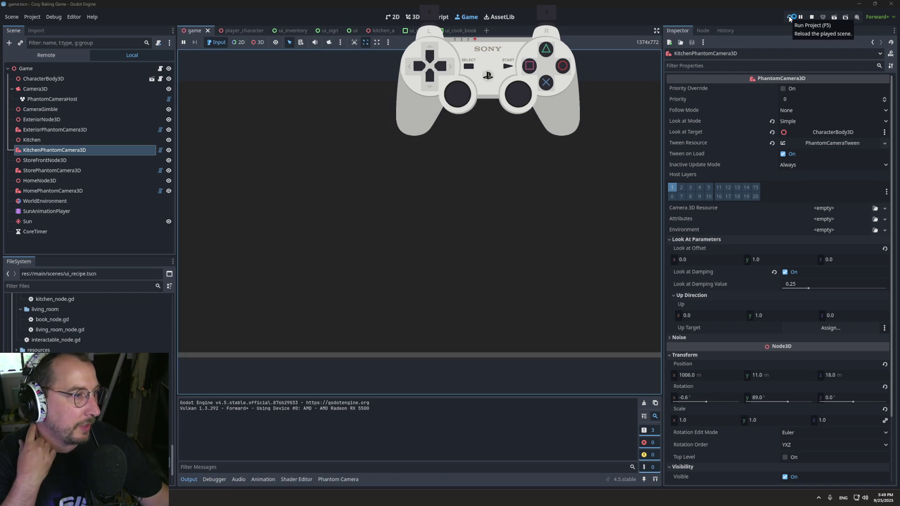
left_click(424, 214)
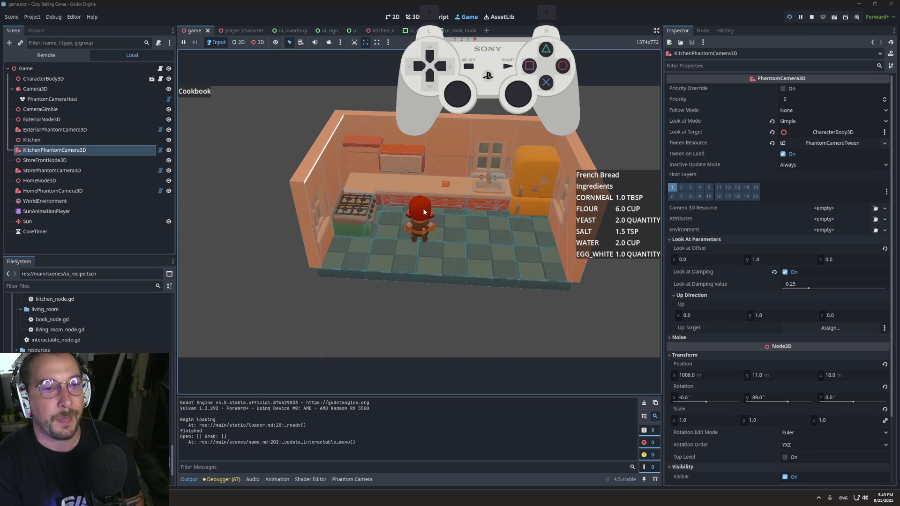
key("w")
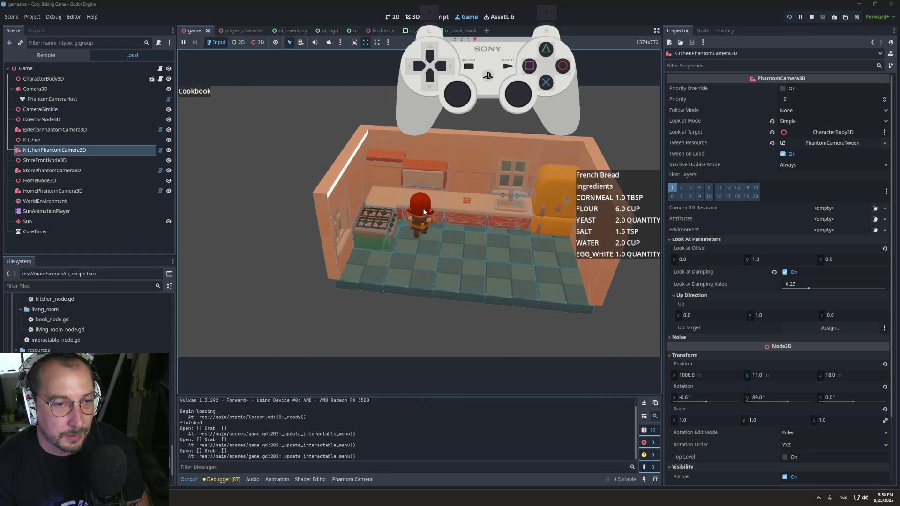
key("e")
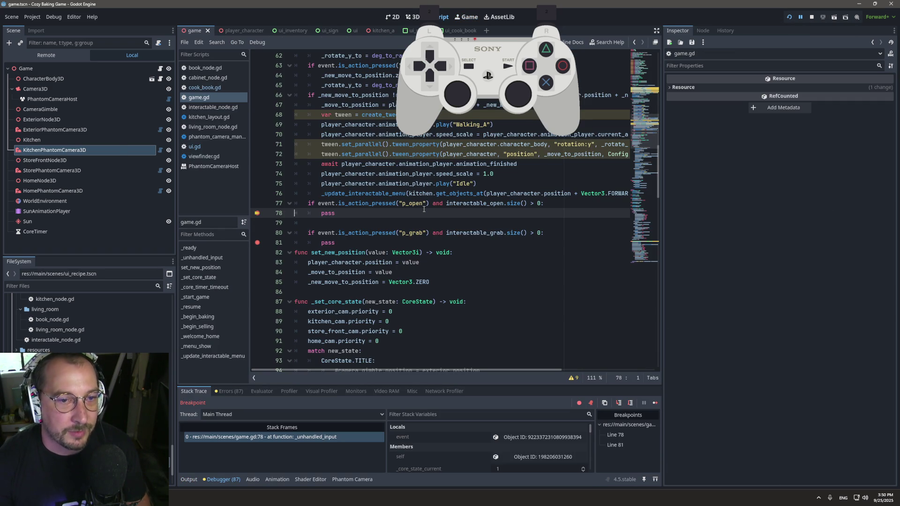
left_click(789, 19)
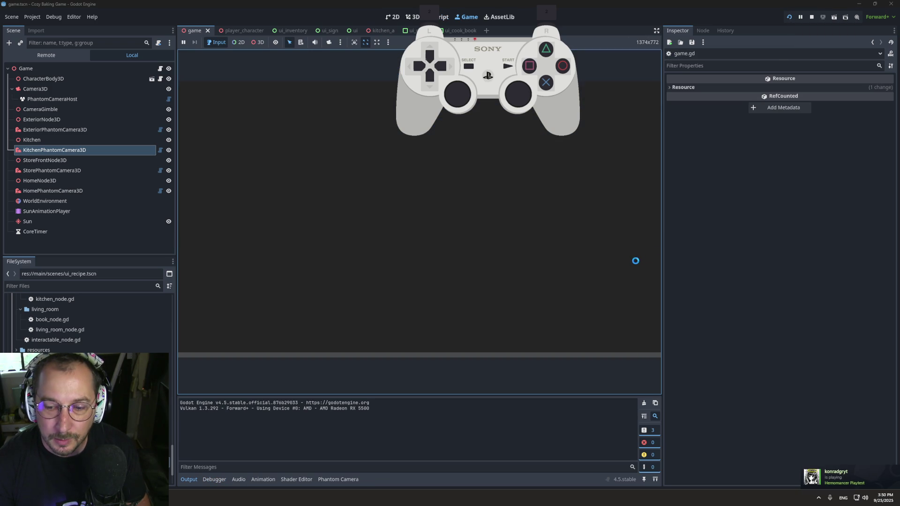
Quit Steam from the tray, restart play, and press E at the counter to hit the grab breakpoint
left_click(819, 498)
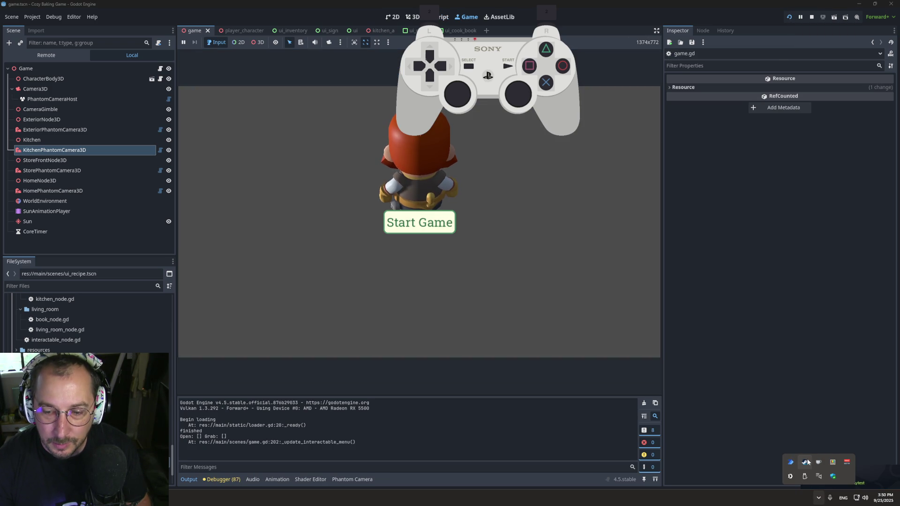
right_click(790, 473)
left_click(818, 451)
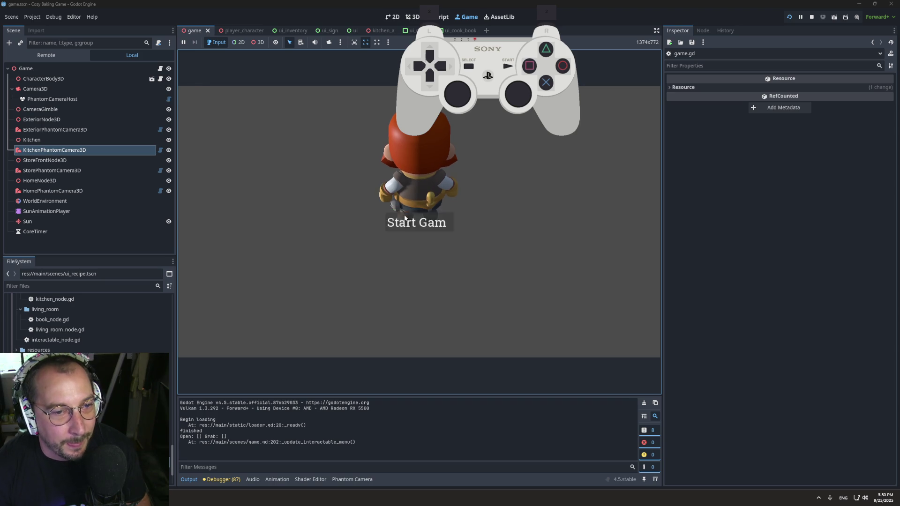
left_click(418, 224)
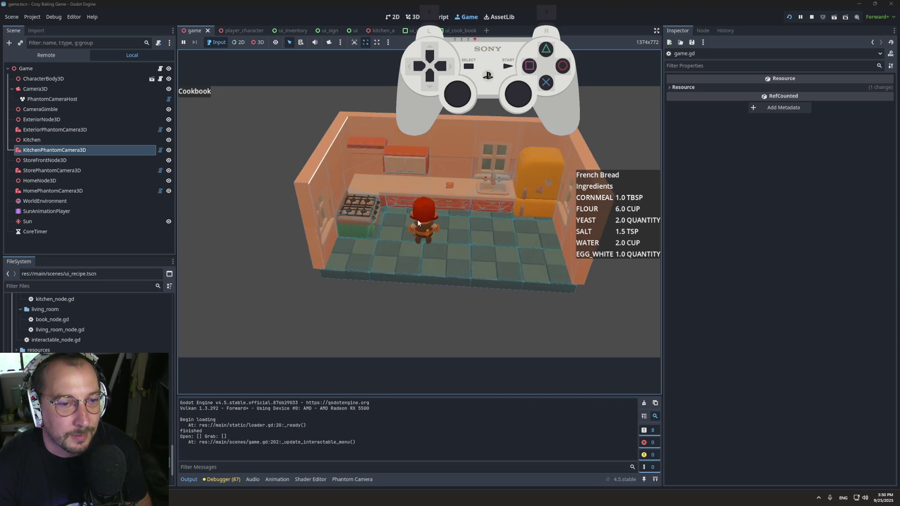
key("w")
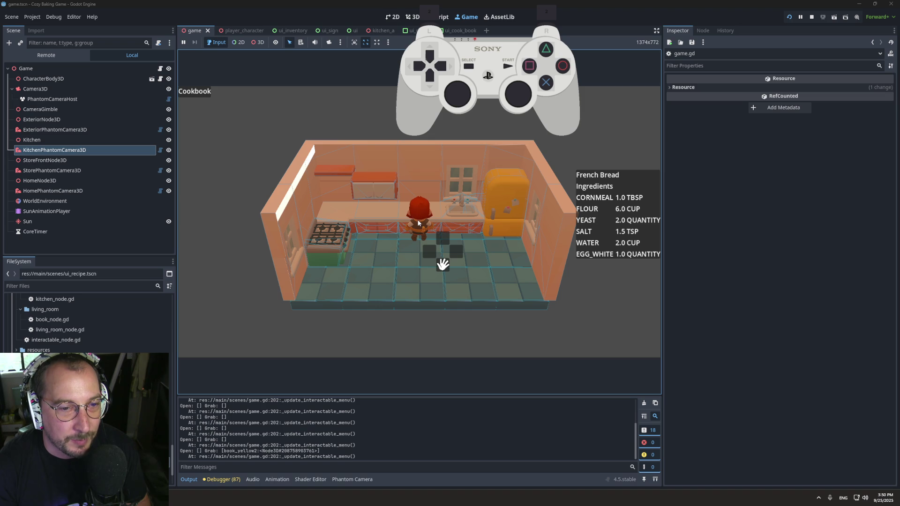
key("e")
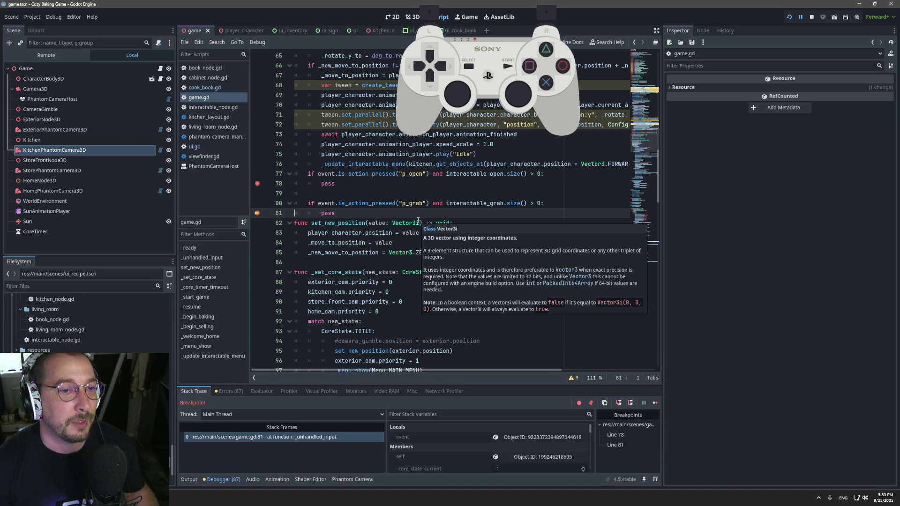
Add a blank line after the p_grab check's pass and remove the breakpoints on lines 78 and 81
left_click(345, 213)
key("Return")
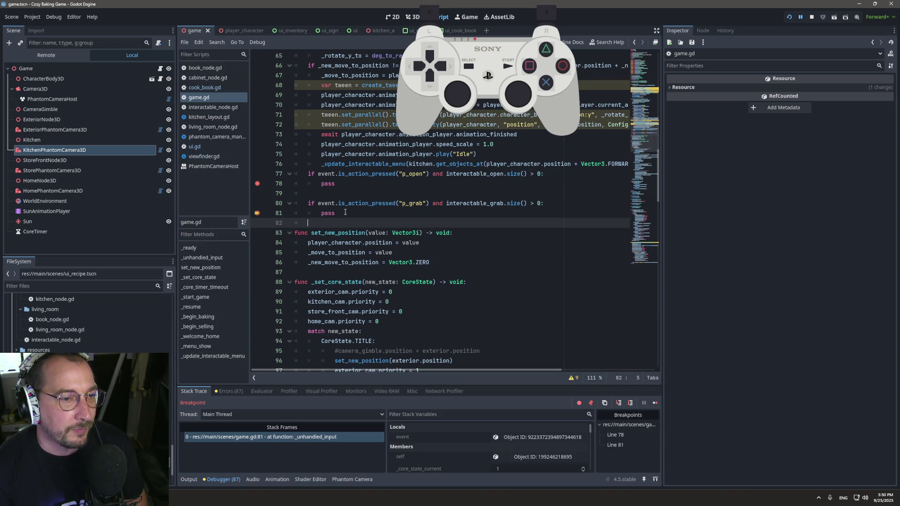
left_click_drag(258, 183, 258, 217)
left_click(257, 214)
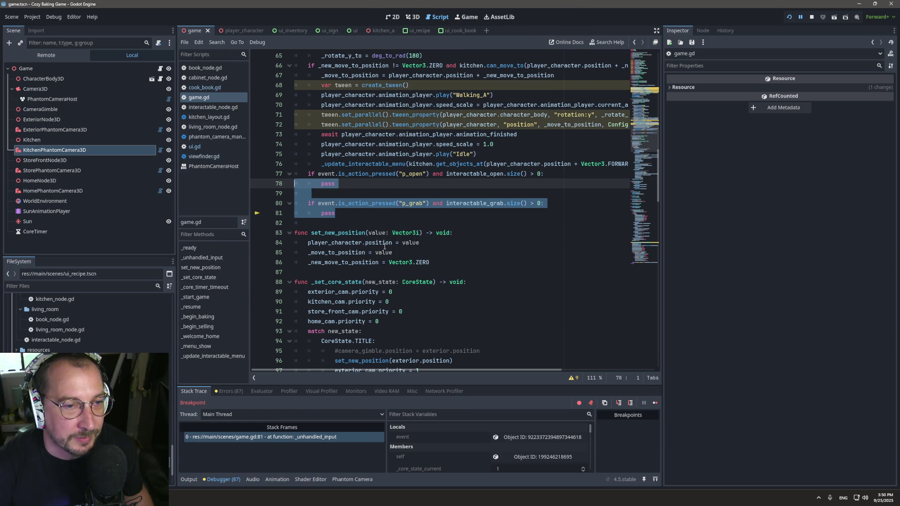
scroll(385, 247, "down", 3)
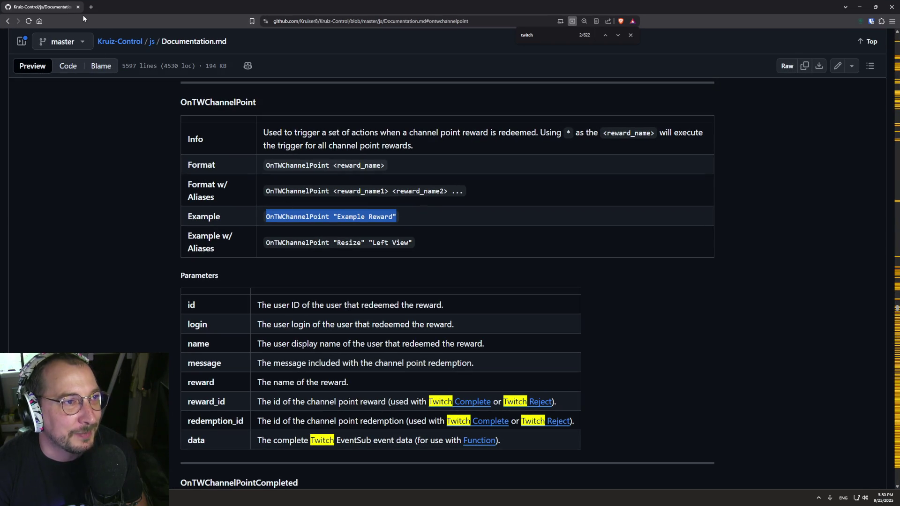
Close the GitHub Kruiz-Control documentation tab
left_click(77, 8)
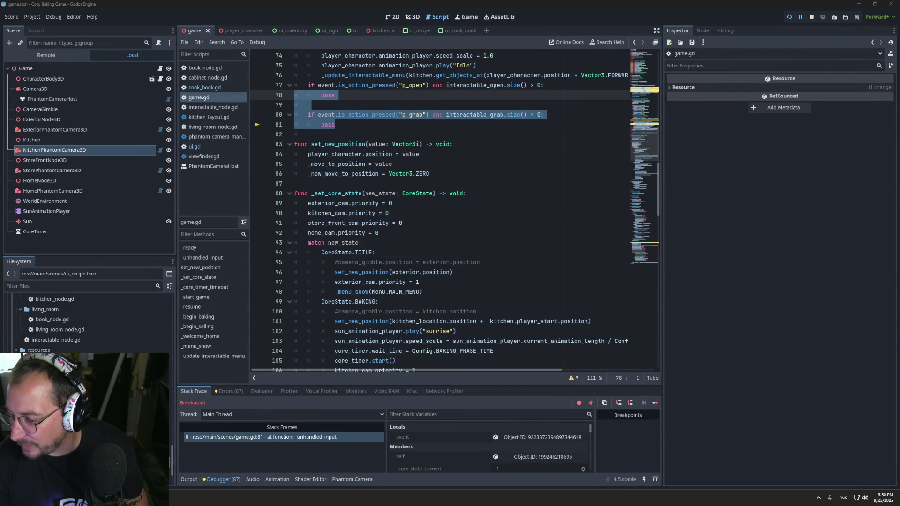
left_click(876, 394)
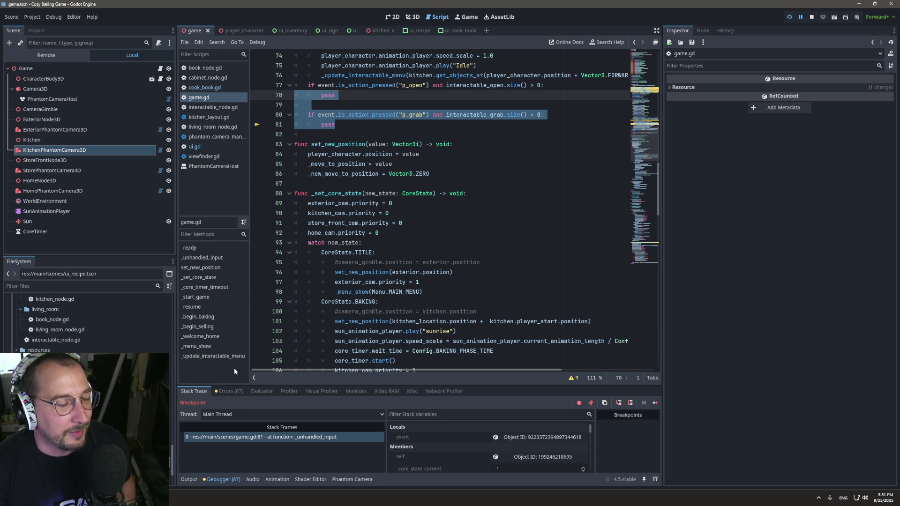
left_click(397, 203)
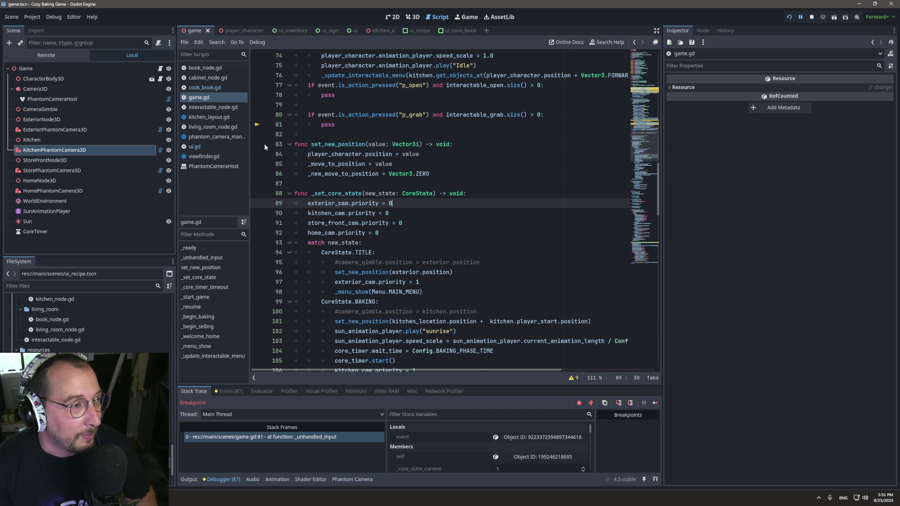
left_click(395, 174)
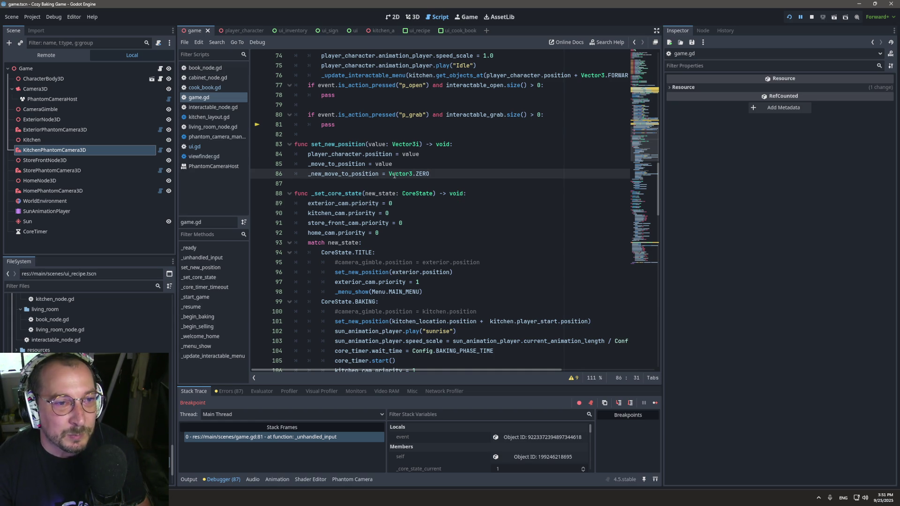
scroll(391, 189, "up", 4)
left_click(371, 204)
left_click(373, 213)
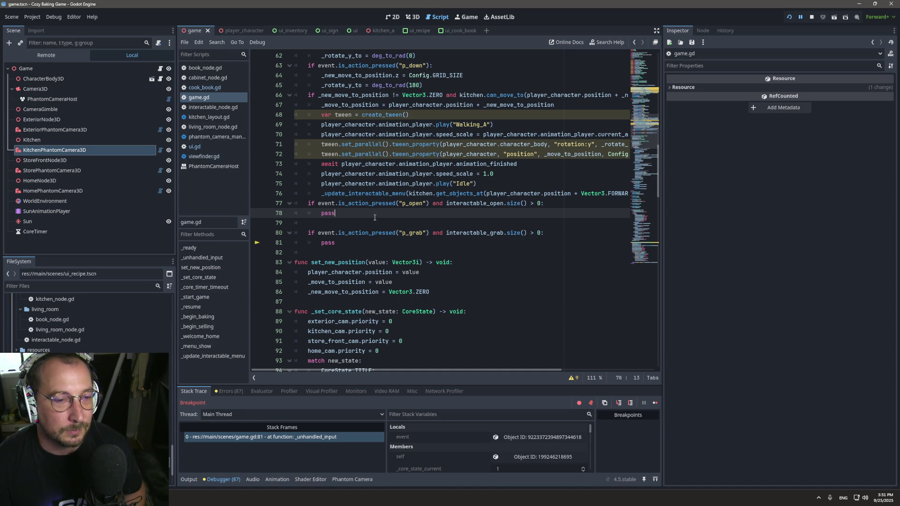
double_click(340, 213)
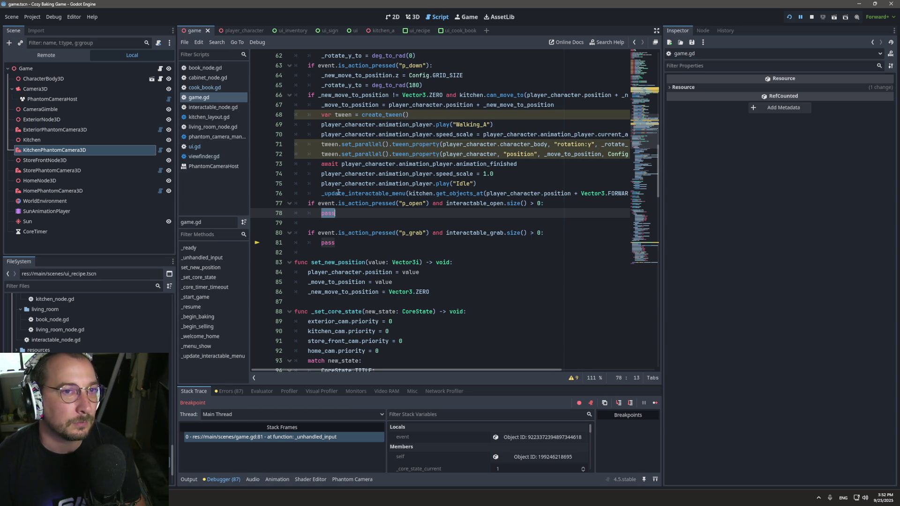
Look up the load_recipes function in cook_book.gd, view the running game, and return to game.gd
left_click(459, 31)
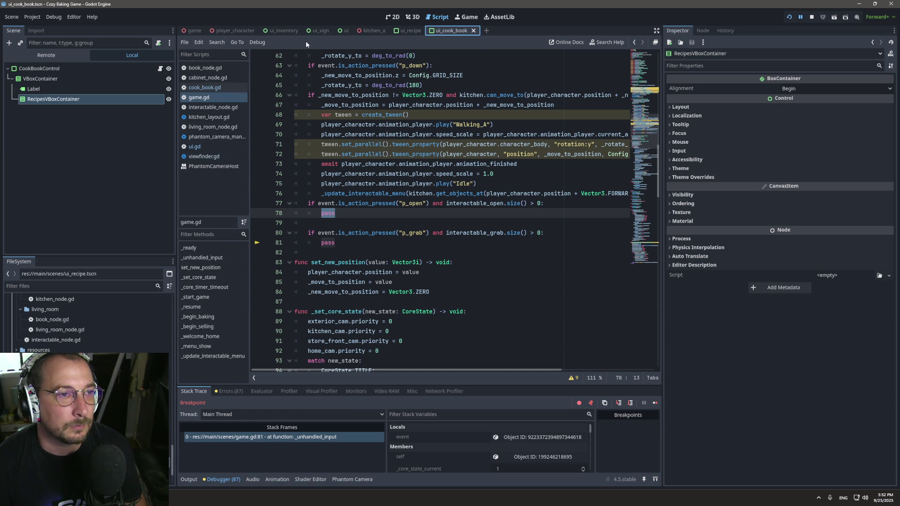
left_click(209, 90)
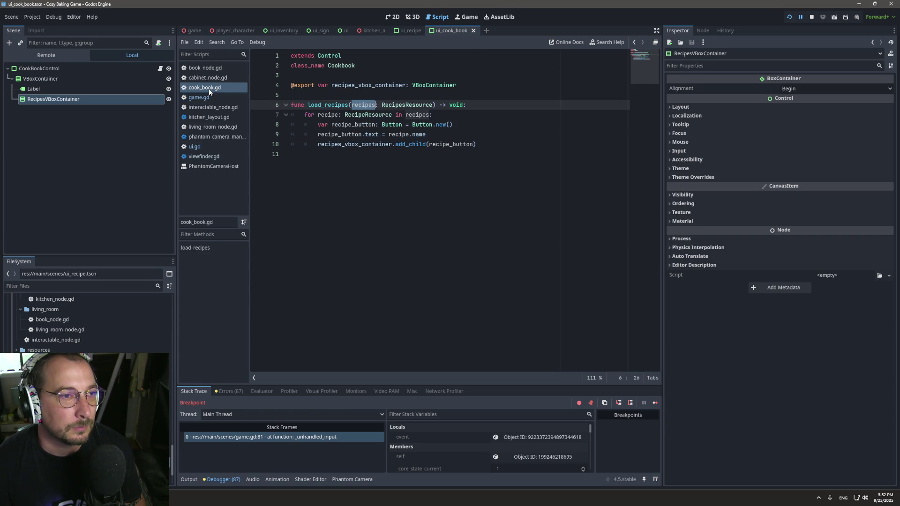
double_click(336, 104)
key("ctrl+c")
left_click(205, 32)
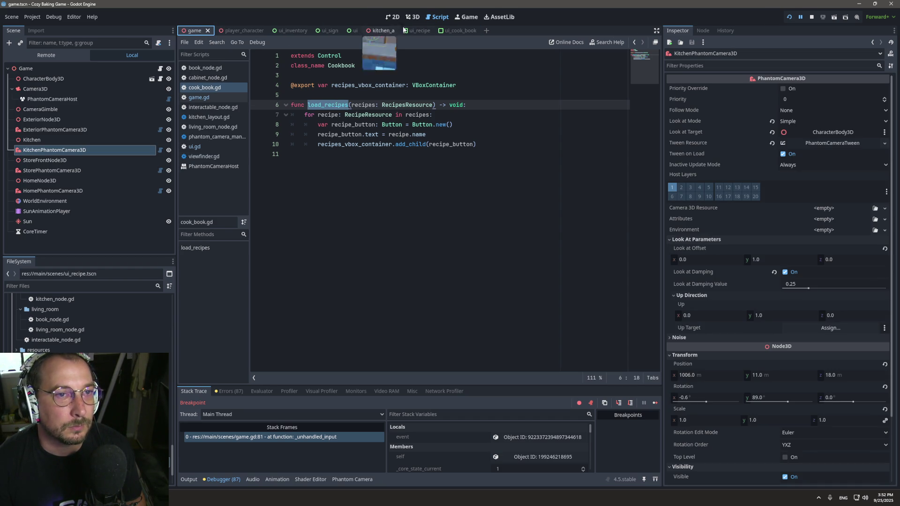
left_click(412, 17)
left_click(437, 17)
left_click(467, 17)
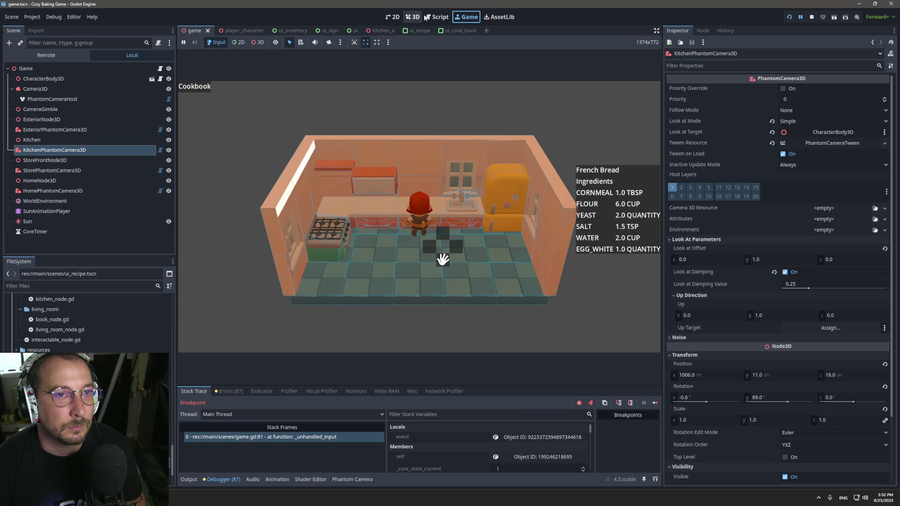
left_click(438, 17)
left_click(198, 98)
Search game.gd for 'load_re' and start a new line after line 43
left_click(393, 105)
key("ctrl+v")
key("ctrl+z")
key("ctrl+f")
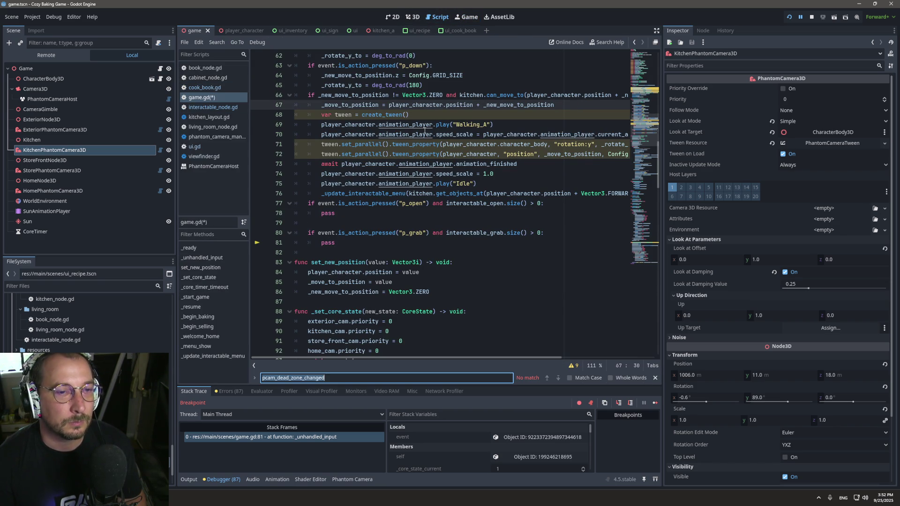
type("load_re")
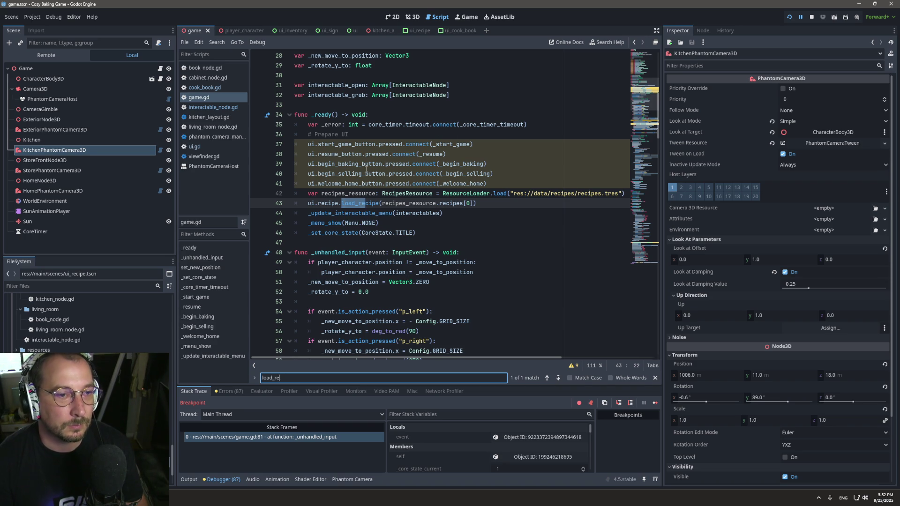
key("Escape")
left_click(491, 200)
key("Return")
Write ui.cook_book.load_recipes(recipes_resource) on line 44, save with Ctrl+S, and rerun the game
type("ui,")
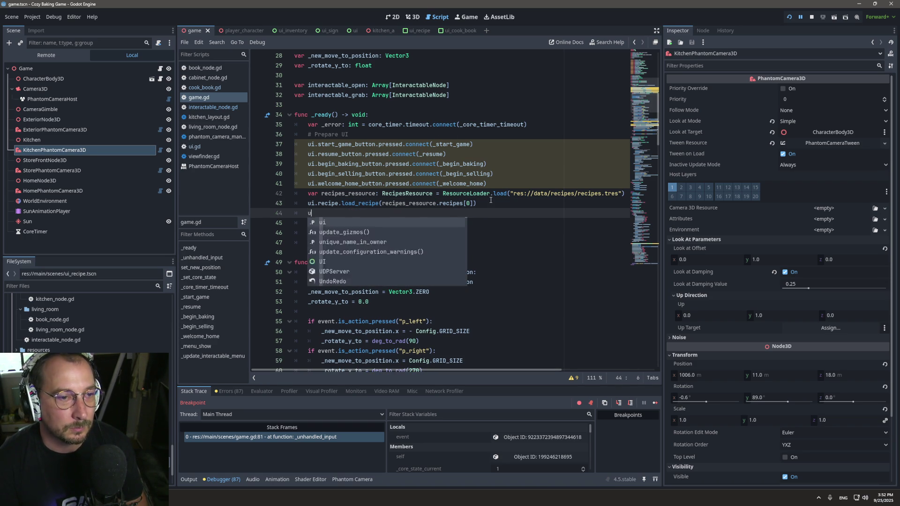
key("BackSpace")
type(".")
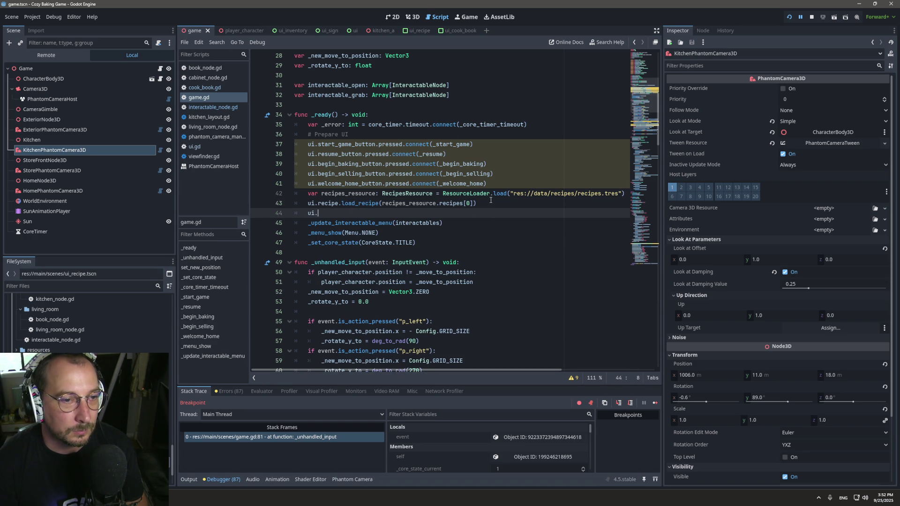
type("co")
key("Return")
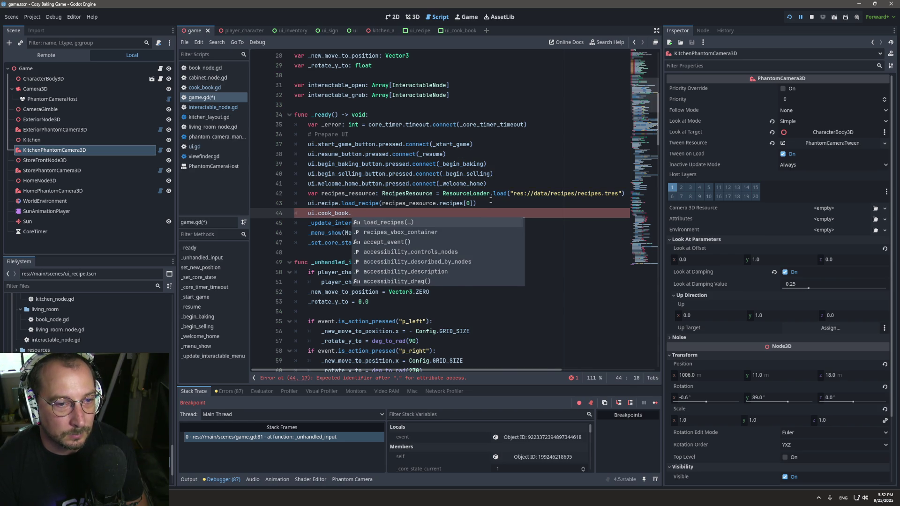
key("Return")
left_click(382, 206, "ctrl")
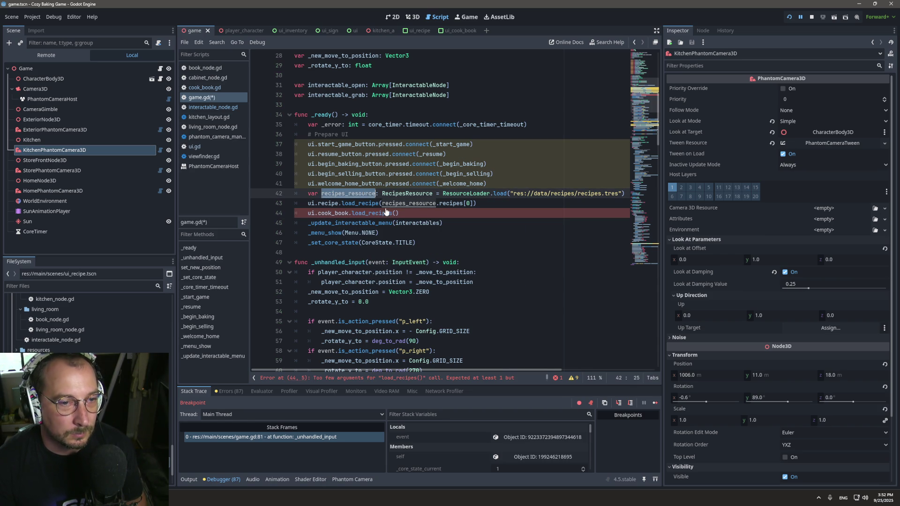
left_click(394, 213)
type("recipes_resource")
triple_click(393, 205)
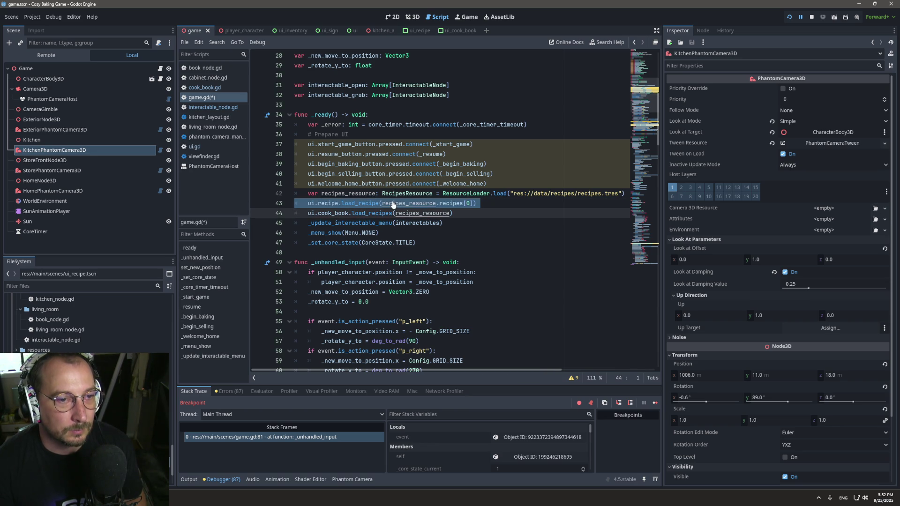
key("ctrl+s")
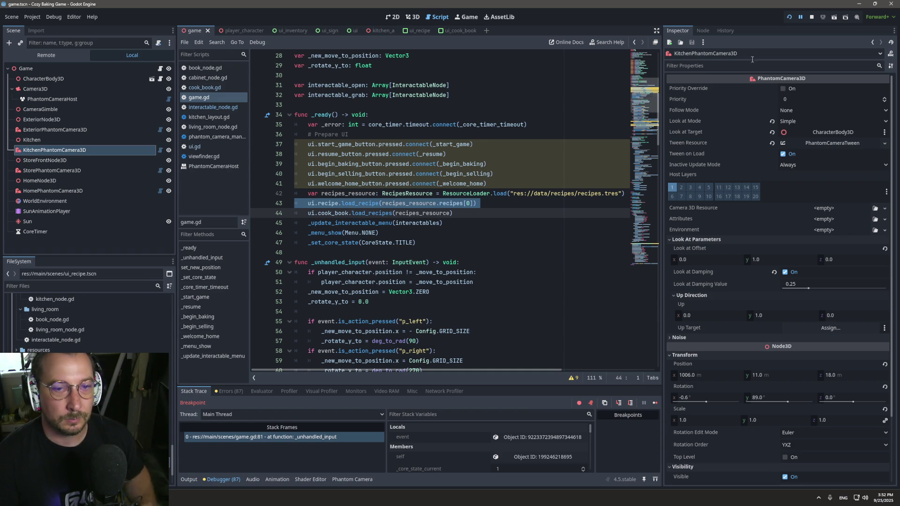
left_click(788, 16)
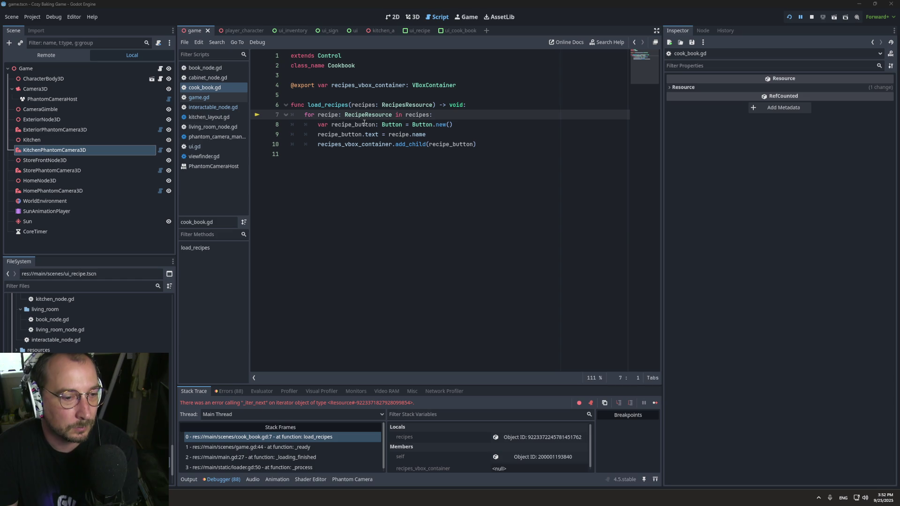
Inspect the recipes variable in the debugger, expanding its Recipes array to the French Bread entry
double_click(417, 115)
mouse_move(353, 107)
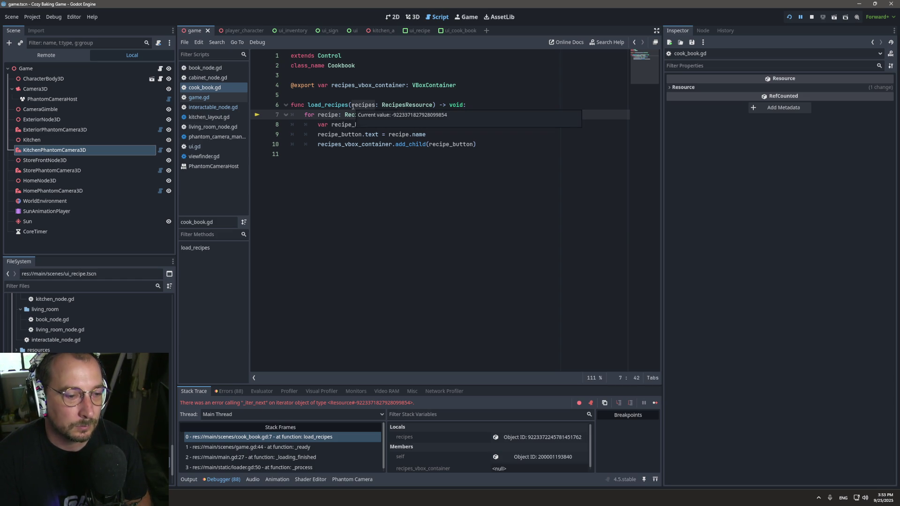
left_click(530, 437)
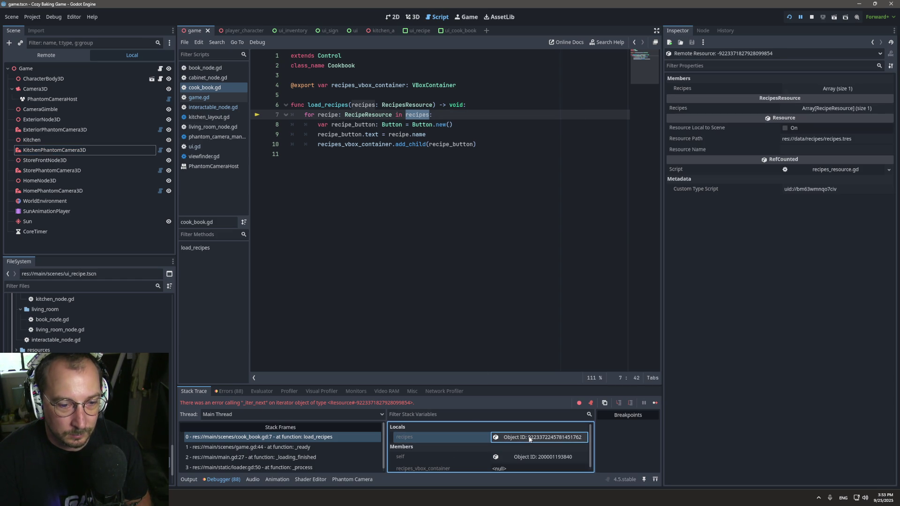
left_click(798, 107)
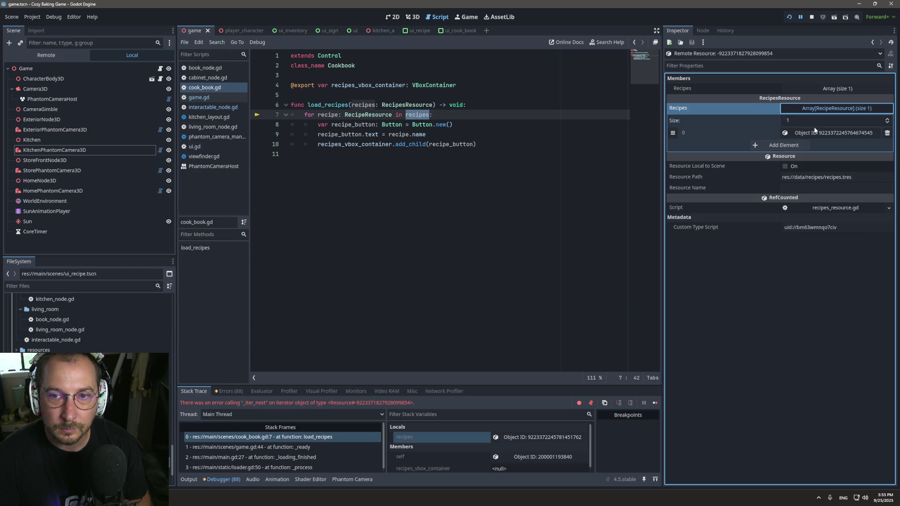
left_click(815, 133)
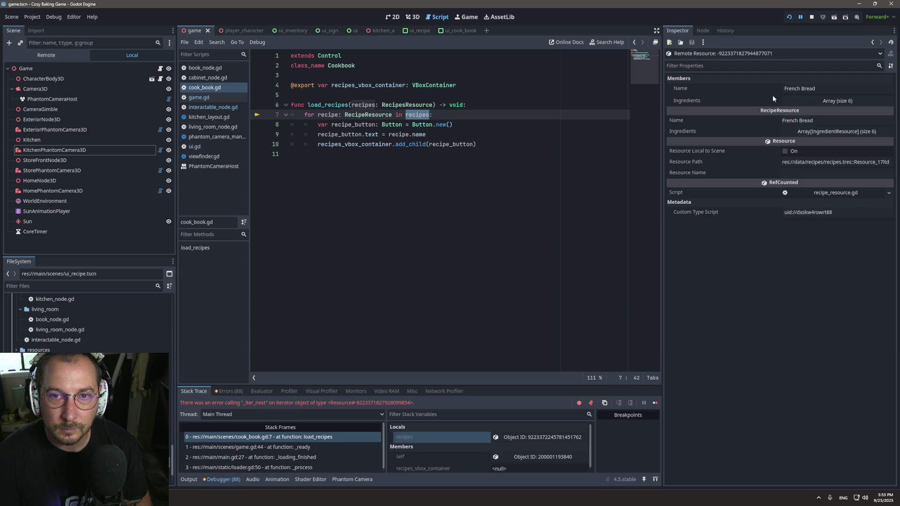
left_click(874, 42)
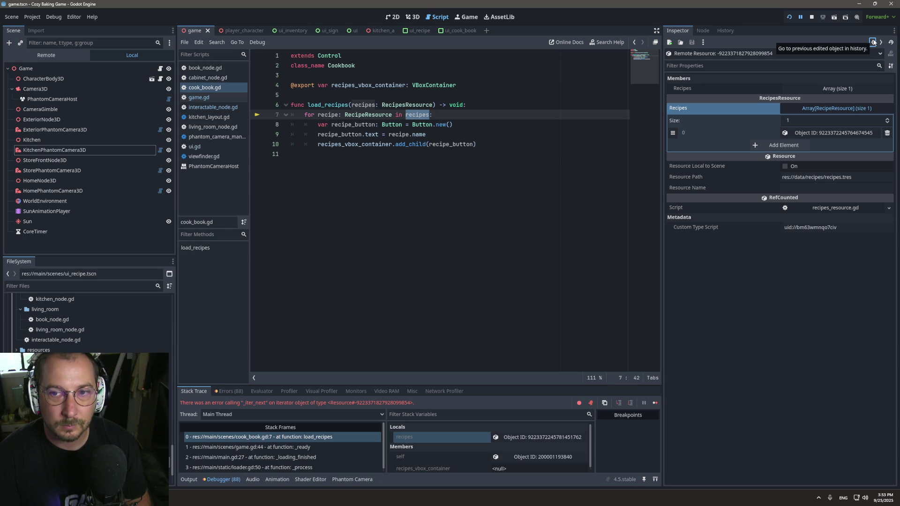
Select the RecipeResource type name and toggle the Recipes member array in the Inspector
double_click(371, 115)
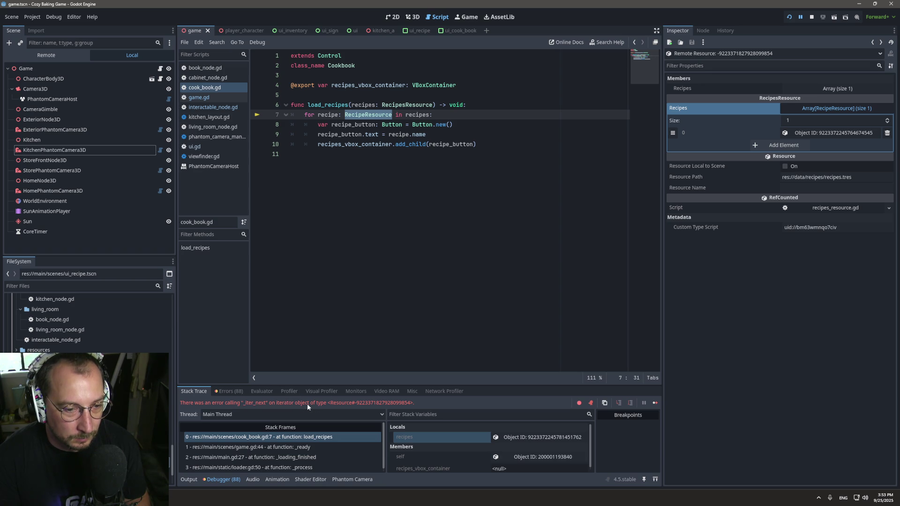
left_click(516, 428)
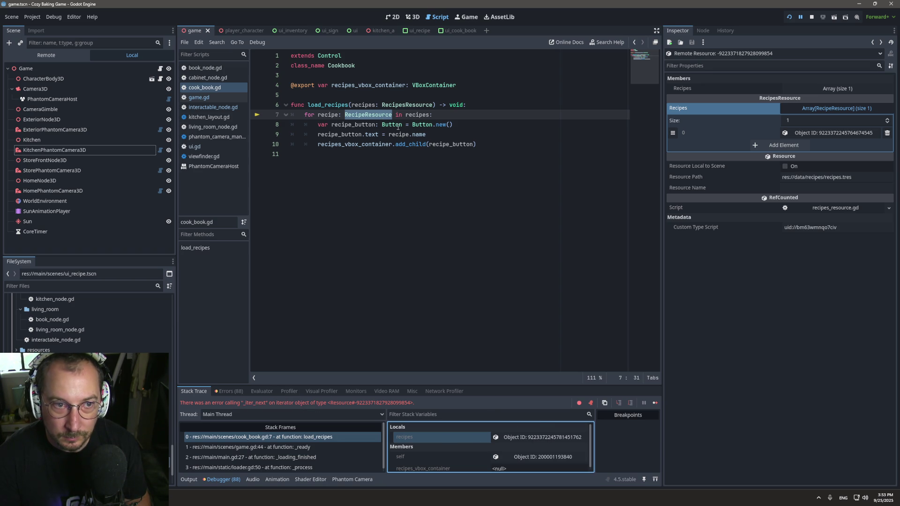
mouse_move(397, 127)
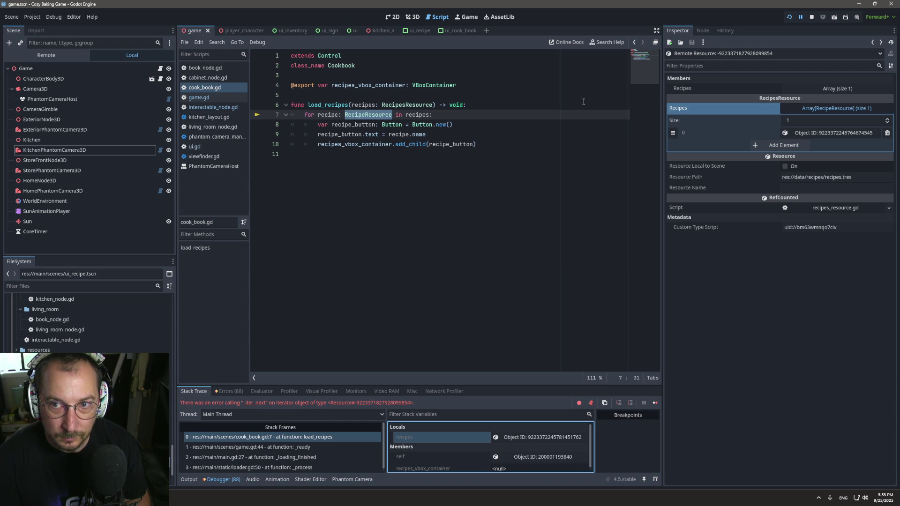
left_click(839, 89)
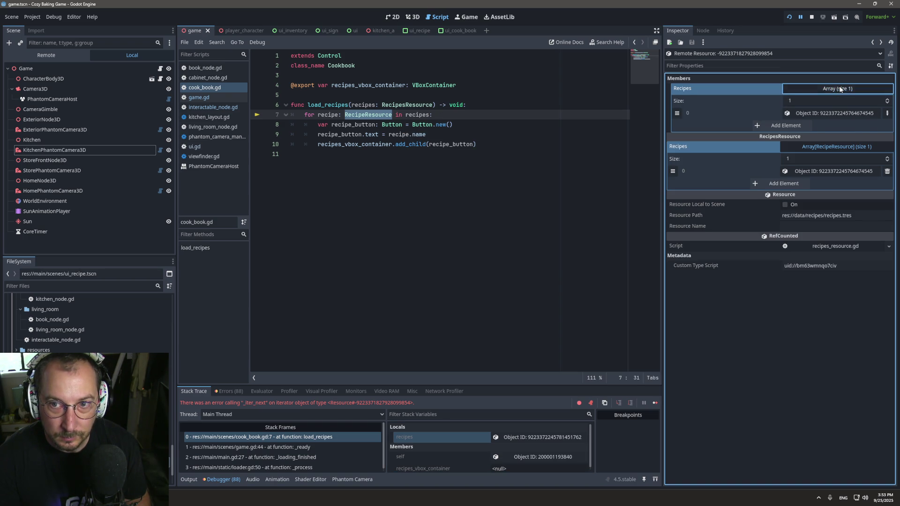
left_click(840, 88)
left_click(841, 89)
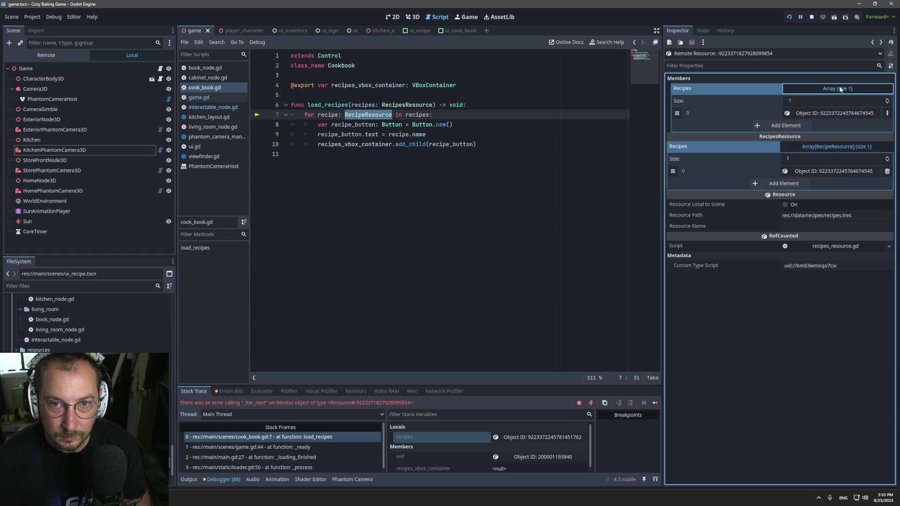
left_click(841, 88)
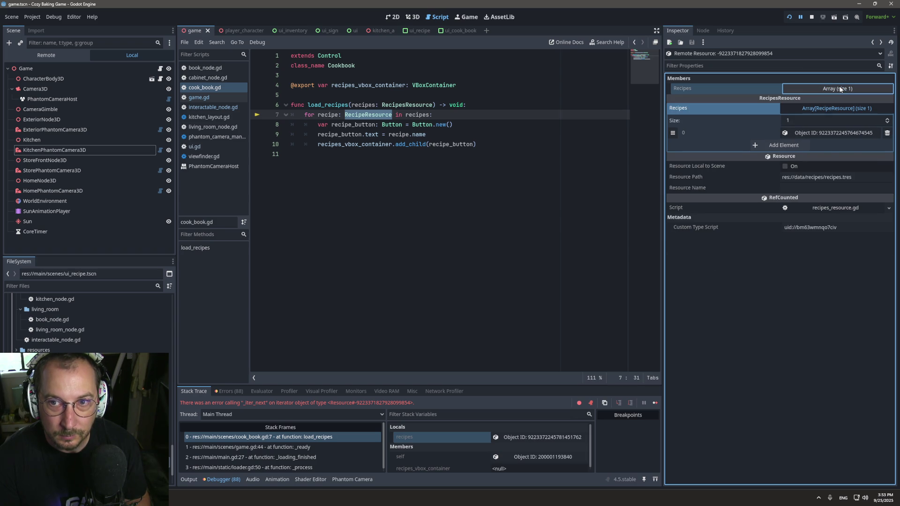
left_click(840, 89)
Filter the FileSystem by 'rec', open recipes.tres, and expand its Recipes array
left_click(65, 287)
type("rec")
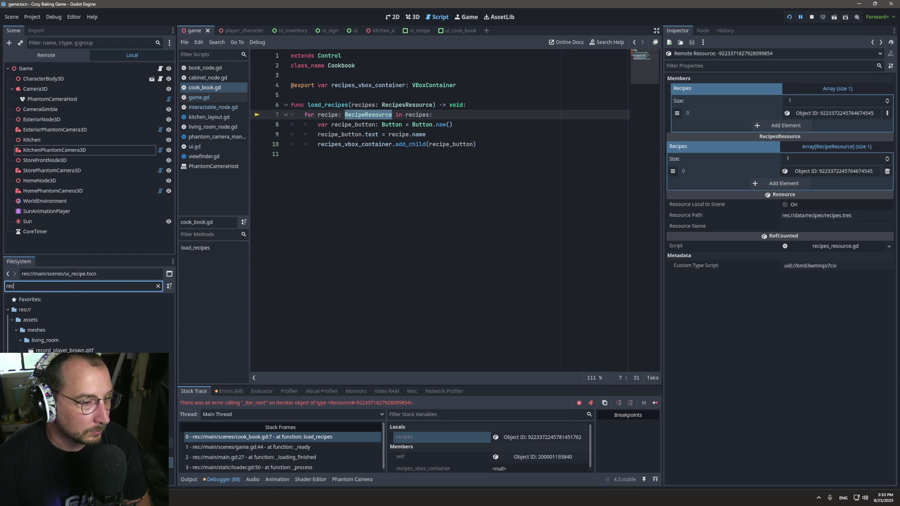
left_click(61, 422)
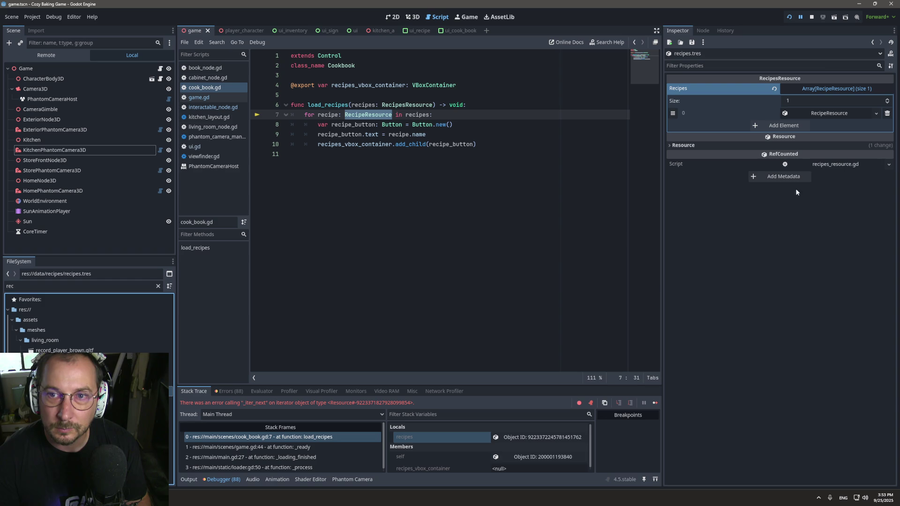
left_click(815, 90)
left_click(815, 90)
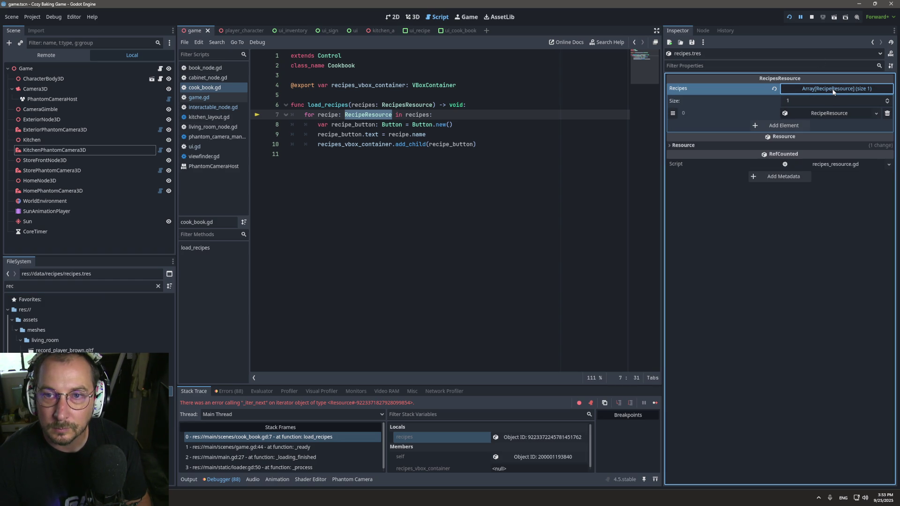
Change the line 7 loop to iterate recipes.recipes and save cook_book.gd
left_click(429, 115)
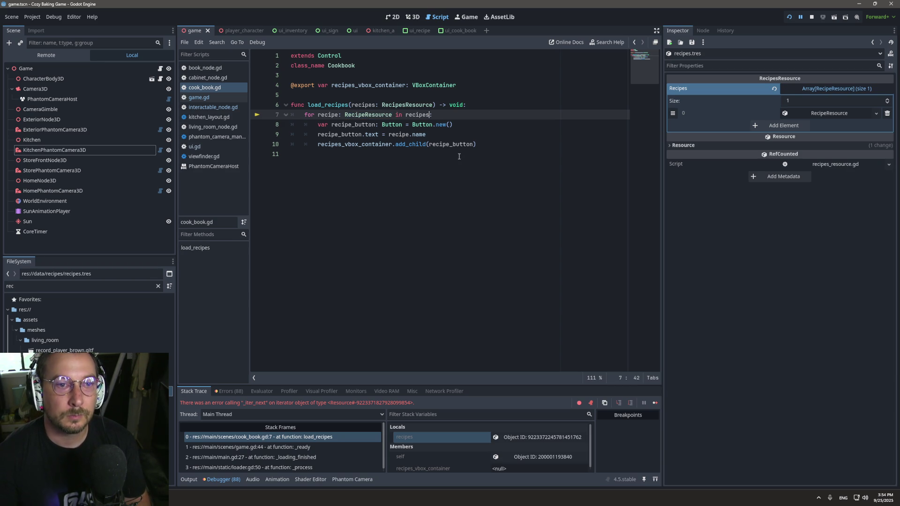
type(".")
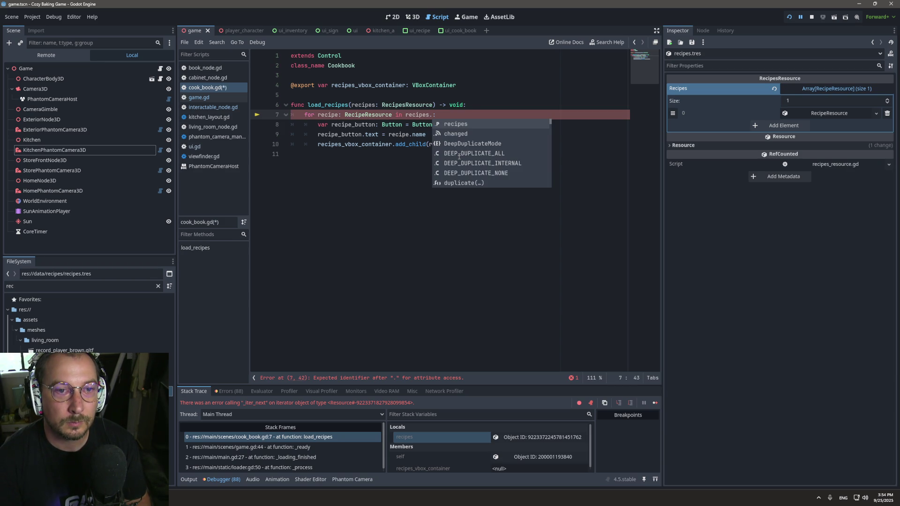
key("Return")
key("ctrl+s")
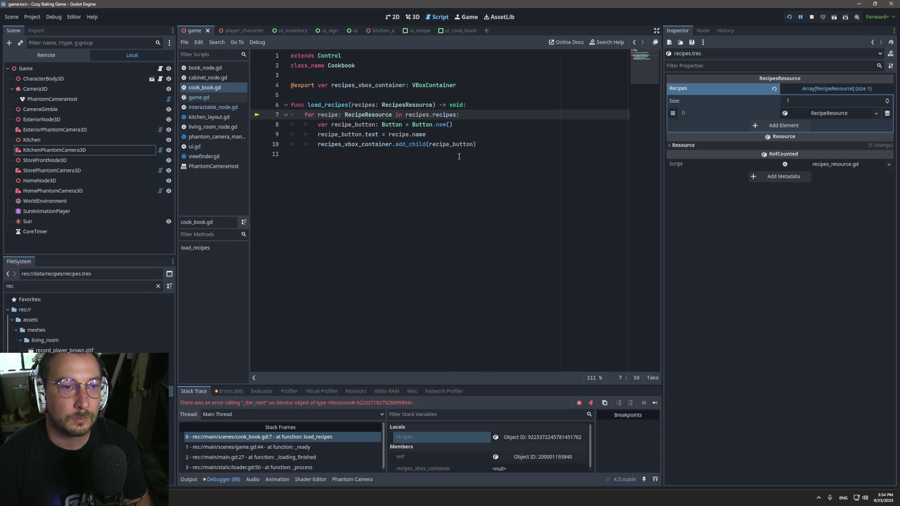
left_click(376, 105)
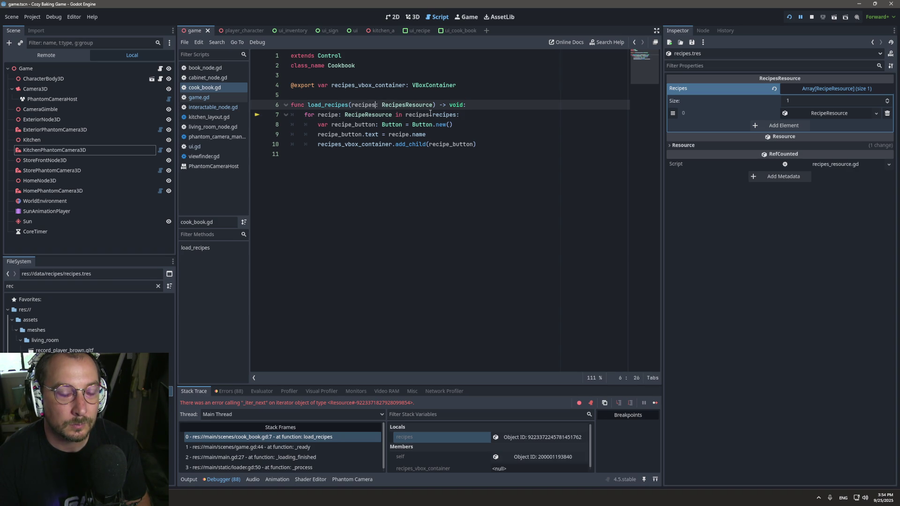
Rerun the game and inspect recipe_button at the null add_child halt; it reads French Bread
left_click(789, 19)
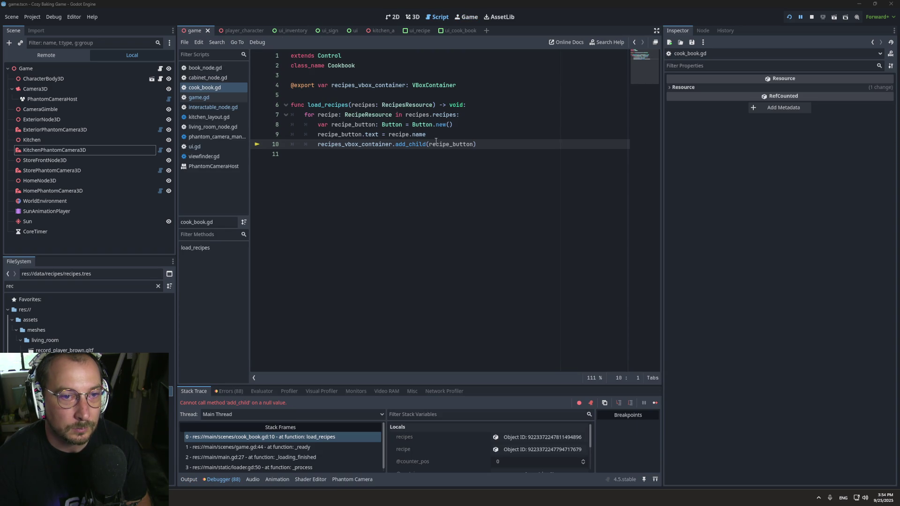
double_click(441, 144)
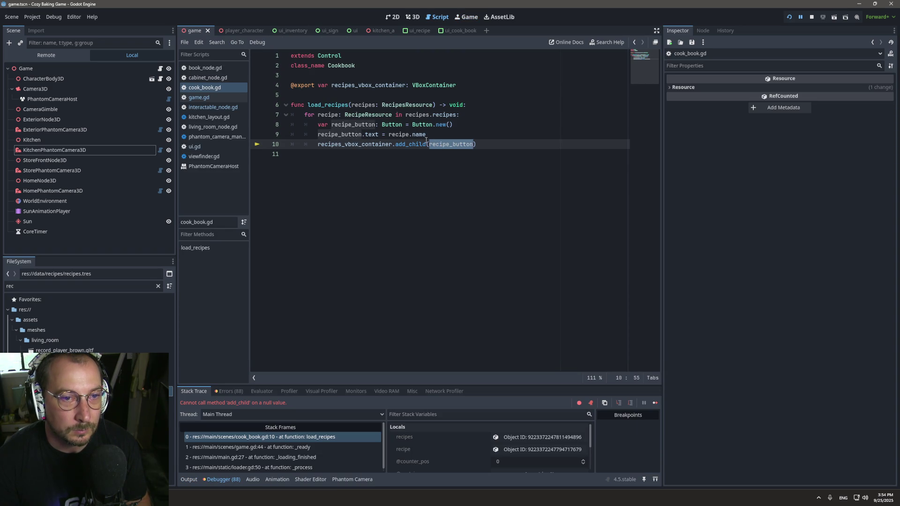
double_click(355, 125)
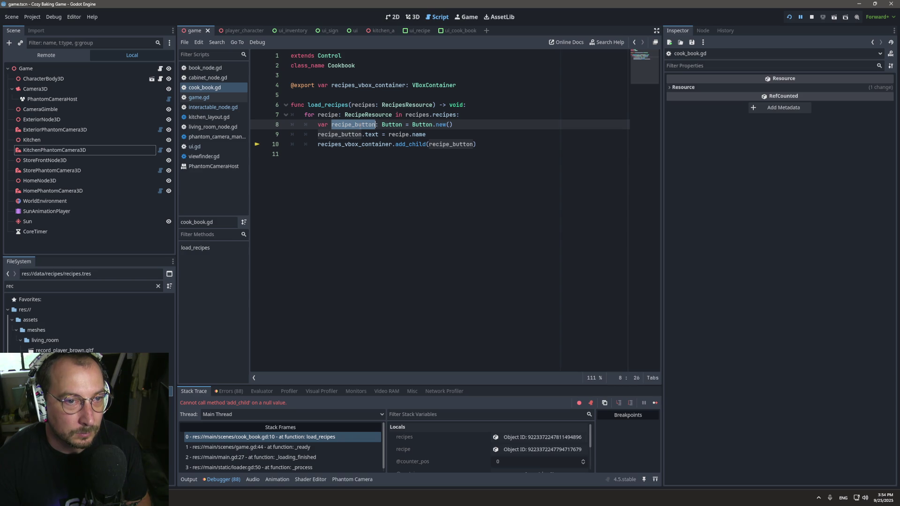
mouse_move(362, 129)
left_click(456, 128)
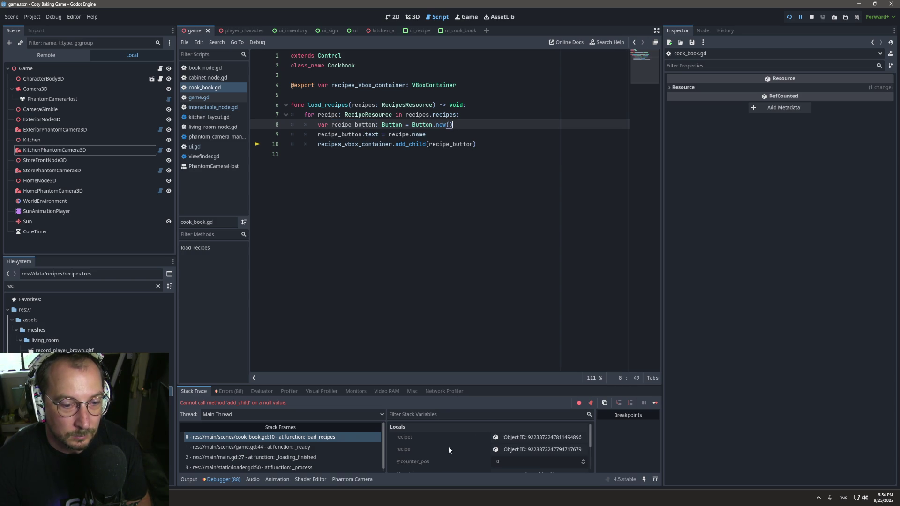
scroll(450, 445, "down", 2)
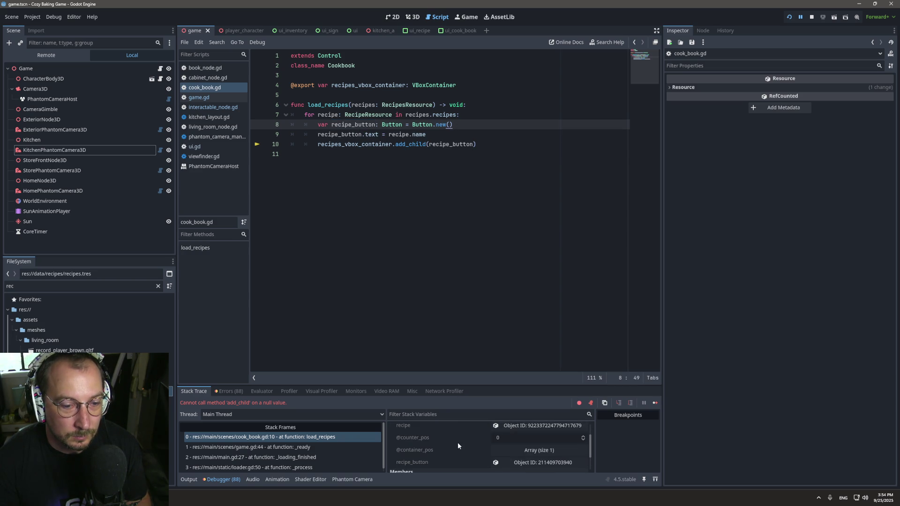
left_click(522, 463)
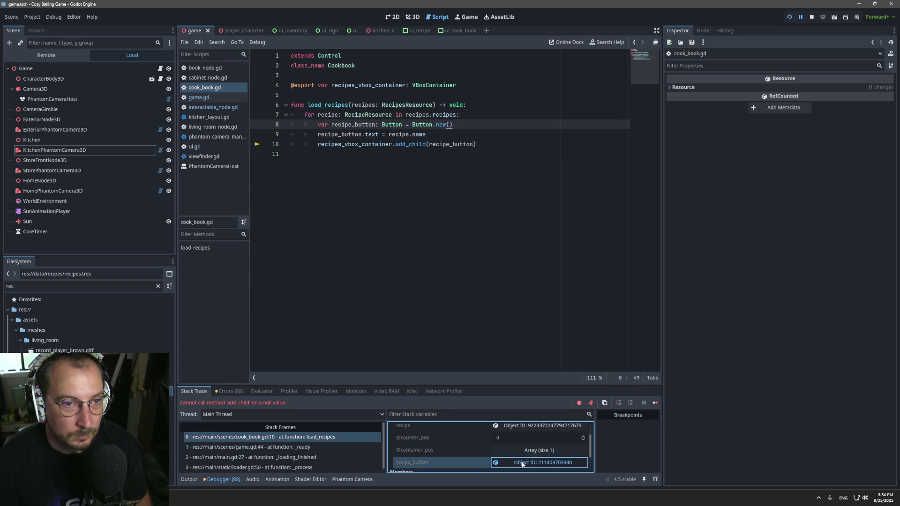
left_click(353, 136)
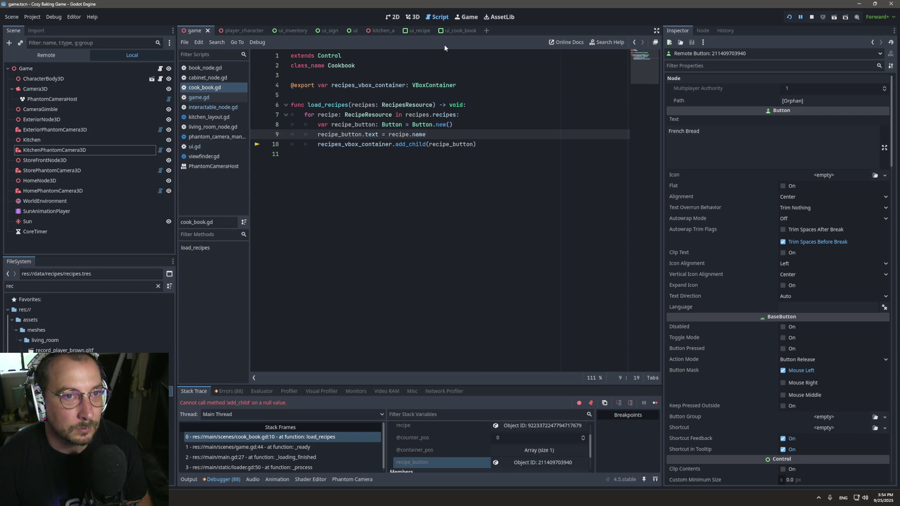
In ui_cook_book, assign RecipesVBoxContainer to CookBookControl's Recipes Vbox Container slot
left_click(465, 19)
left_click(461, 31)
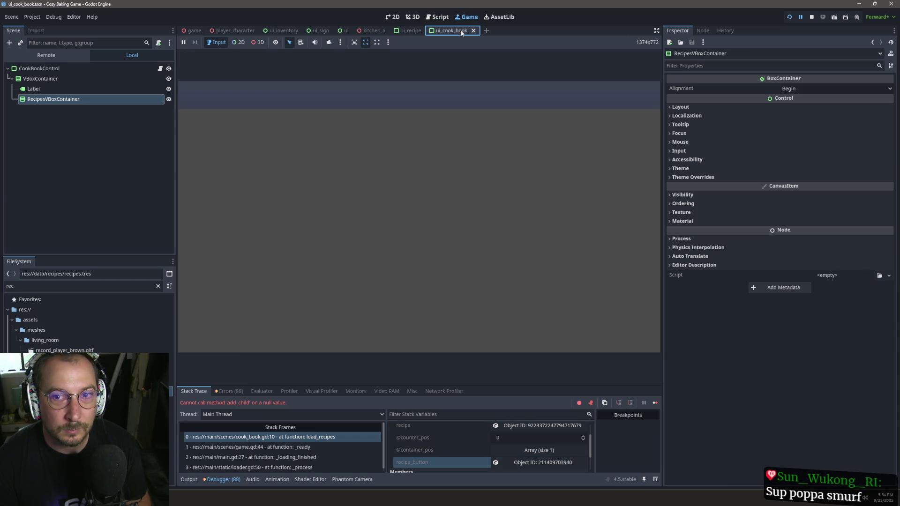
left_click(125, 68)
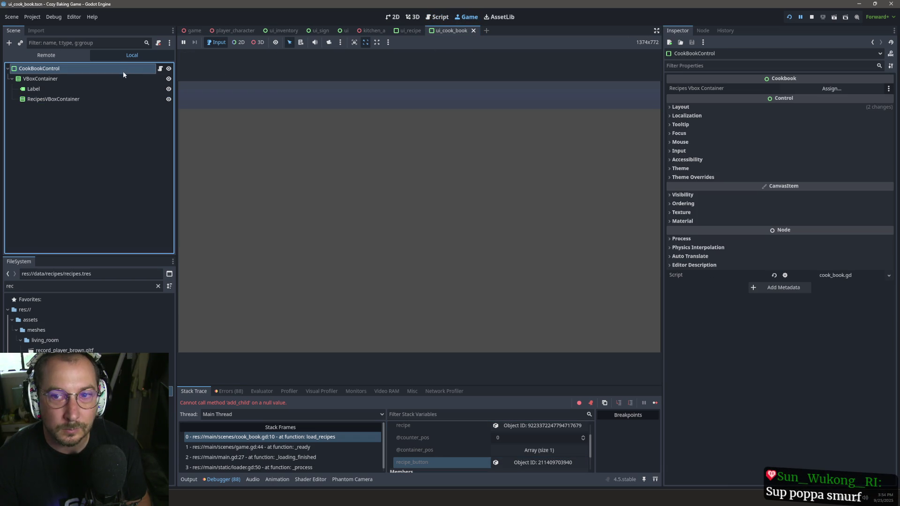
mouse_move(52, 99)
left_mouse_down()
mouse_move(741, 136)
mouse_move(799, 105)
mouse_move(798, 91)
left_mouse_up()
Save and run the game, enter the kitchen, try the French Bread button, then stop
left_click(790, 17)
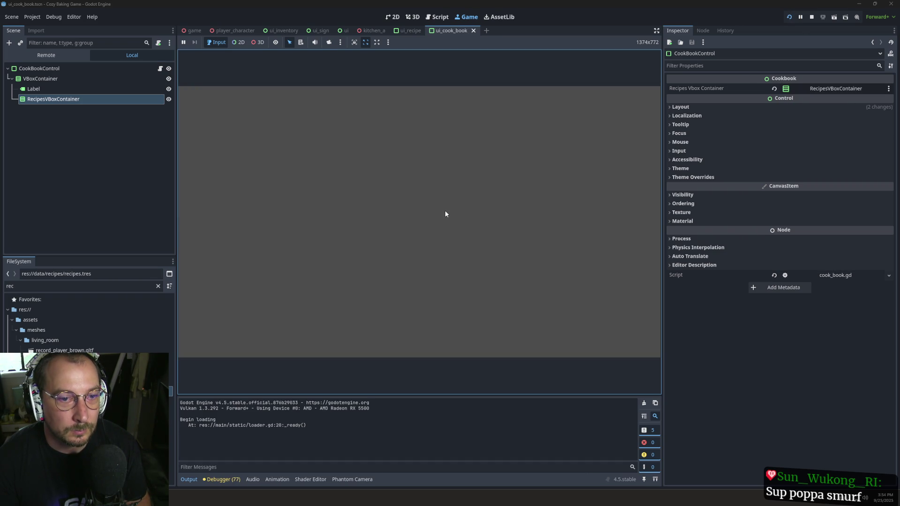
left_click(439, 219)
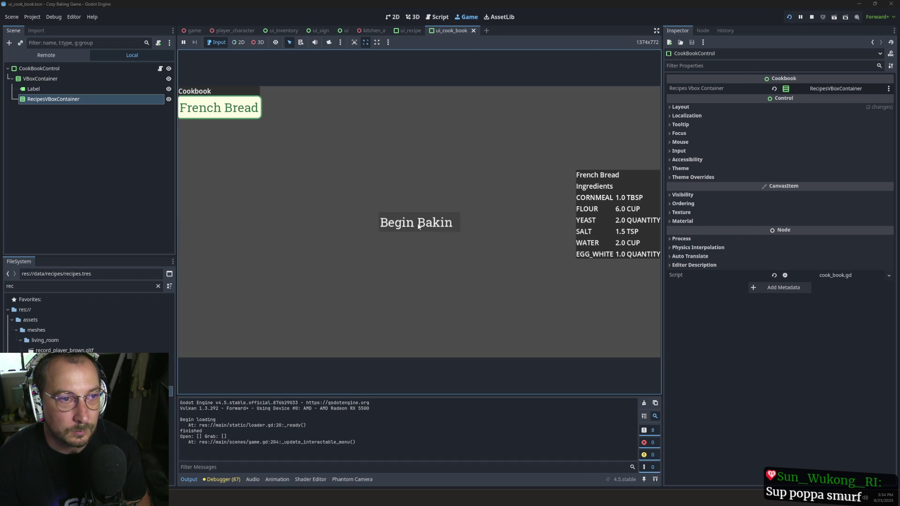
left_click(419, 226)
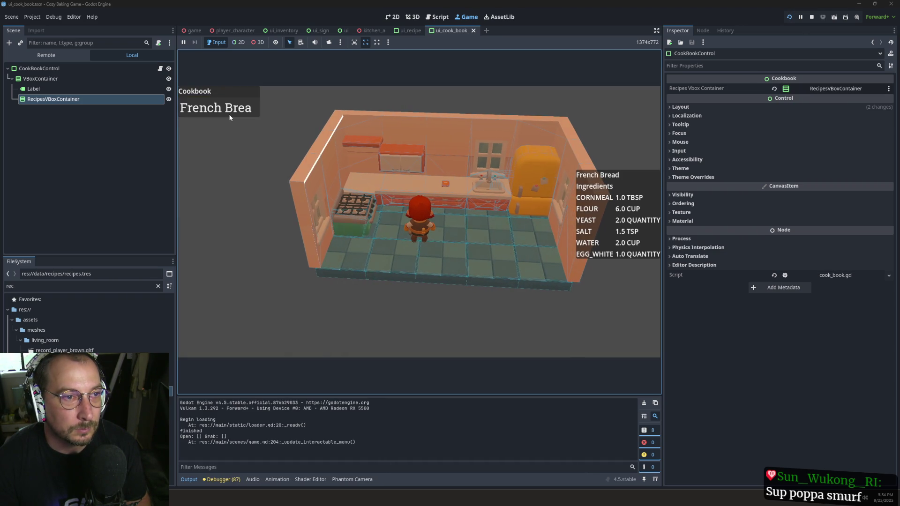
left_click(220, 108)
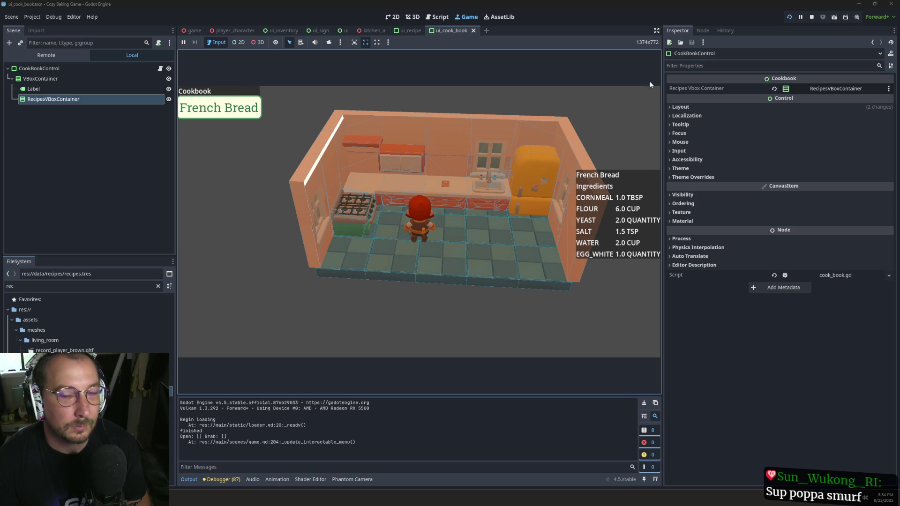
left_click(811, 17)
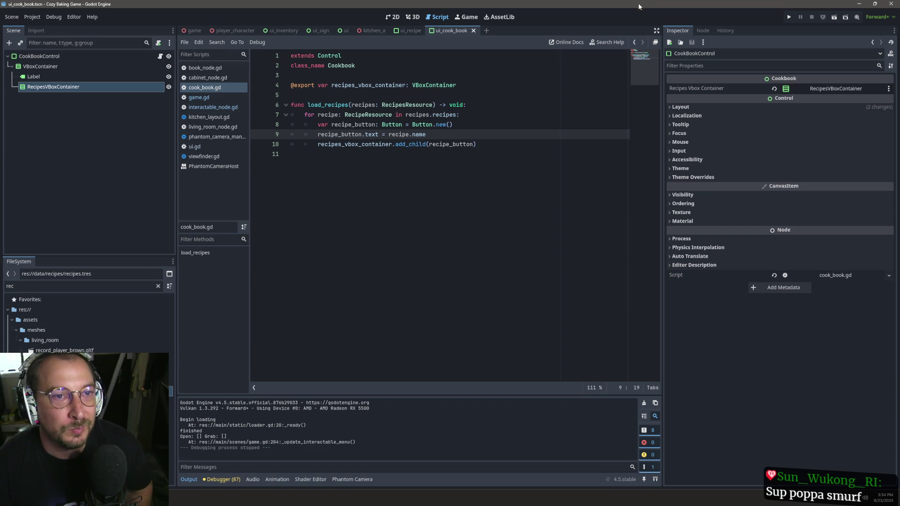
Close the ui_cook_book, ui_recipe and ui scene tabs
left_click(466, 17)
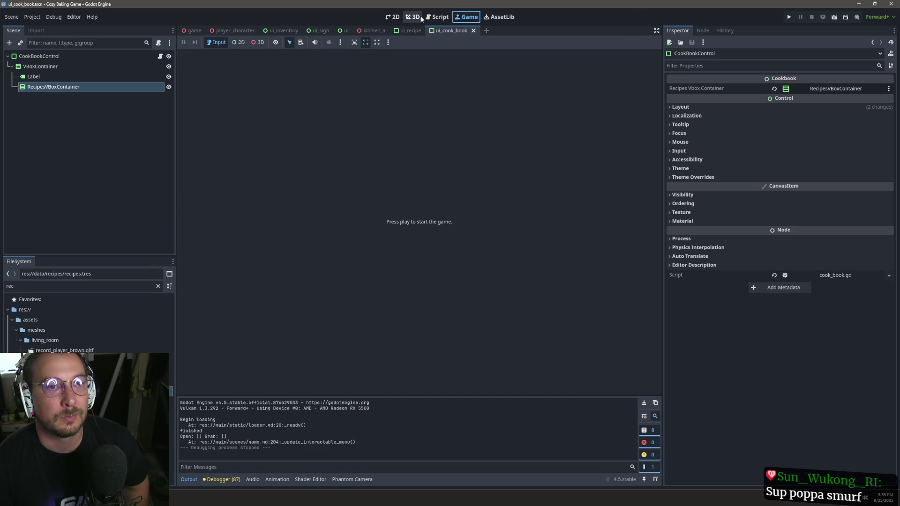
left_click(412, 17)
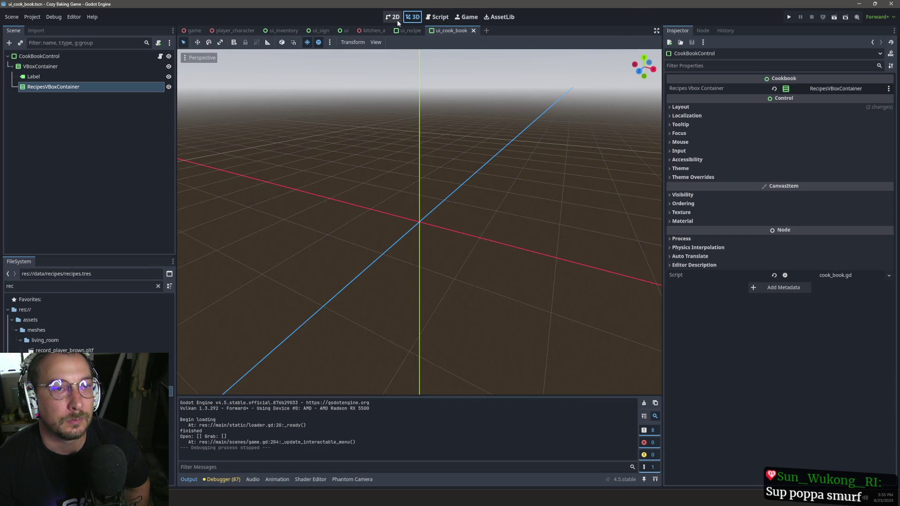
left_click(467, 22)
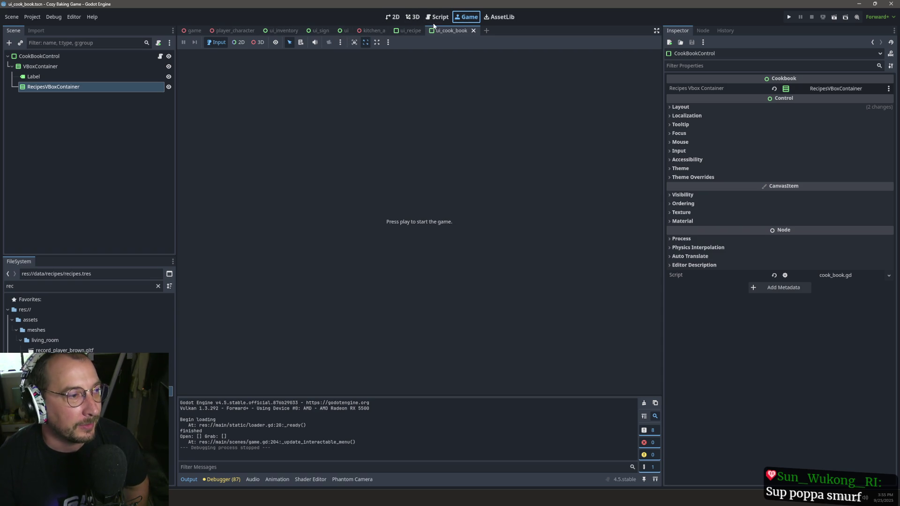
left_click(418, 20)
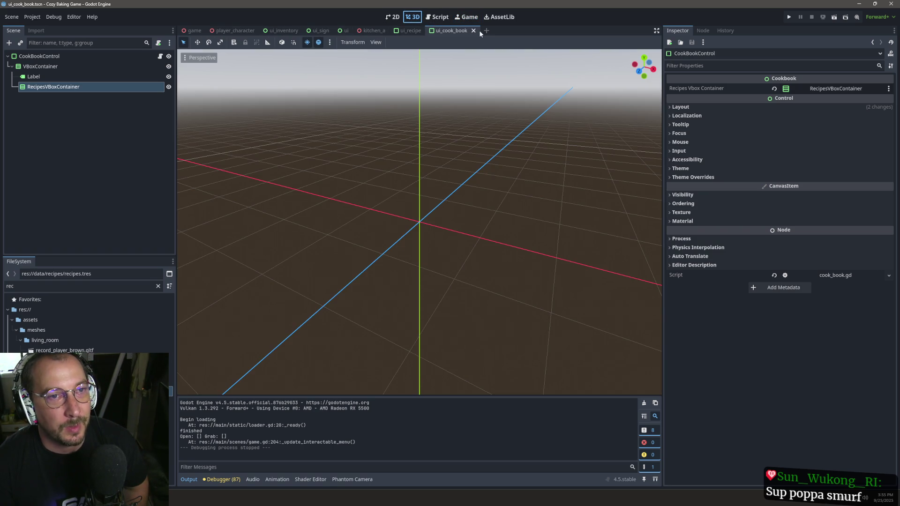
left_click(474, 30)
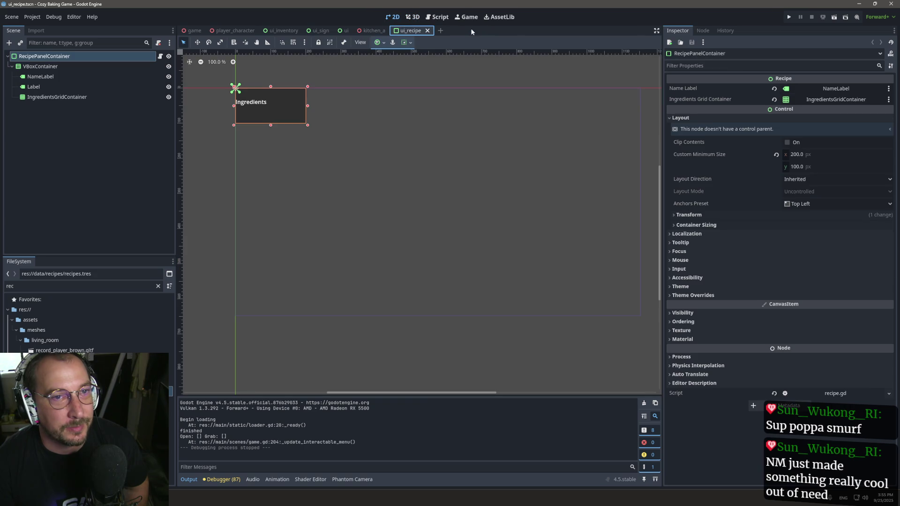
left_click(427, 31)
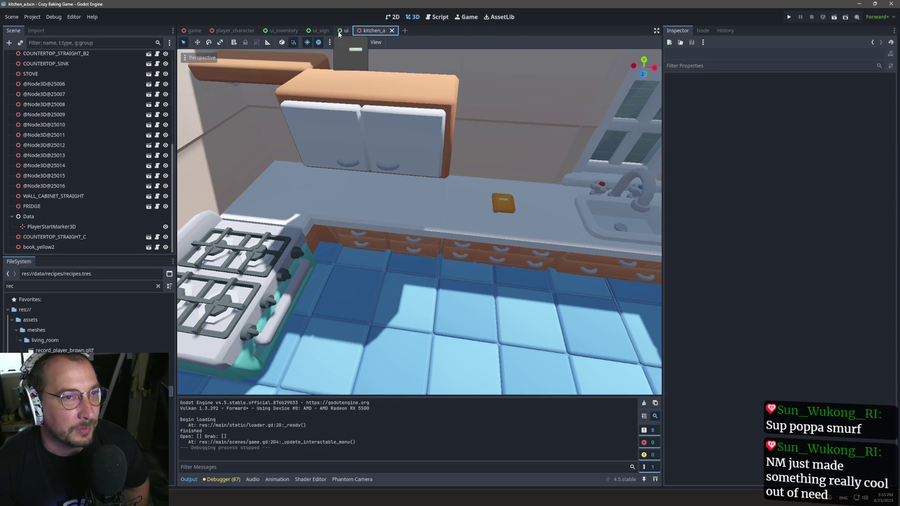
left_click(344, 32)
left_click(356, 31)
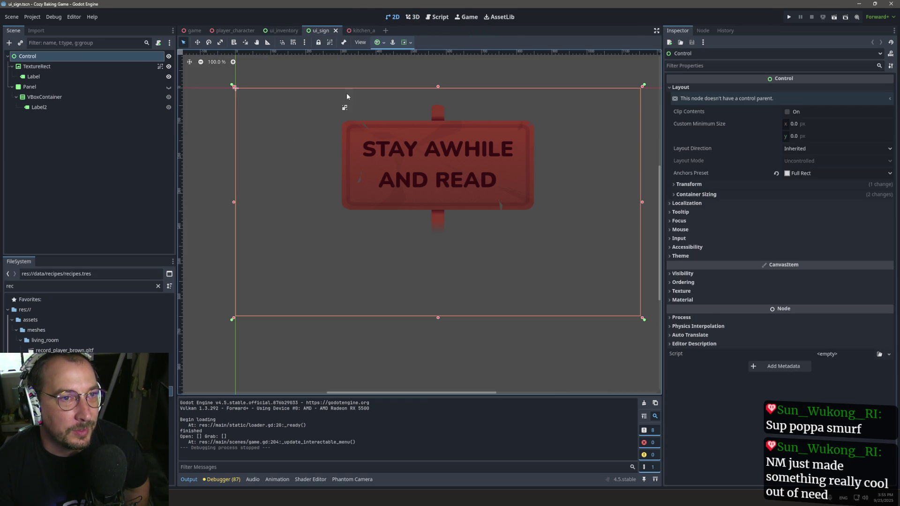
Inspect the ui_sign scene's TextureRect, Label and Label2 nodes
left_click(444, 150)
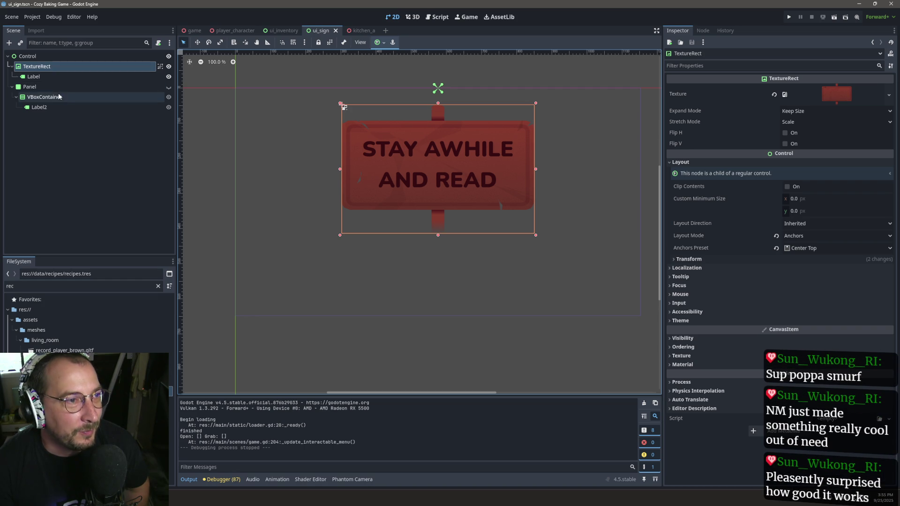
left_click(78, 75)
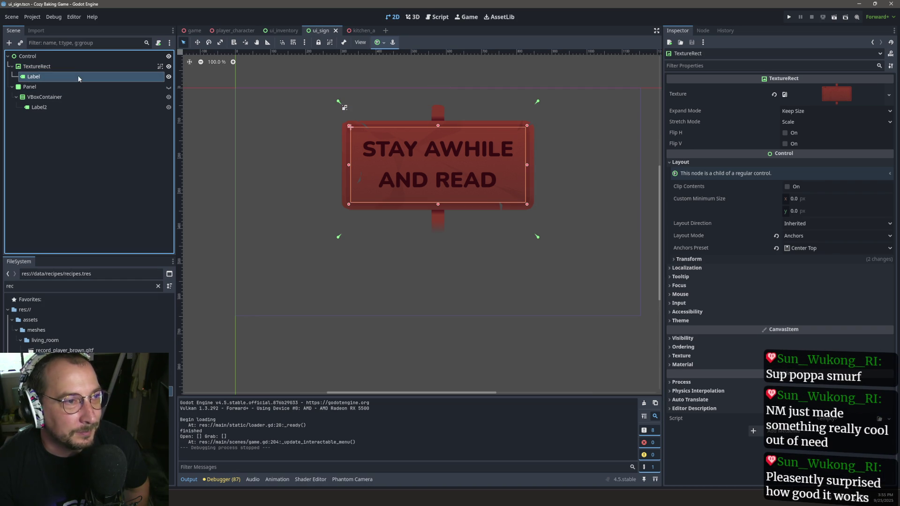
left_click(70, 109)
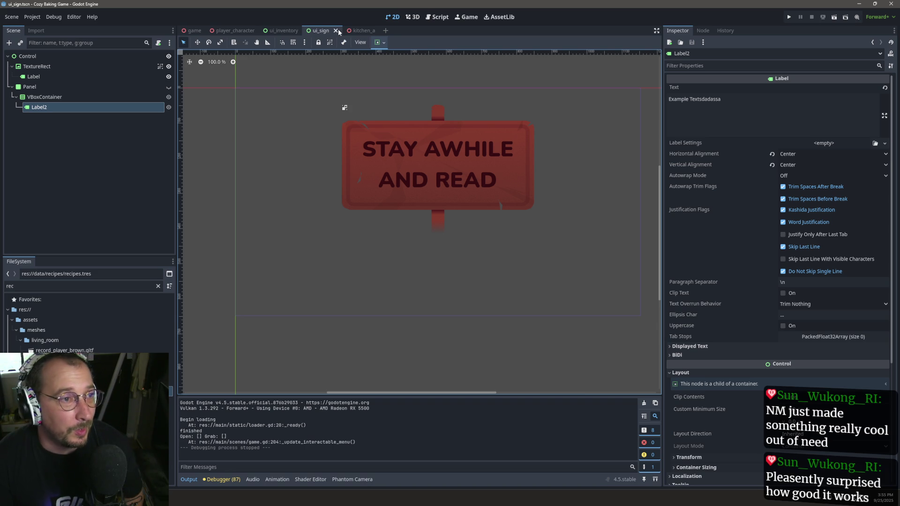
Close the ui_sign and ui_inventory scene tabs, leaving player_character showing
left_click(335, 31)
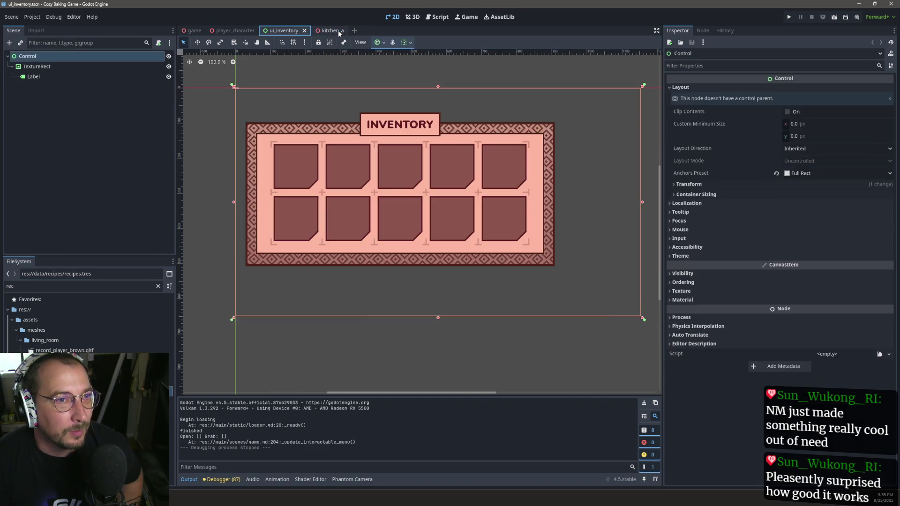
left_click(337, 31)
left_click(281, 31)
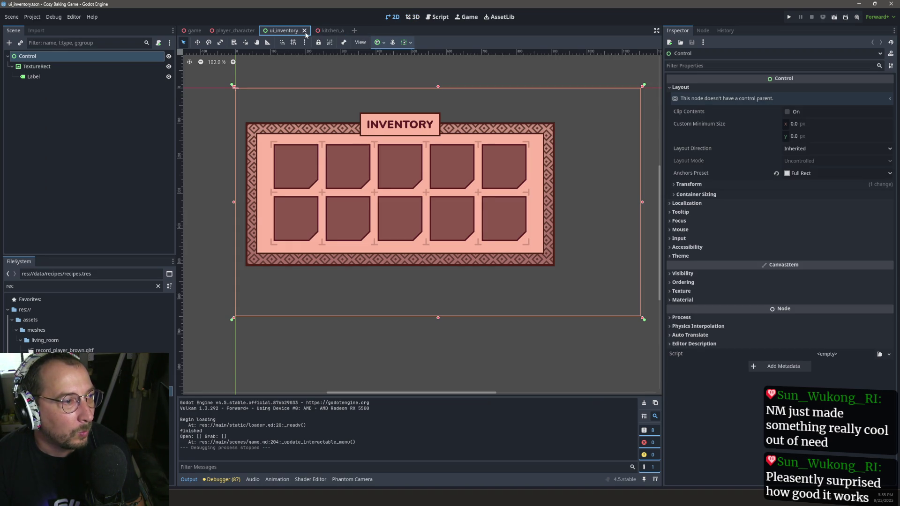
left_click(304, 30)
left_click(75, 290)
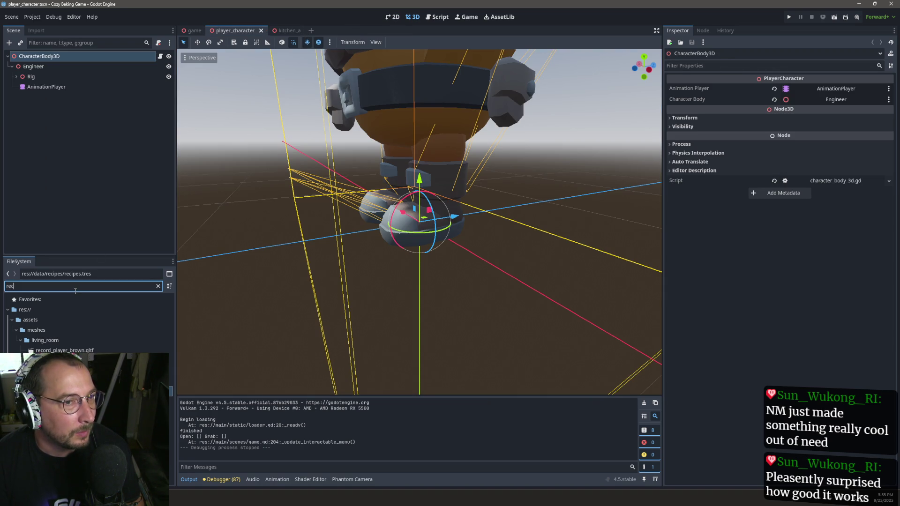
Clear the FileSystem filter and expand addons > phantom_camera
type("ui_")
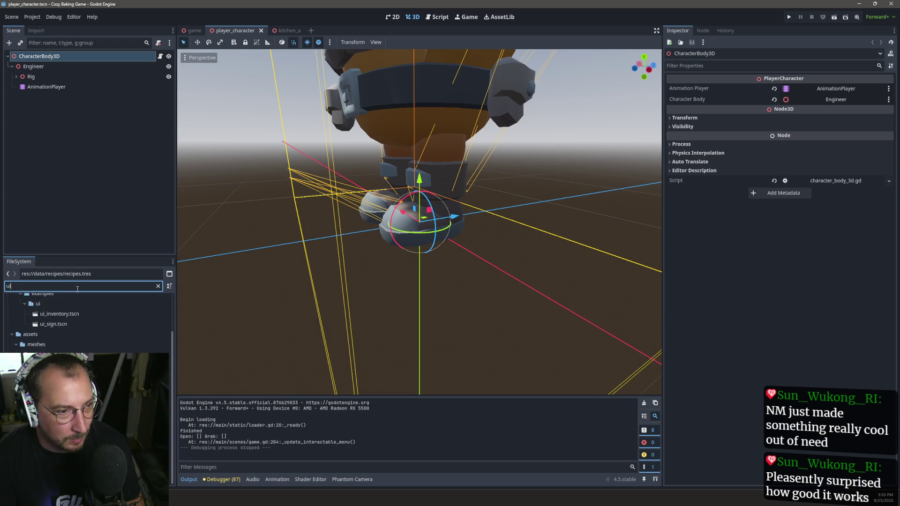
type("in")
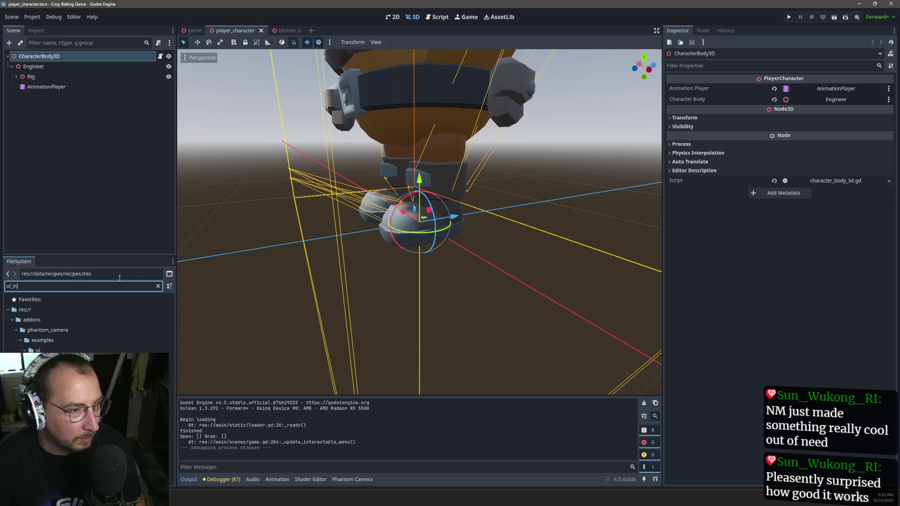
left_click(160, 287)
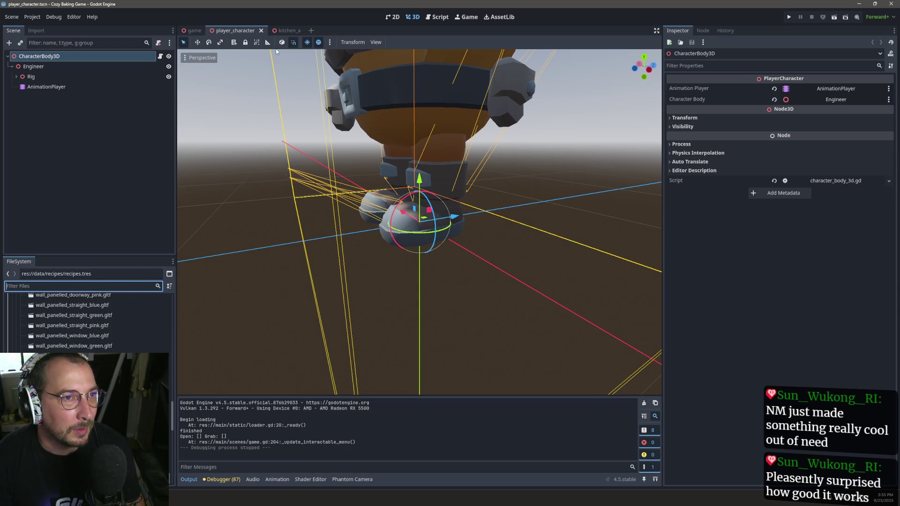
scroll(94, 315, "up", 15)
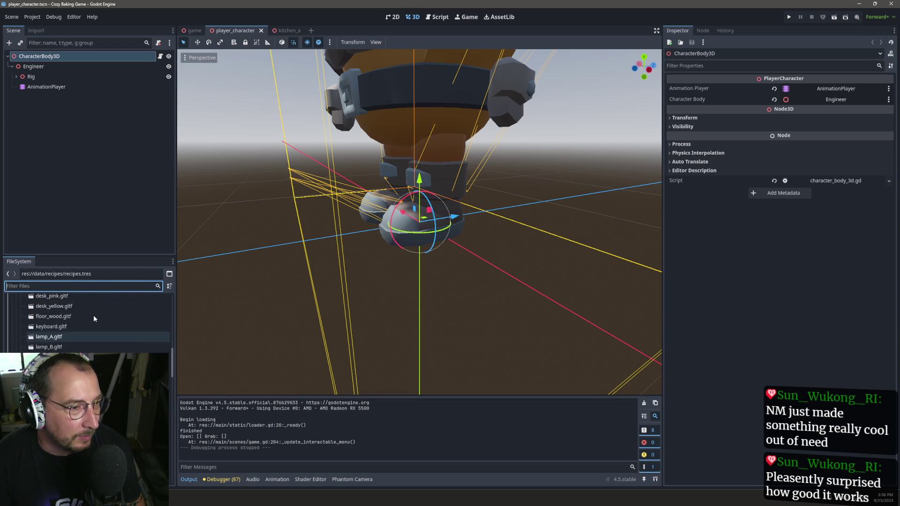
scroll(171, 323, "up", 10)
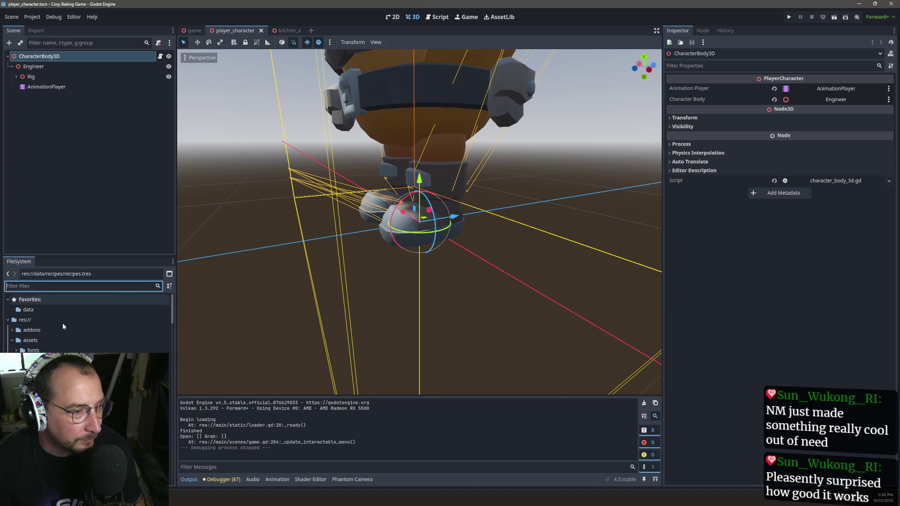
left_click(13, 328)
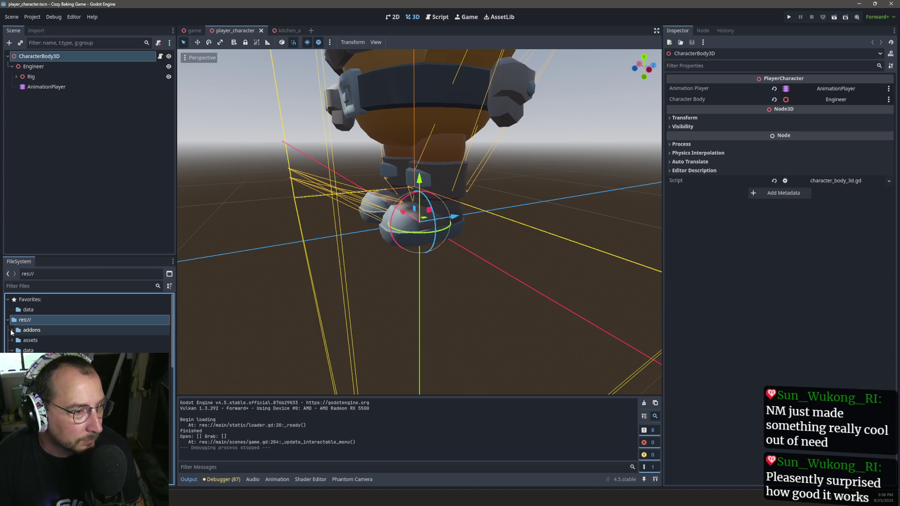
left_click(17, 340)
Delete the phantom_camera examples folder from the project, then run the game again
right_click(37, 337)
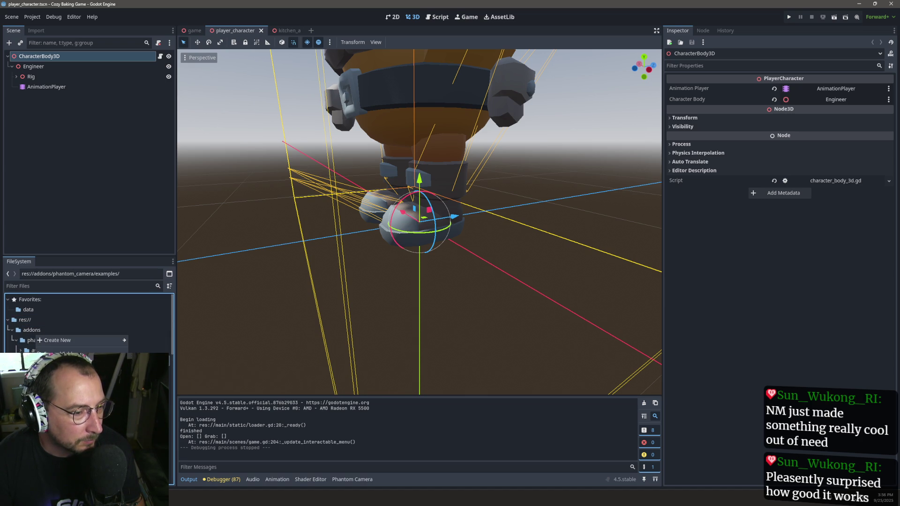
left_click(150, 341)
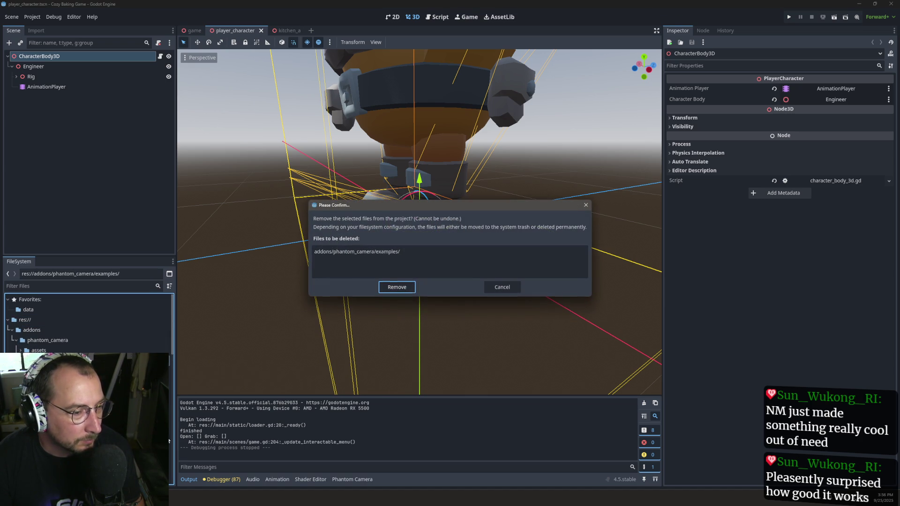
left_click(398, 286)
left_click(141, 341)
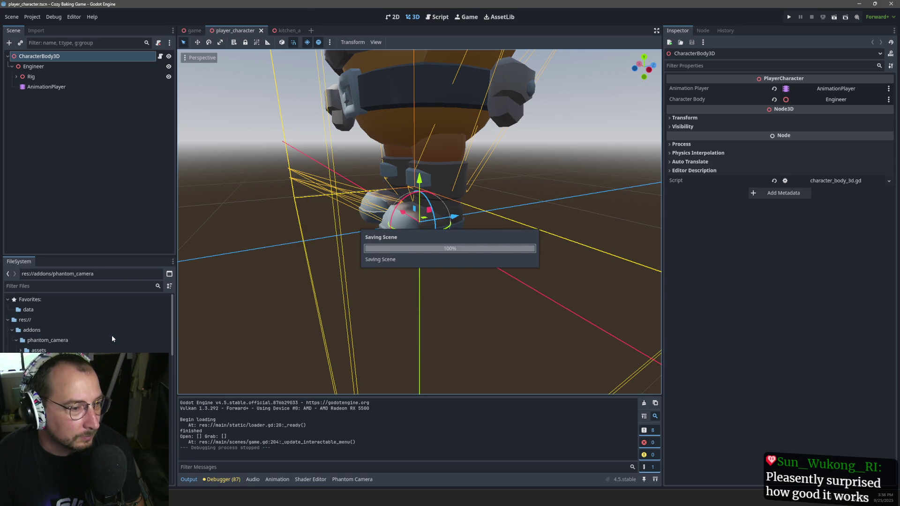
left_click(12, 320)
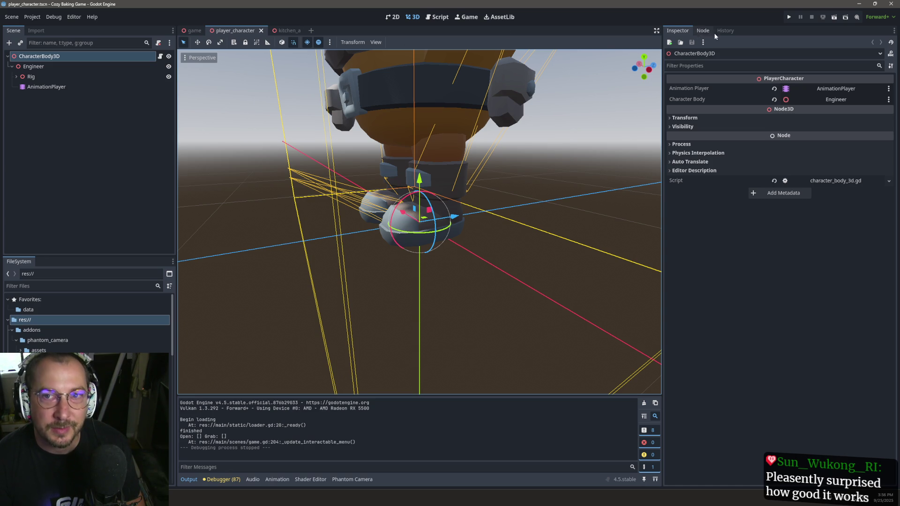
left_click(789, 17)
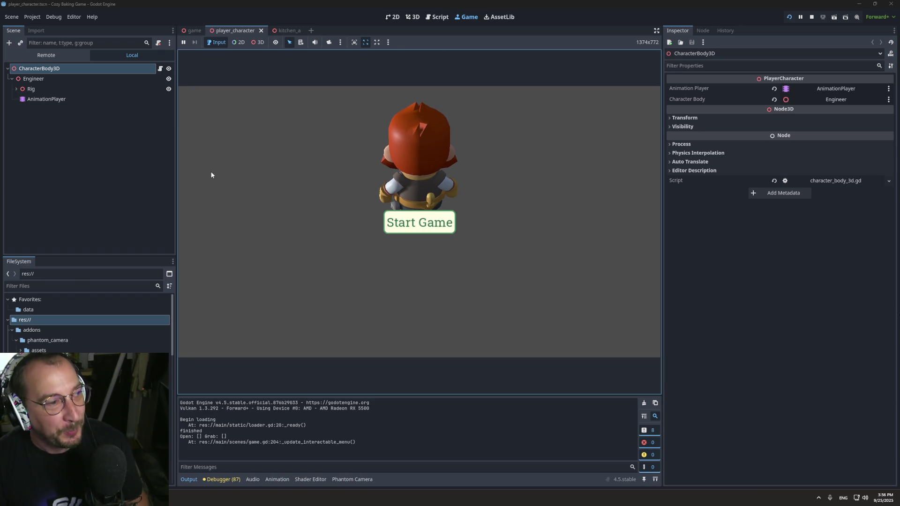
Enter the kitchen via Start Game and Begin Baking, walk the chef with A, D, W, then view cook_book.gd
left_click(423, 220)
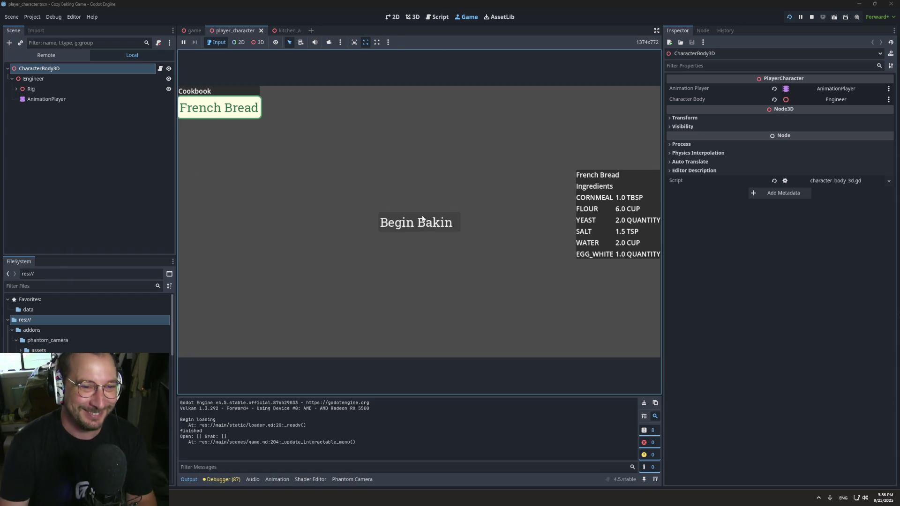
left_click(423, 219)
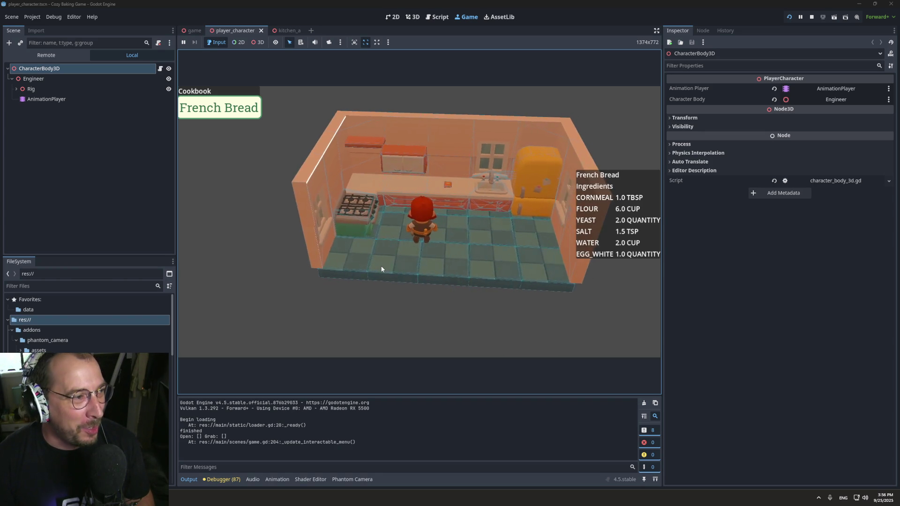
key("a")
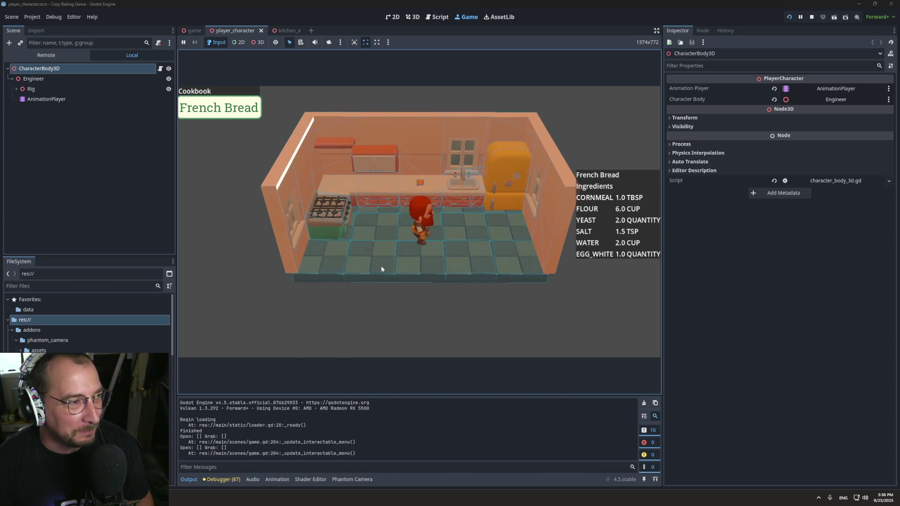
key("d")
key("w")
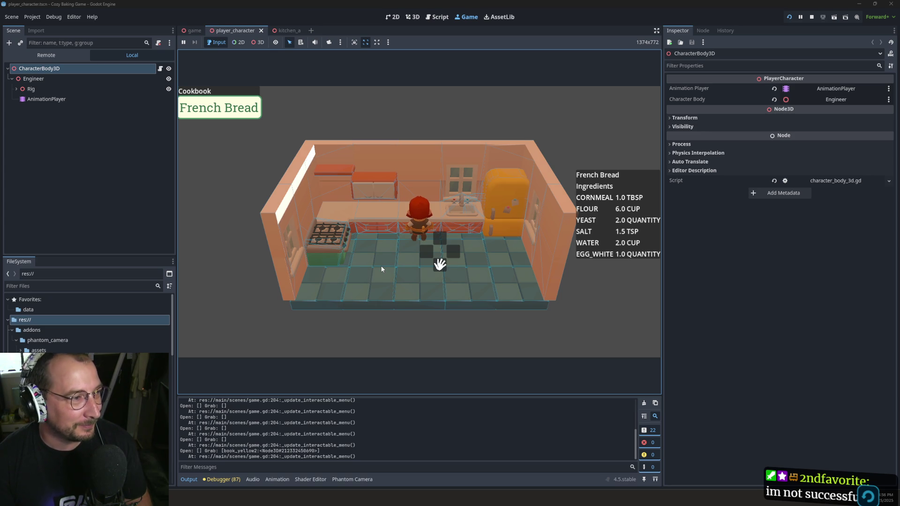
left_click(436, 18)
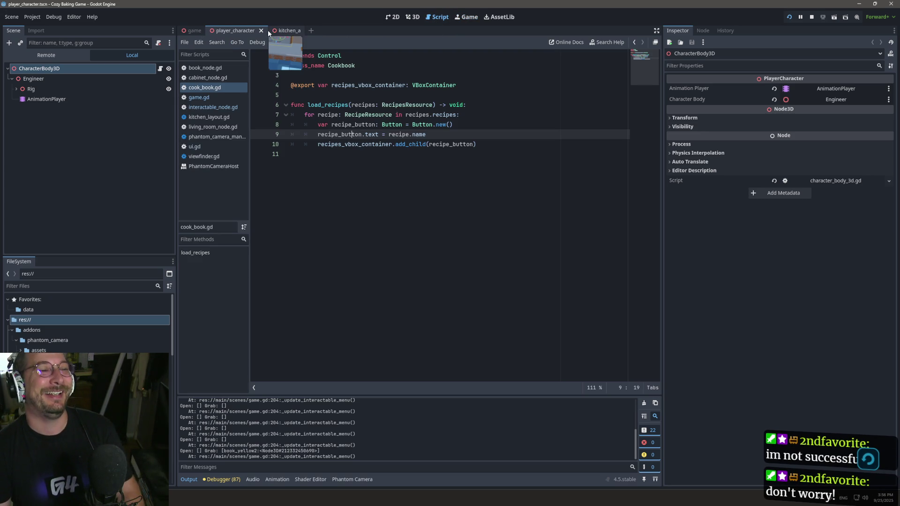
Open the game scene's game.gd script and scroll to the _unhandled_input movement code
left_click(193, 31)
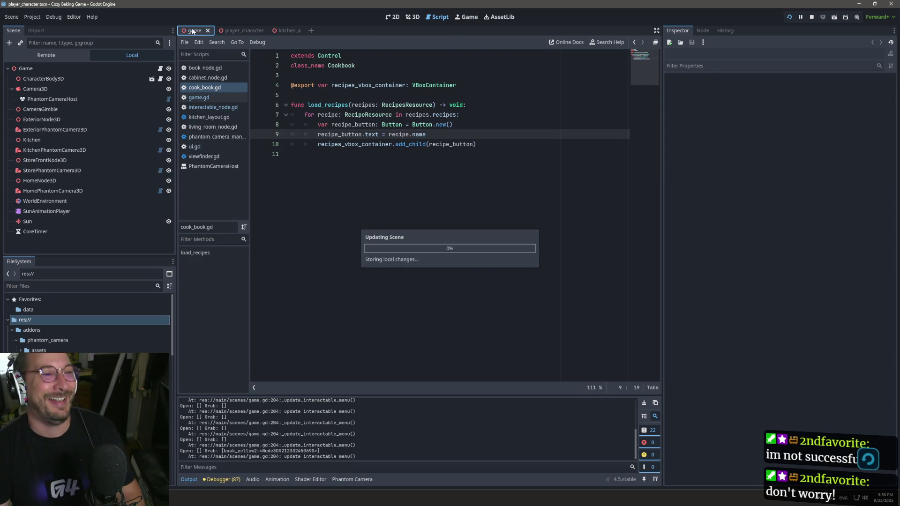
left_click(161, 71)
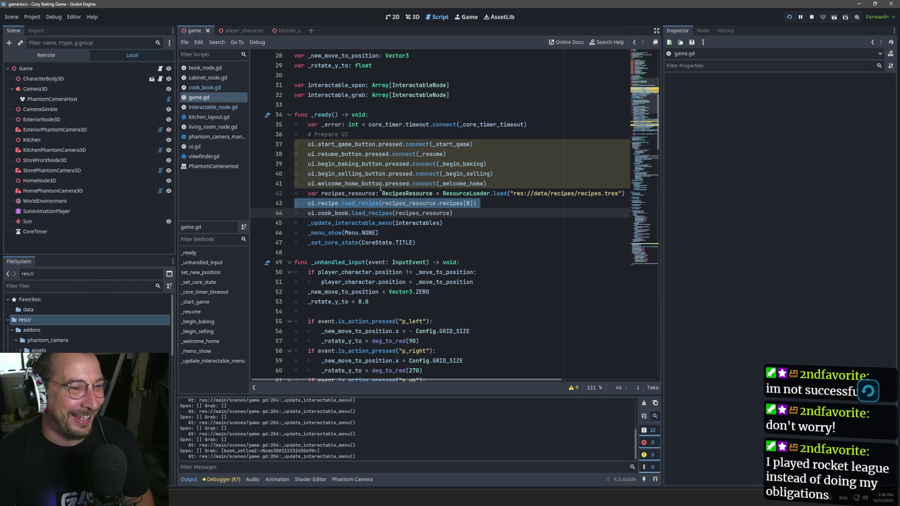
scroll(445, 217, "down", 4)
scroll(446, 217, "down", 6)
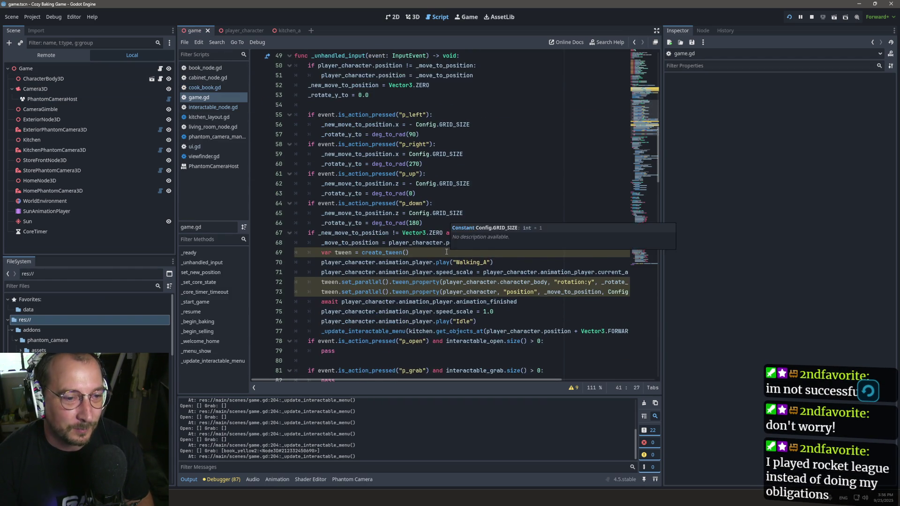
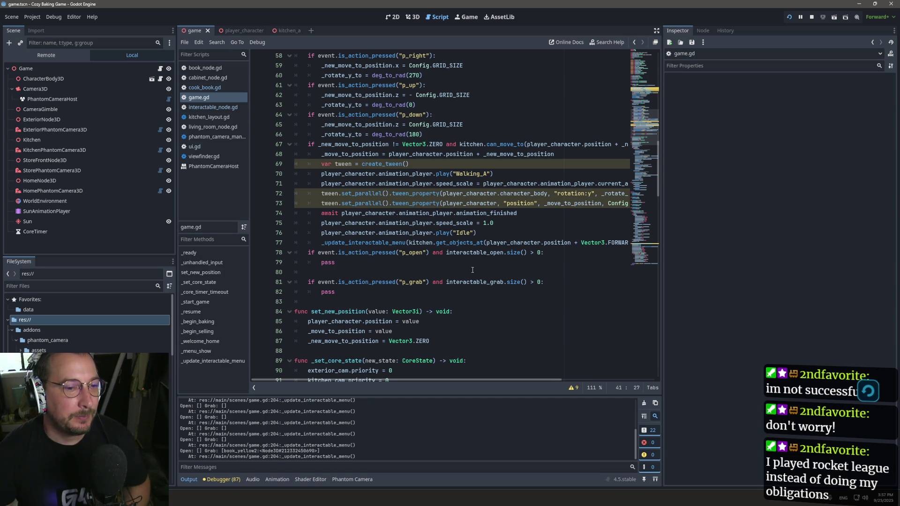
Add 'enum Interaction {NONE, GRAB, OPEN' below _menu_current_control and save
scroll(473, 270, "up", 9)
scroll(469, 225, "up", 10)
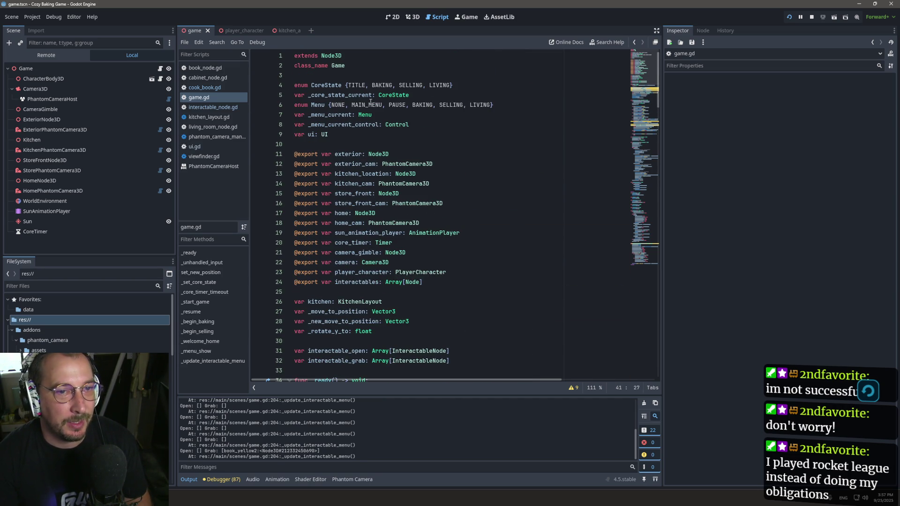
double_click(315, 108)
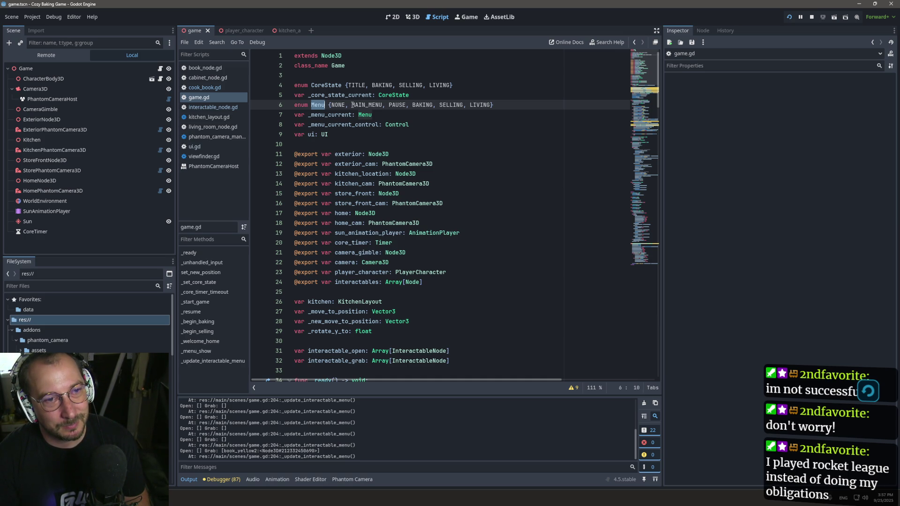
left_click(438, 128)
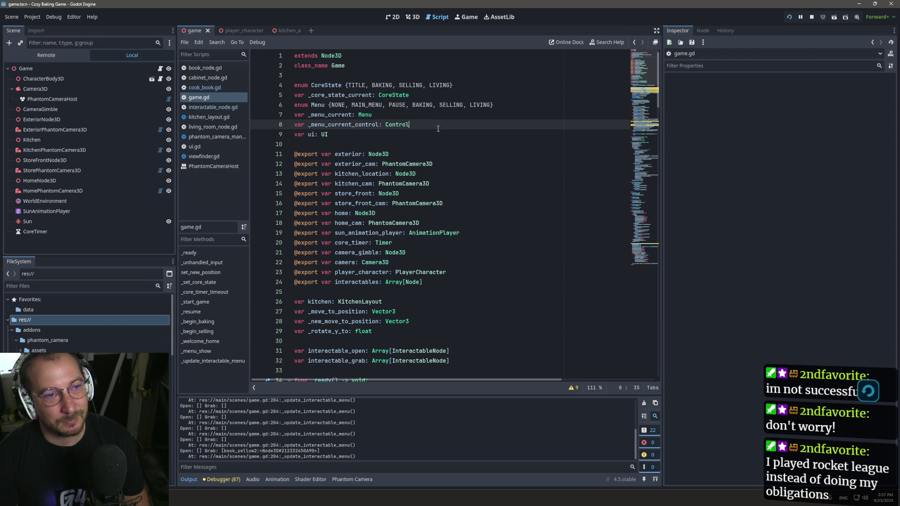
key("Return")
type("nu")
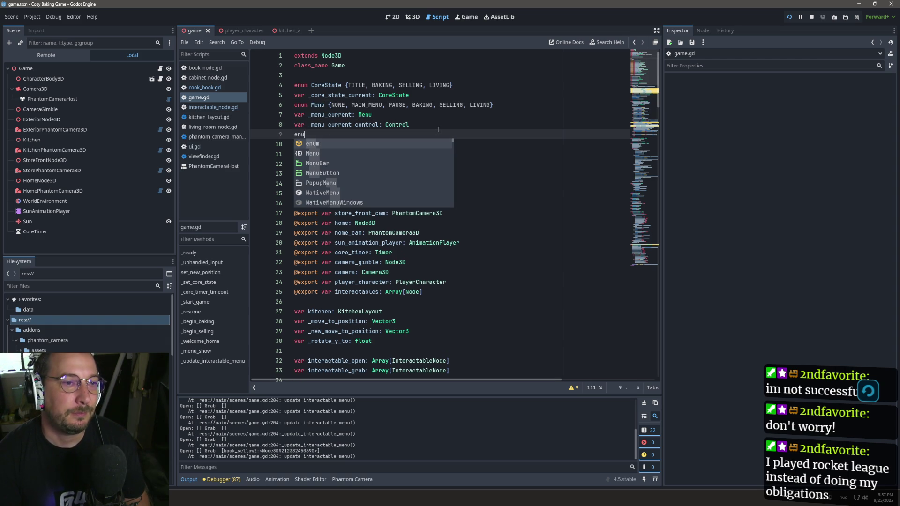
type("m Inte")
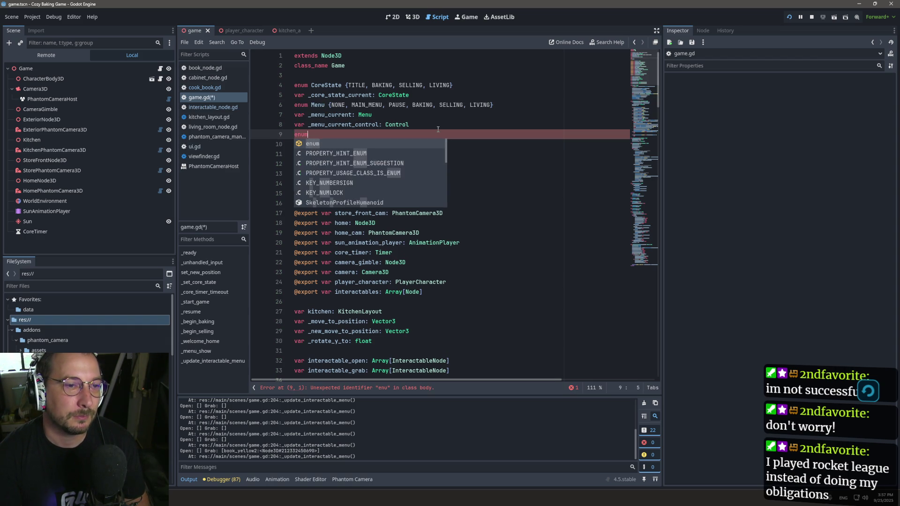
type("raction ")
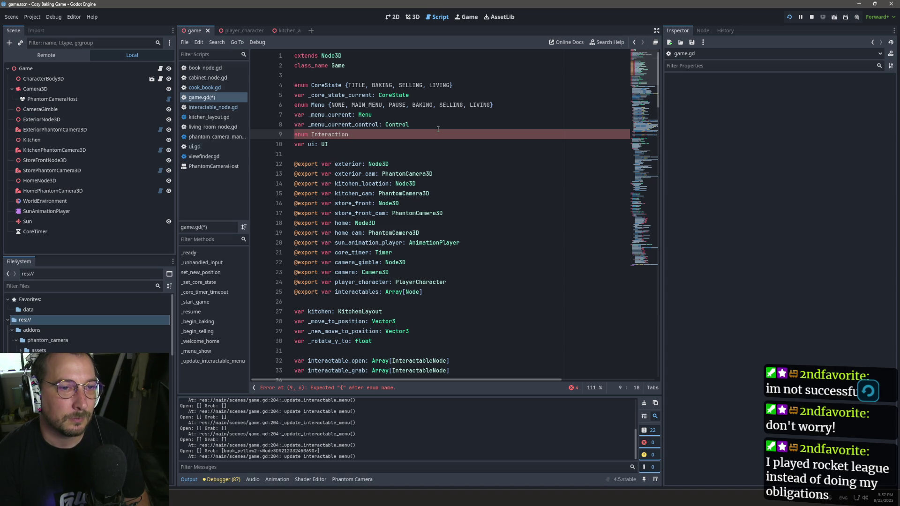
type("{N")
type("one")
key("BackSpace")
key("BackSpace")
key("BackSpace")
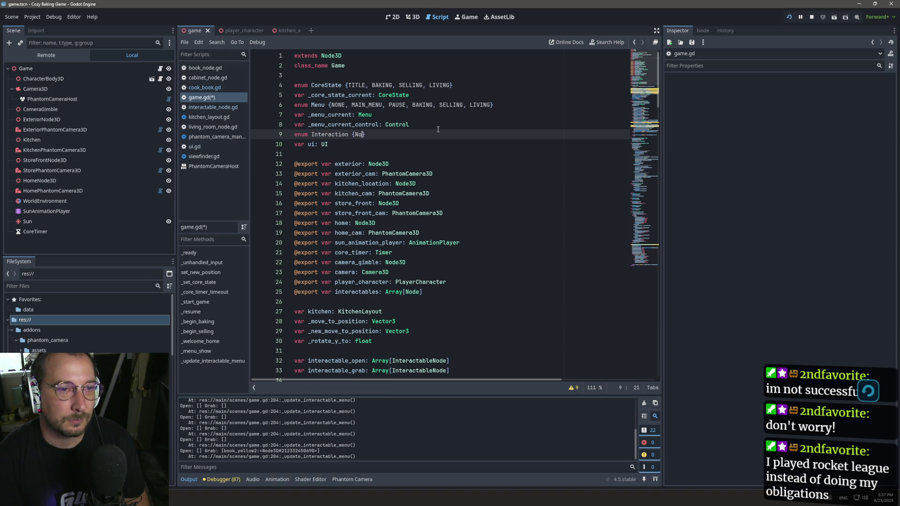
type("ONE, GRAB, ")
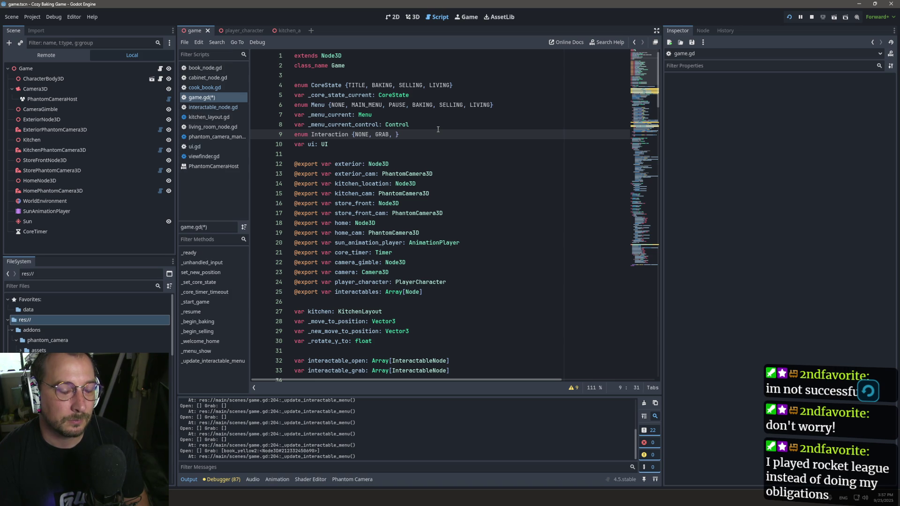
type("OPEN")
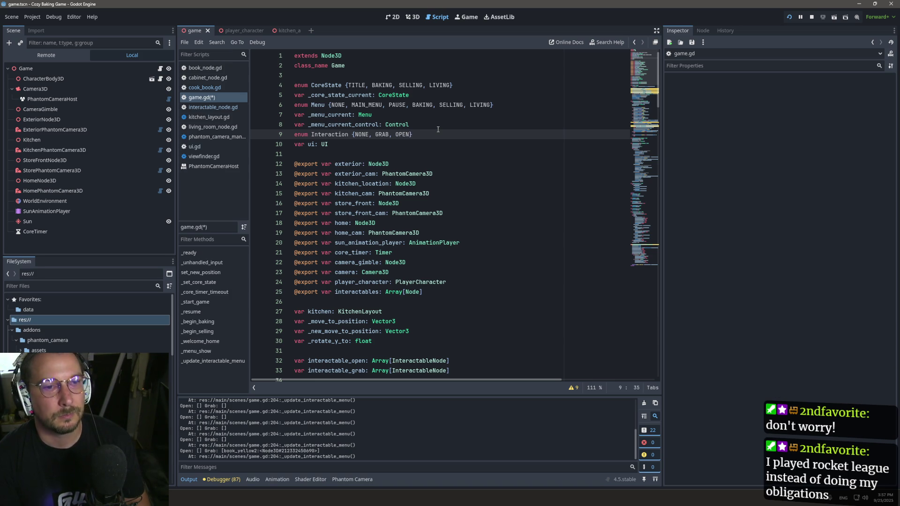
key("ctrl+s")
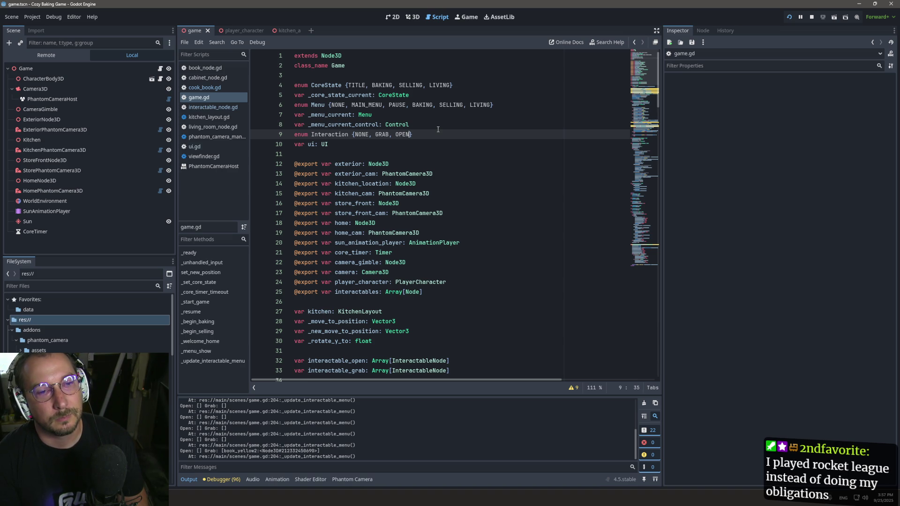
Change the GRAB value to GRABBING and save the script
type(",")
key("BackSpace")
key("Left")
key("Left")
key("Left")
type("BING")
key("ctrl+s")
Make OPEN into OPENING, insert GRABBED before it, append OPENED, and save
key("Right")
key("Right")
key("Right")
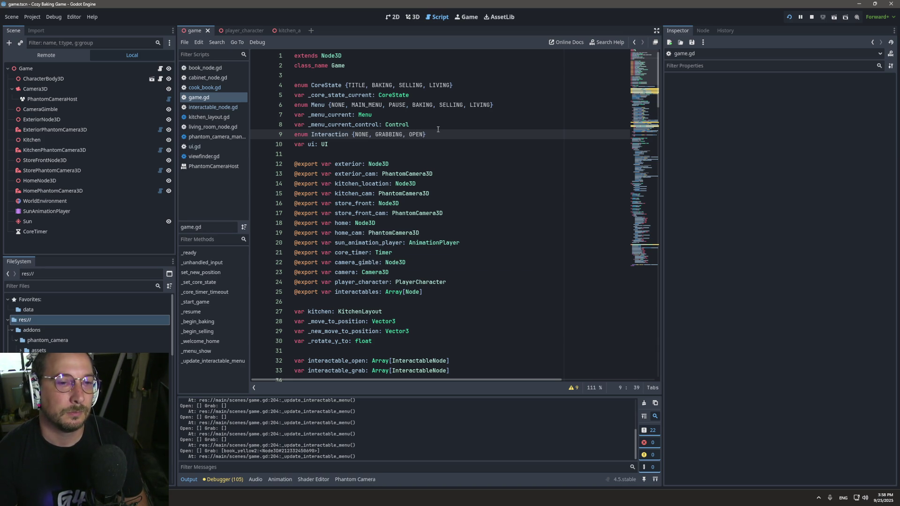
type("NING")
key("BackSpace")
key("BackSpace")
key("BackSpace")
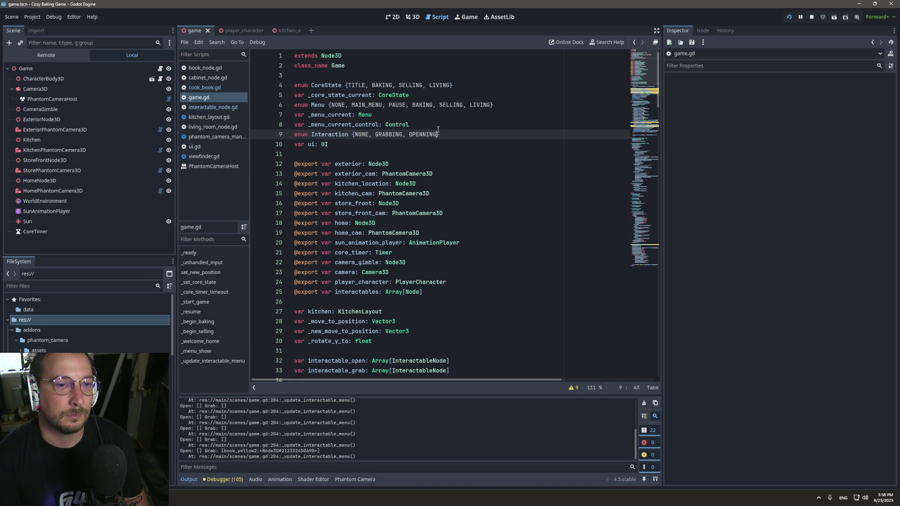
key("BackSpace")
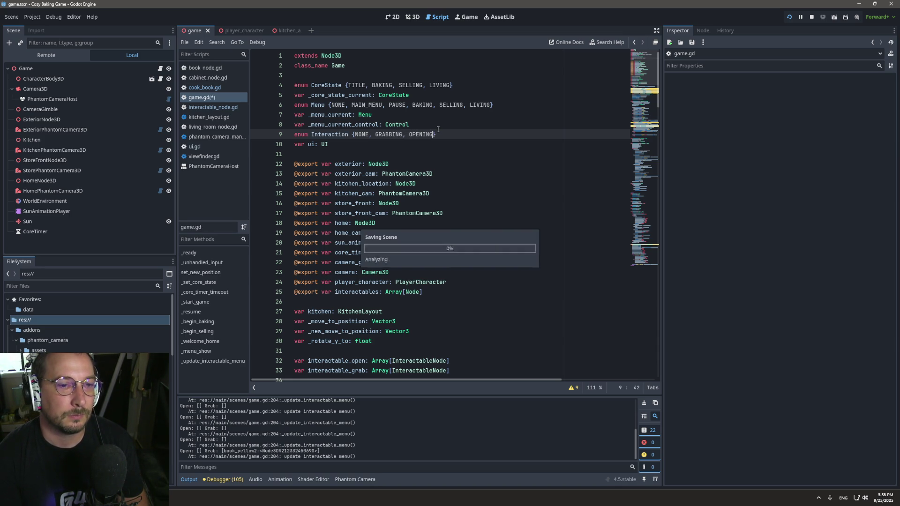
key("Left")
key("Left")
key("Left")
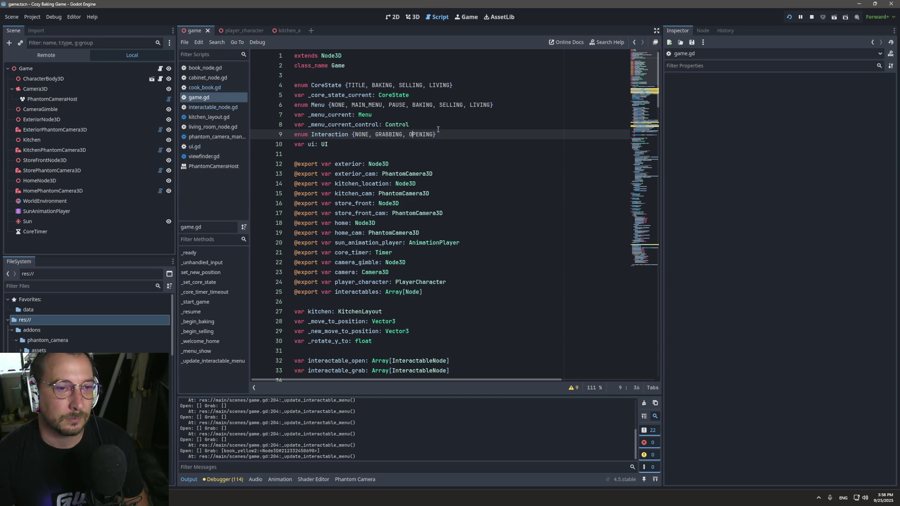
type("GRA")
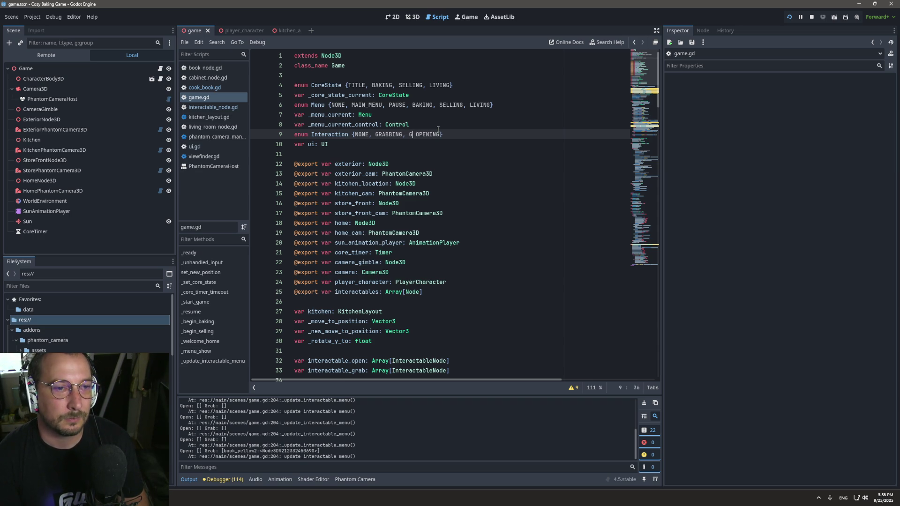
type("BBED,")
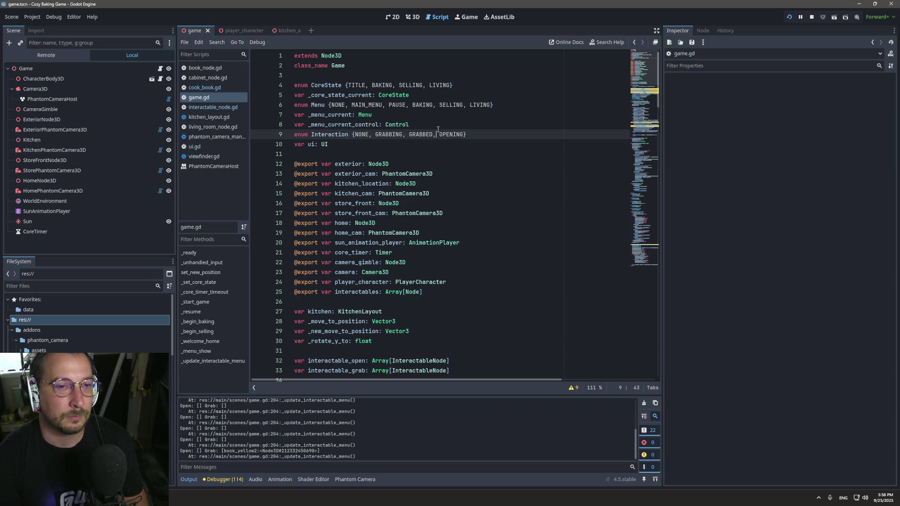
key("ctrl+Right")
type(", OPENED")
key("ctrl+s")
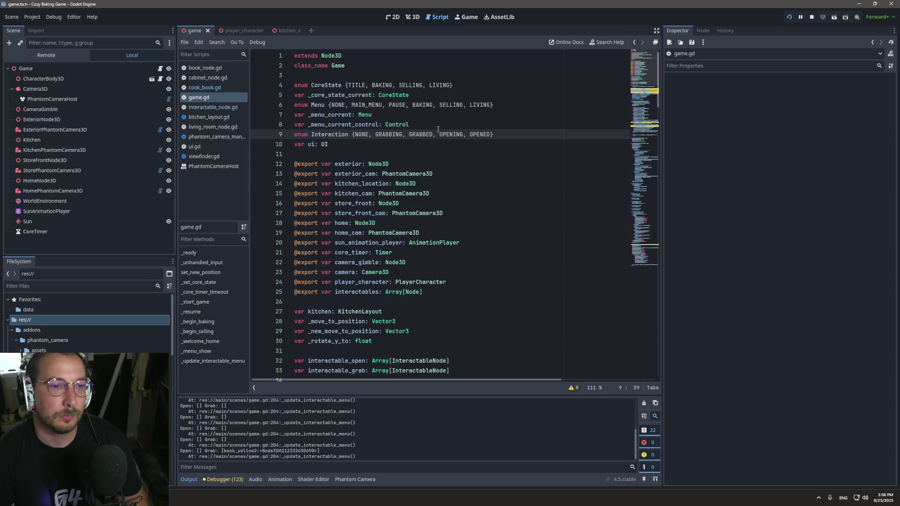
Move the interactable_open and interactable_grab declarations under the Interaction enum, leaving a blank line above them
scroll(427, 350, "down", 2)
left_click(464, 316)
key("shift+Up")
key("shift+Up")
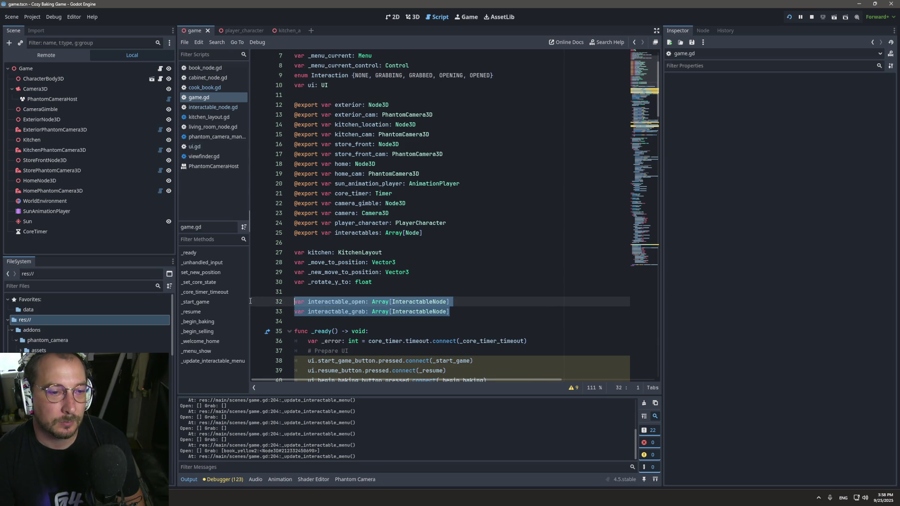
key("BackSpace")
key("BackSpace")
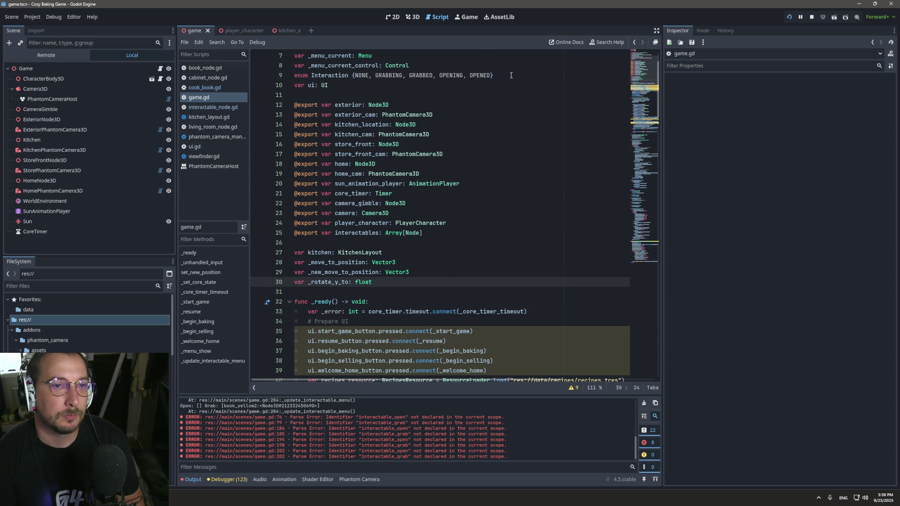
left_click(511, 77)
key("Return")
type("var interactable_open: Array[InteractableNode] var interactable_grab: Array[InteractableNode]")
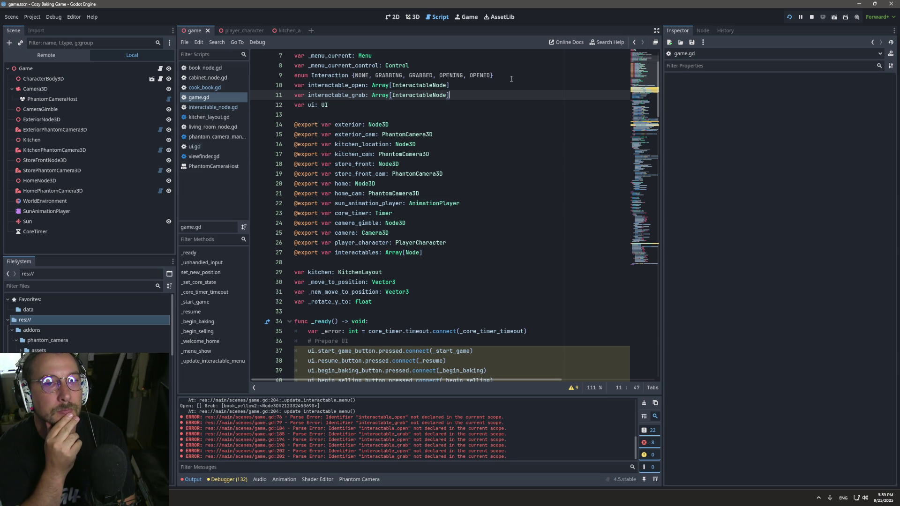
left_click(511, 79)
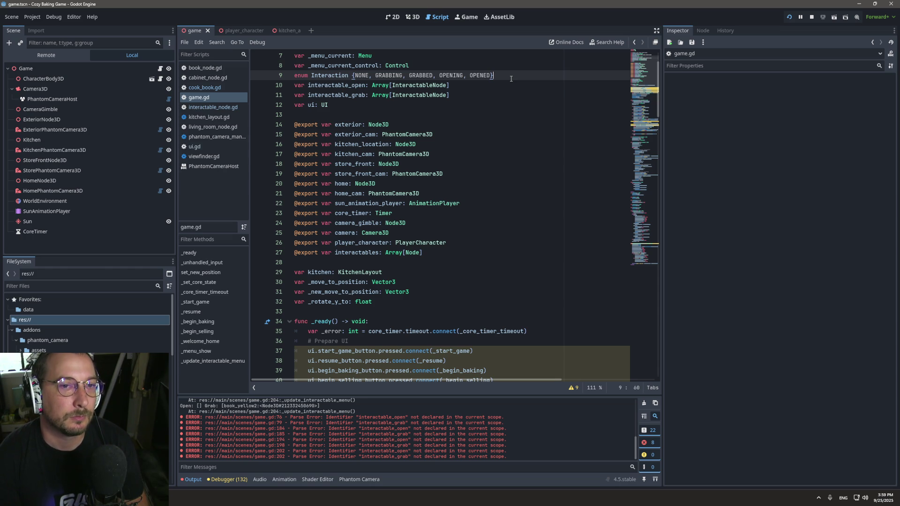
key("Return")
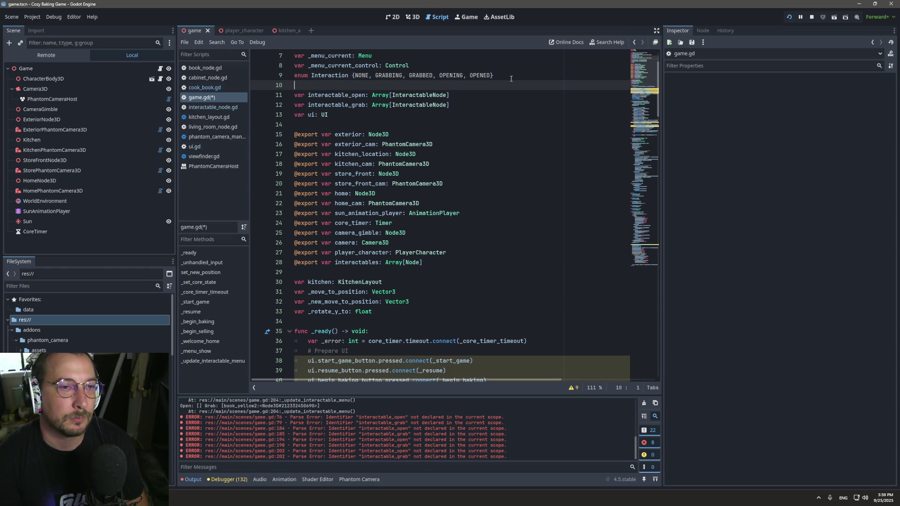
Declare 'var interactables: Dictionary[Interaction, Array]' on line 10, save, and select the duplicate on line 28
type("var intra")
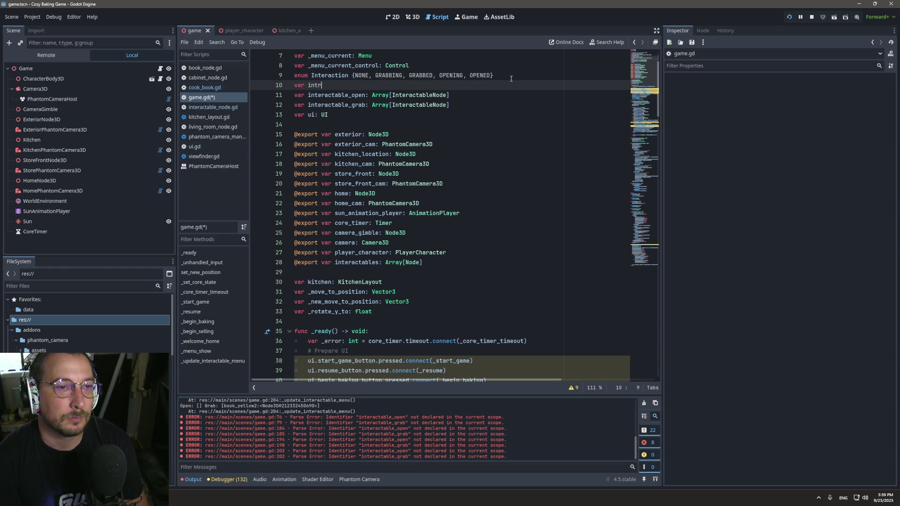
type("b")
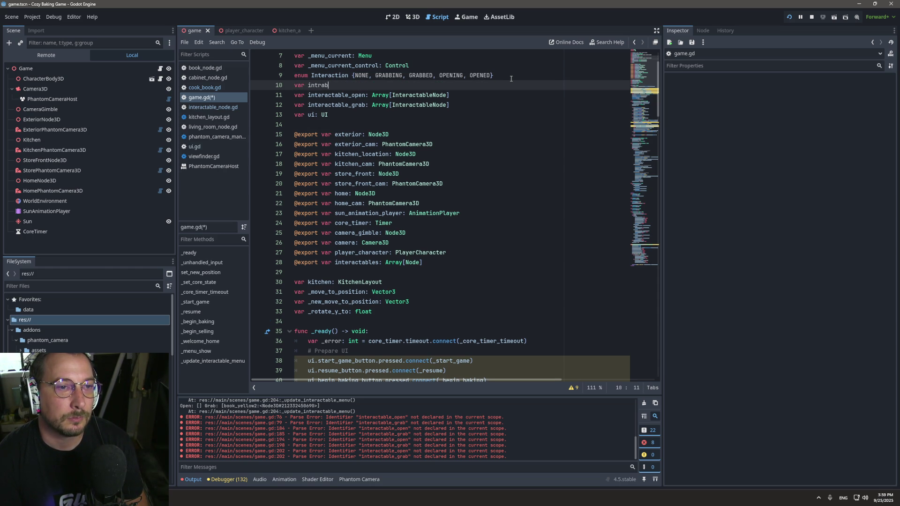
key("BackSpace")
key("BackSpace")
key("BackSpace")
type("eract")
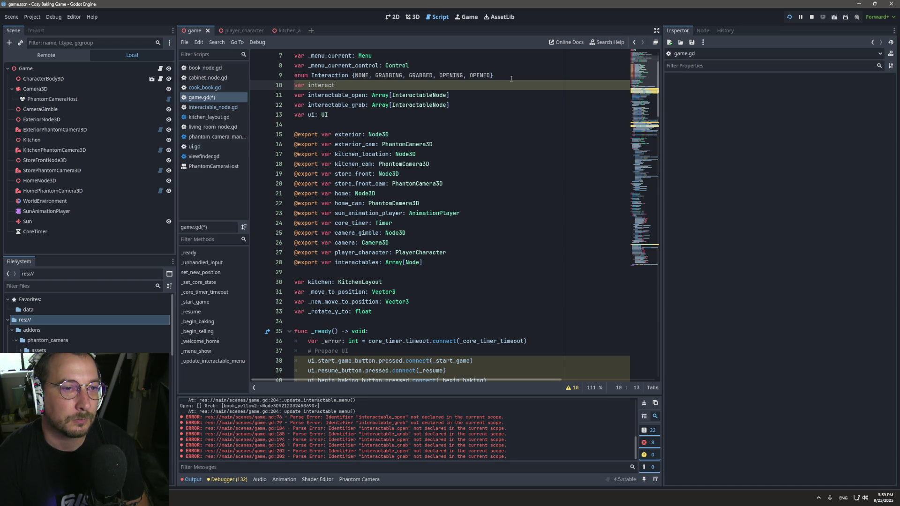
type("ion")
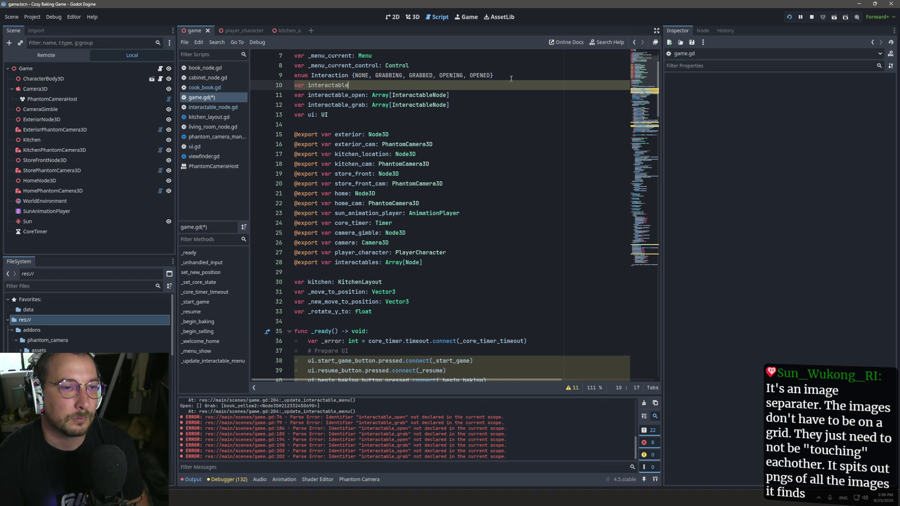
type("_")
key("BackSpace")
key("BackSpace")
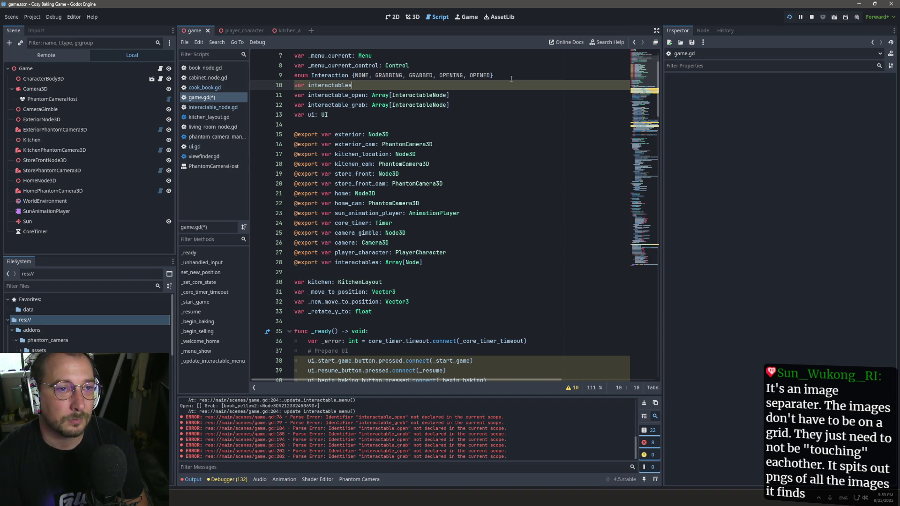
type("Dictionary[Interaction")
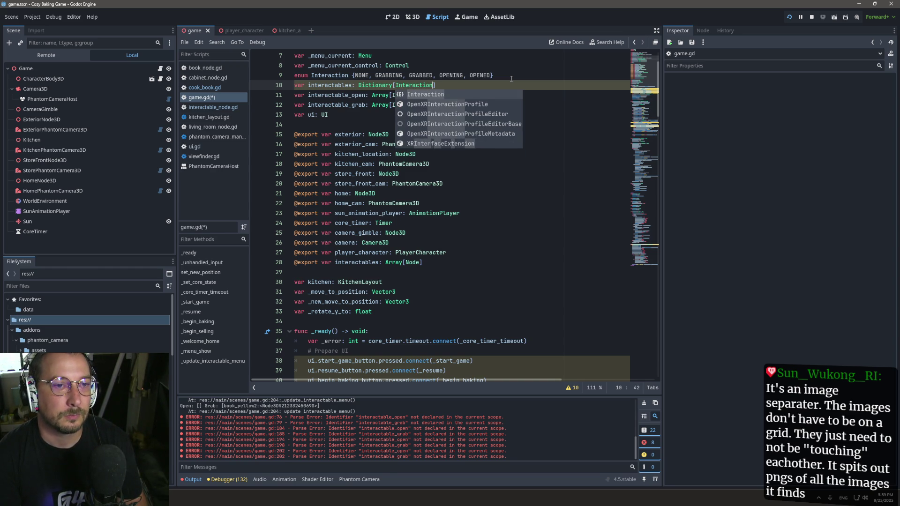
type(", Array")
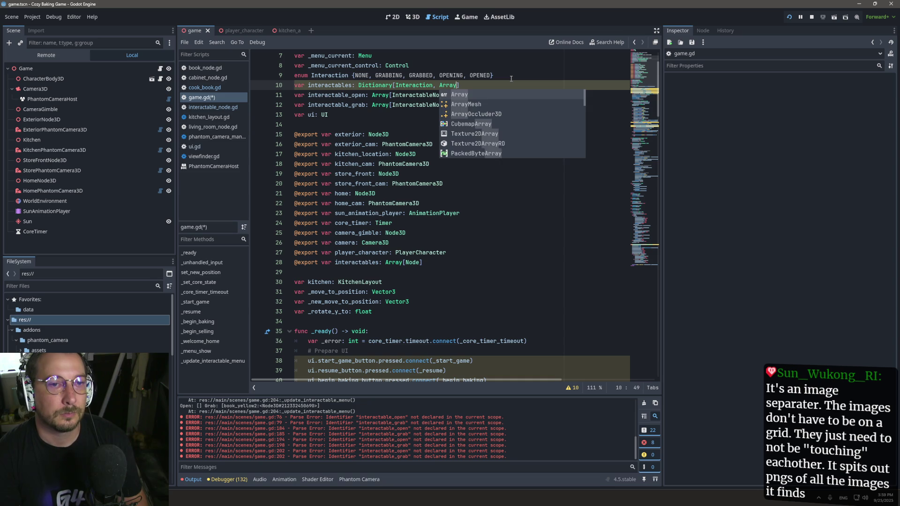
key("ctrl+s")
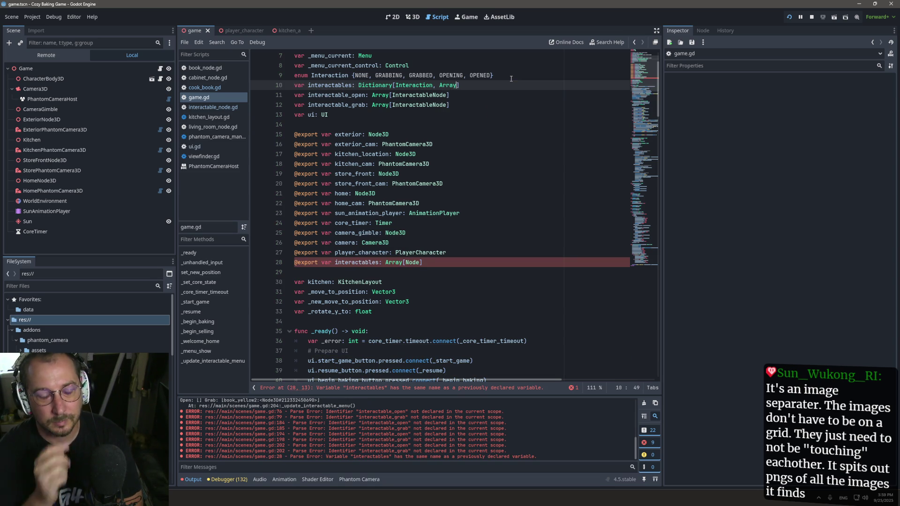
double_click(368, 263)
Search game.gd for interactables and step through its matches on lines 10, 28, 46 and 195
key("ctrl+f")
left_click(561, 389)
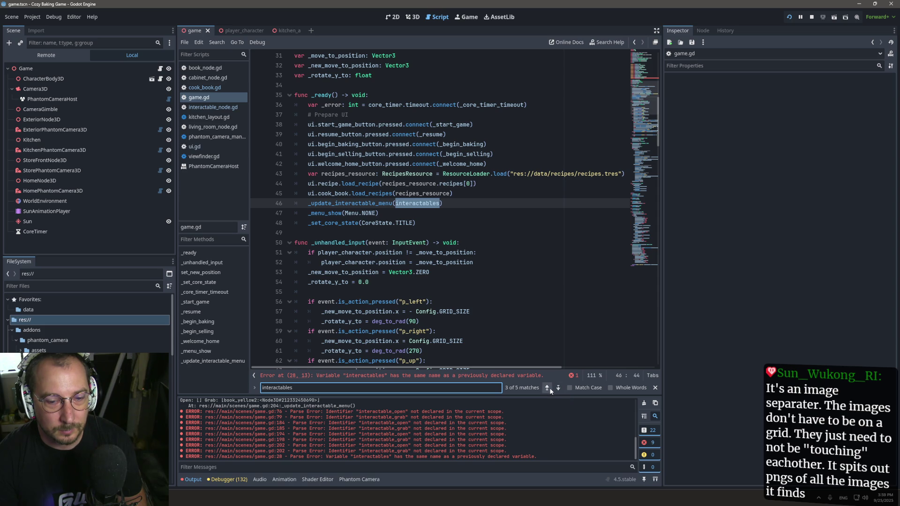
left_click(548, 388)
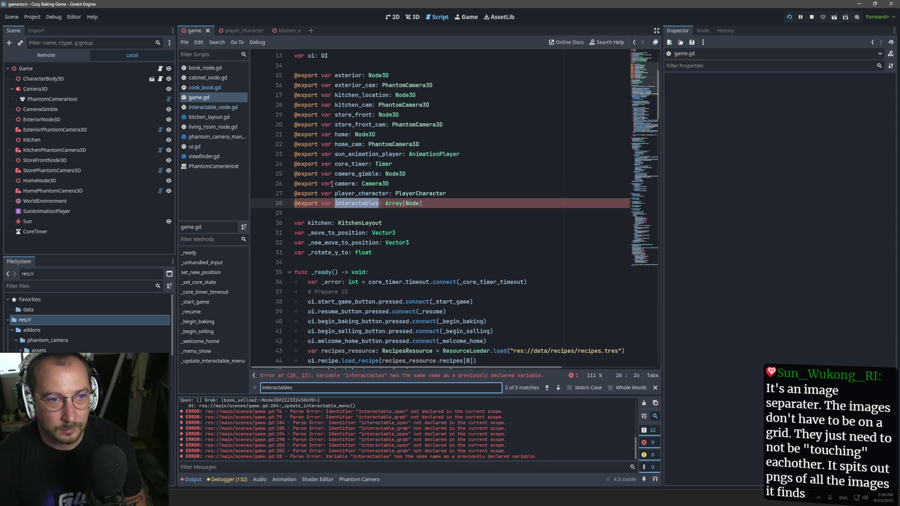
scroll(332, 184, "up", 4)
left_click(341, 143)
key("Right")
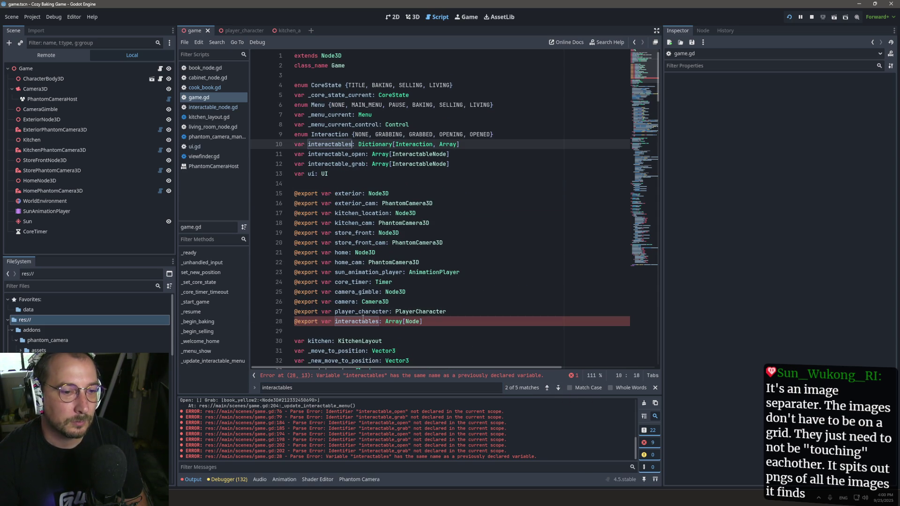
double_click(363, 321)
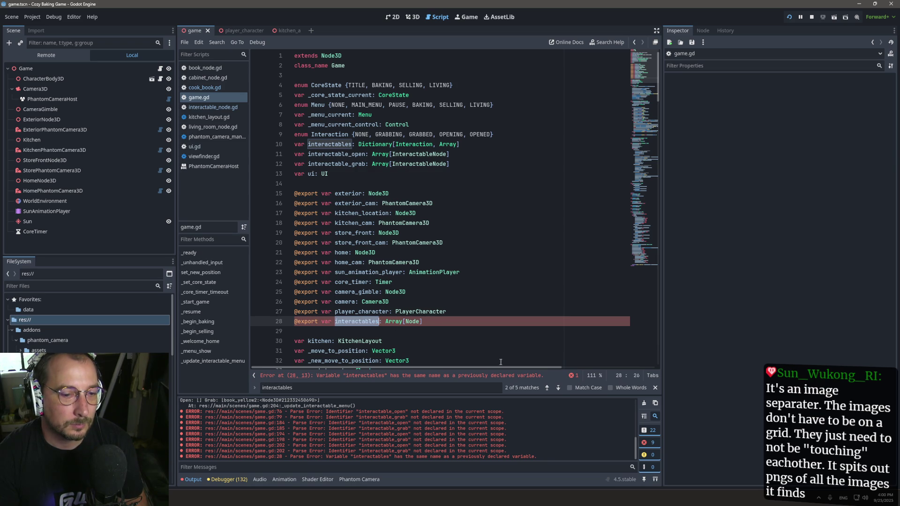
left_click(558, 389)
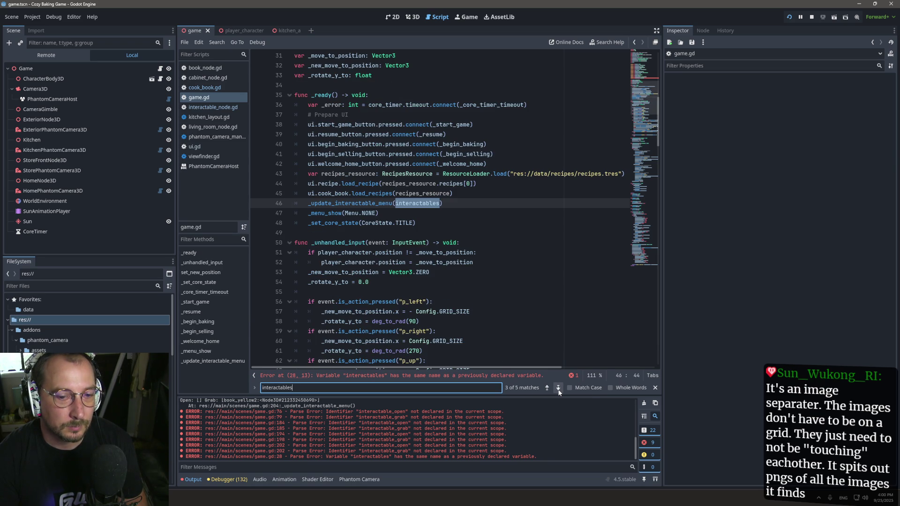
left_click(558, 389)
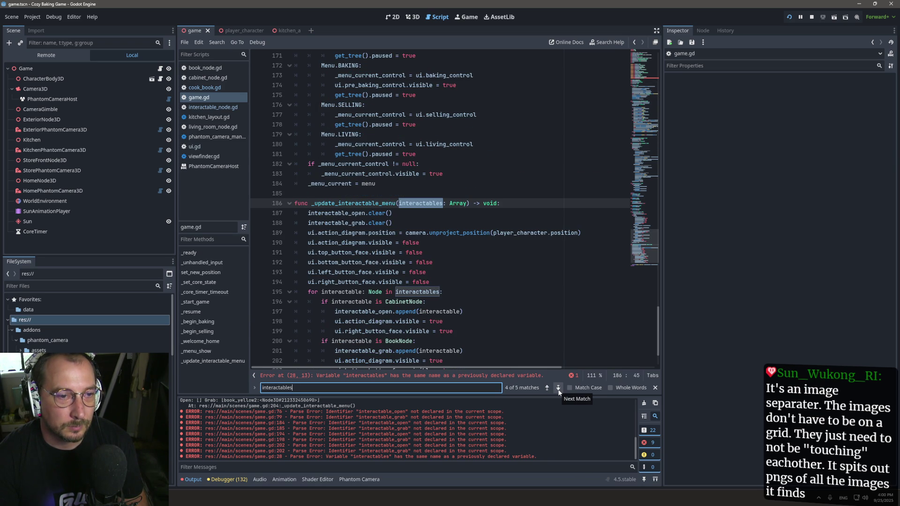
left_click(546, 388)
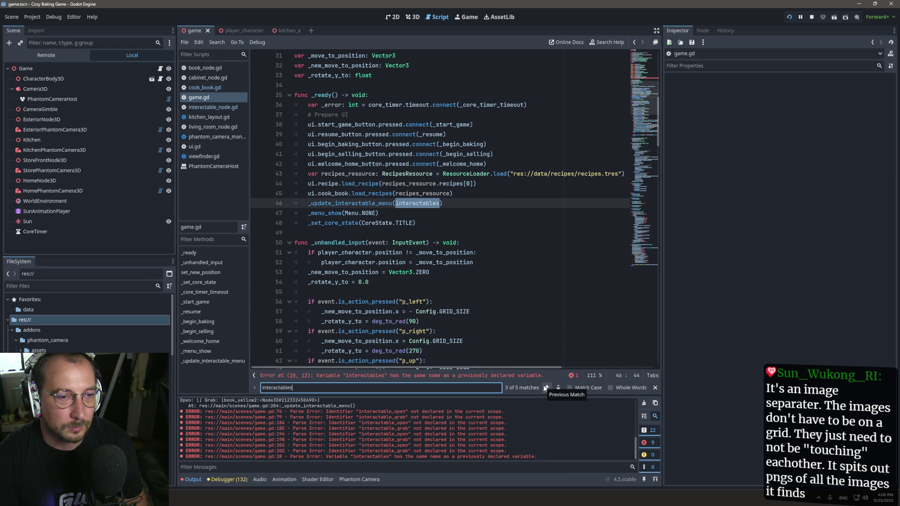
left_click(546, 388)
left_click(559, 389)
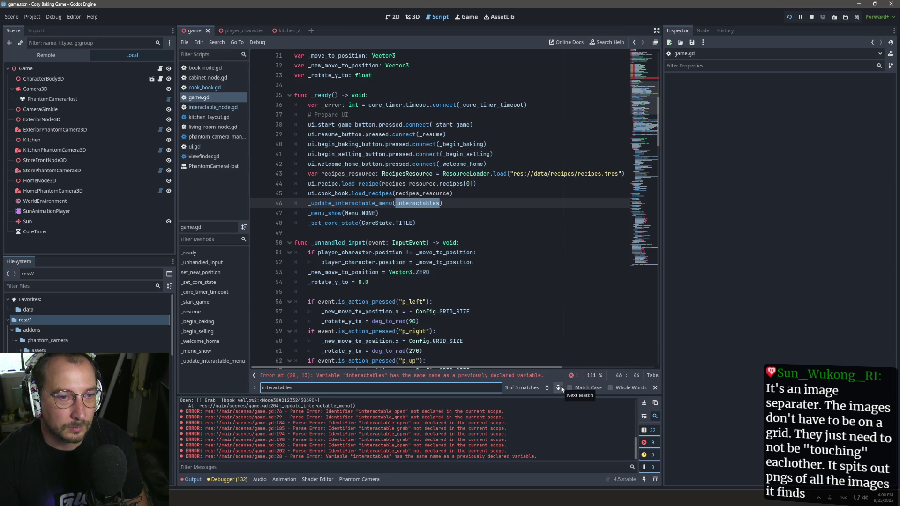
left_click(560, 388)
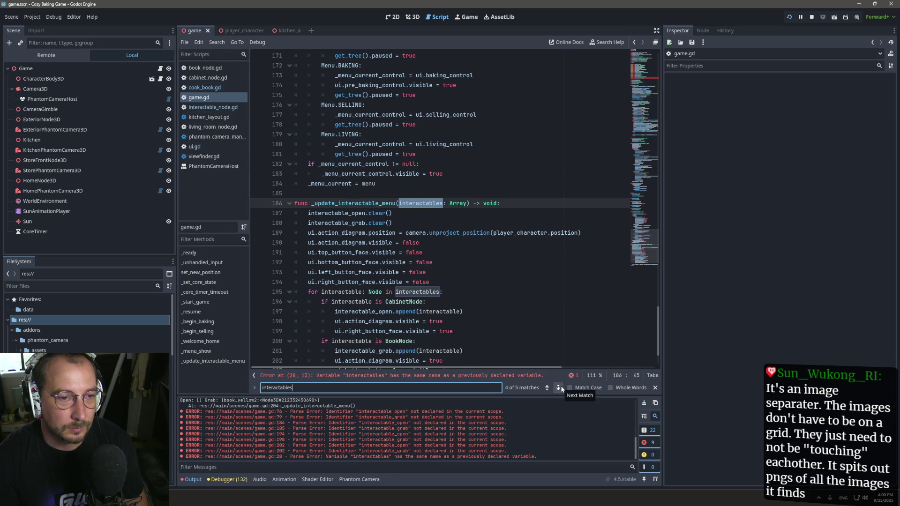
left_click(560, 389)
left_click(560, 388)
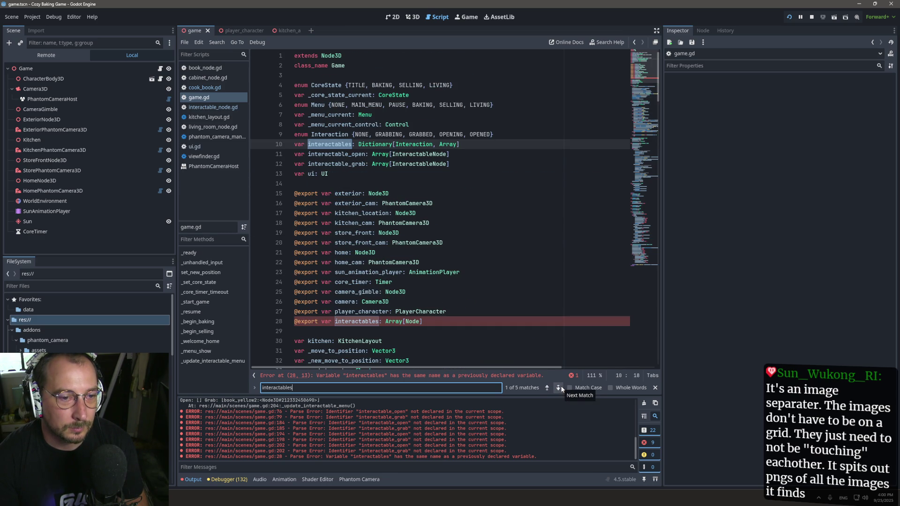
left_click(559, 388)
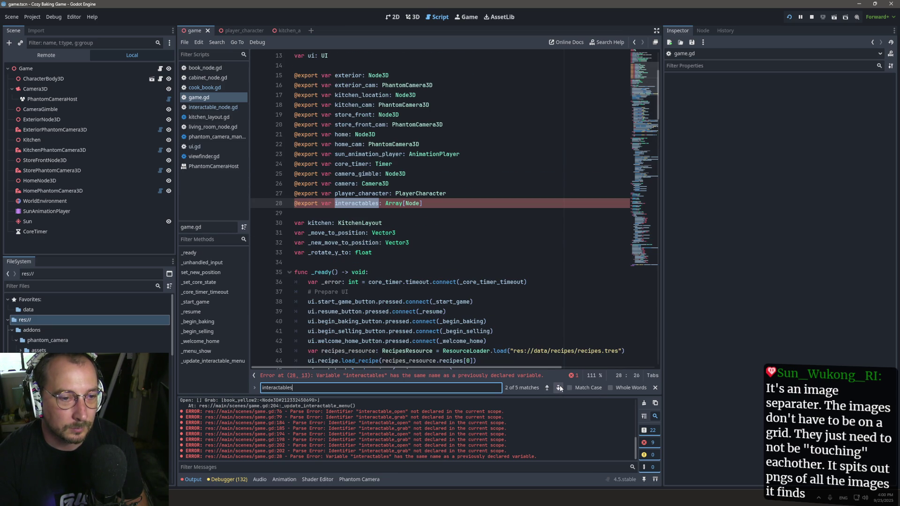
left_click(558, 389)
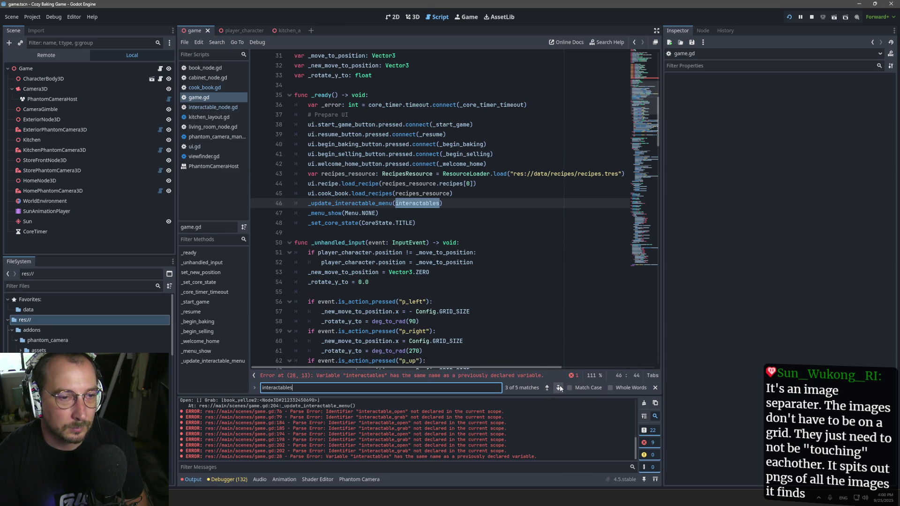
Find _update_interactable_menu across project files and jump to its call on line 78
double_click(350, 203)
key("ctrl+f")
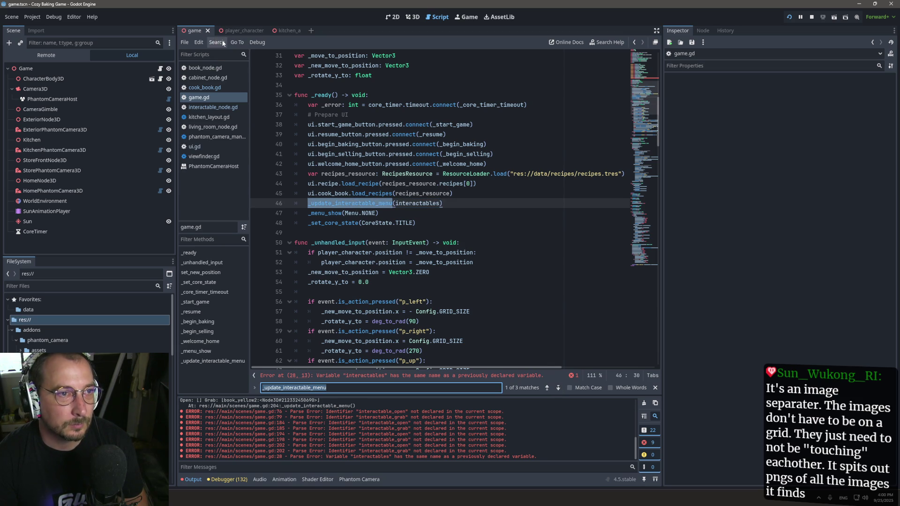
left_click(221, 40)
left_click(243, 95)
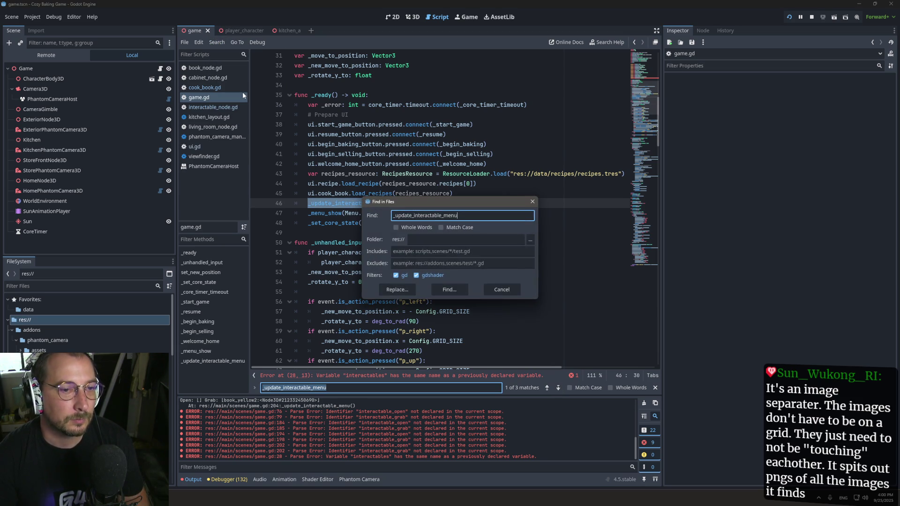
key("Return")
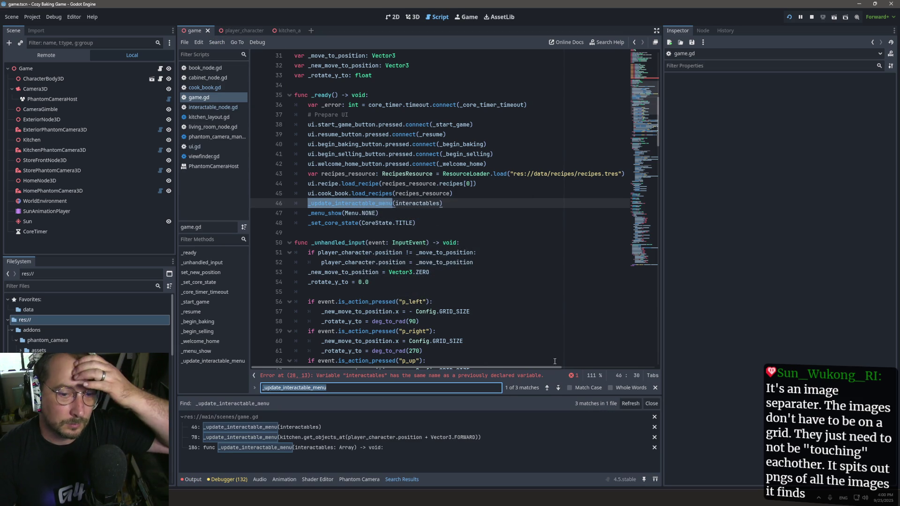
left_click(559, 389)
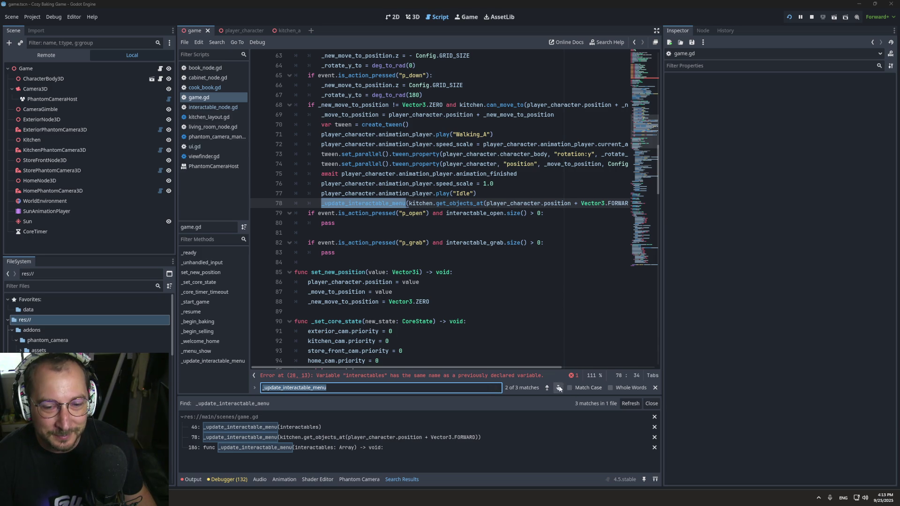
Close the _update_interactable_menu search and jump to the error's interactables line 28
left_click(654, 388)
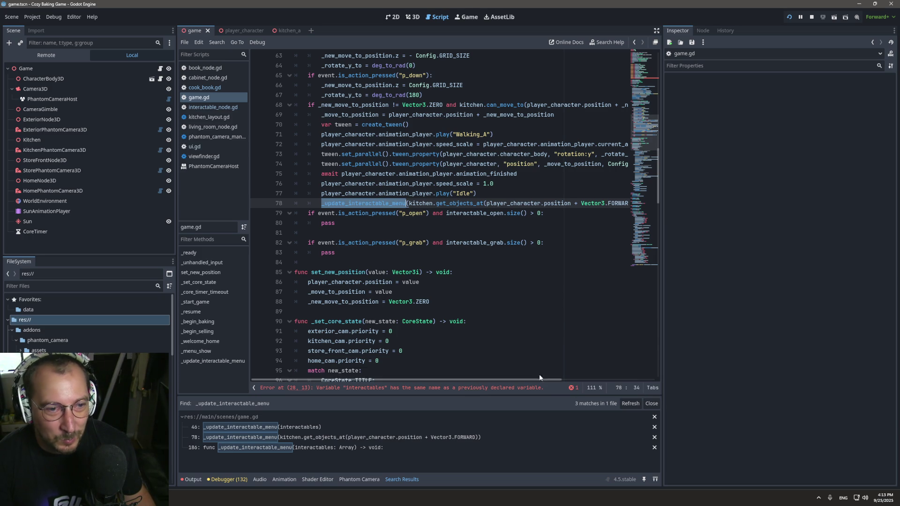
left_click(398, 283)
scroll(359, 323, "up", 20)
left_click(359, 322)
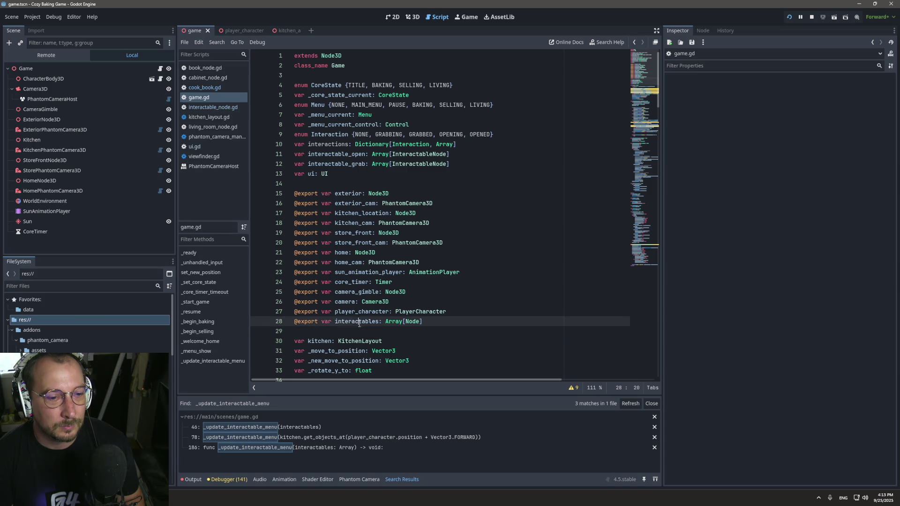
key("ctrl+Right")
Save game.gd and cycle through every interactables match in the script
key("ctrl+f")
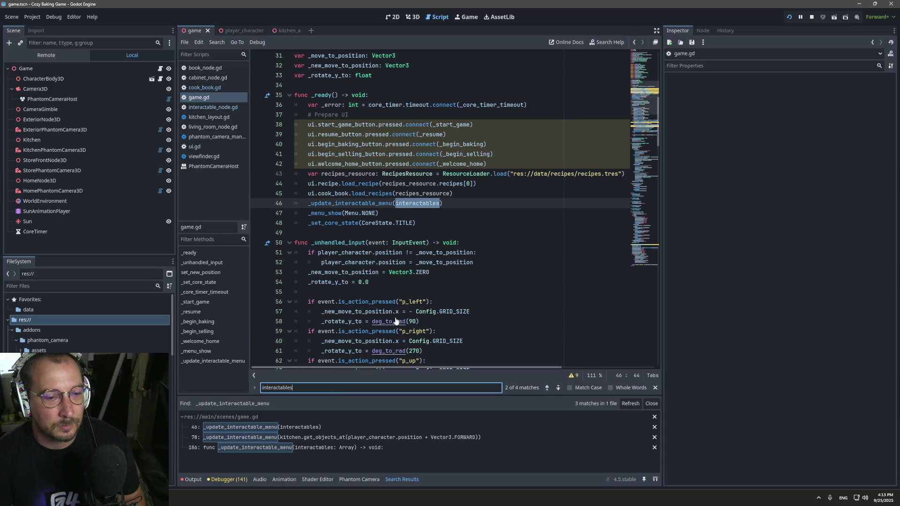
key("ctrl+s")
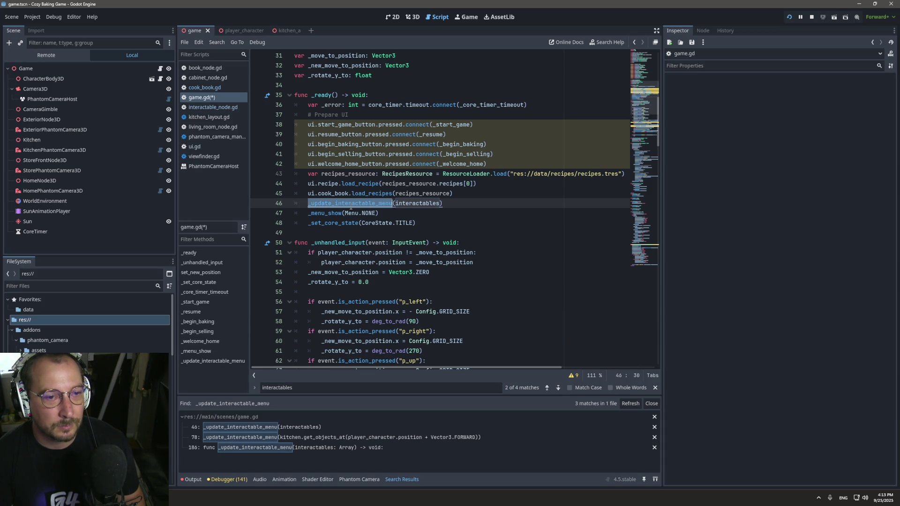
left_click(389, 193)
key("ctrl+f")
left_click(558, 387)
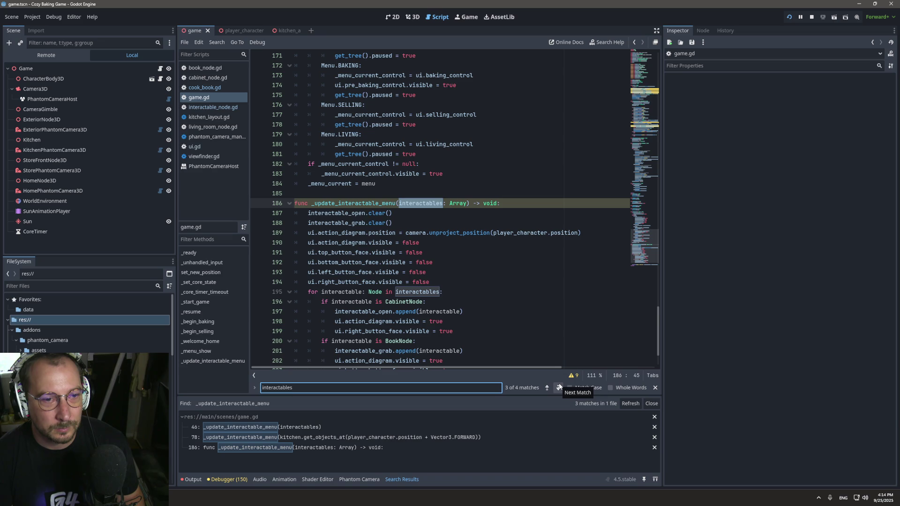
left_click(559, 387)
left_click(559, 387)
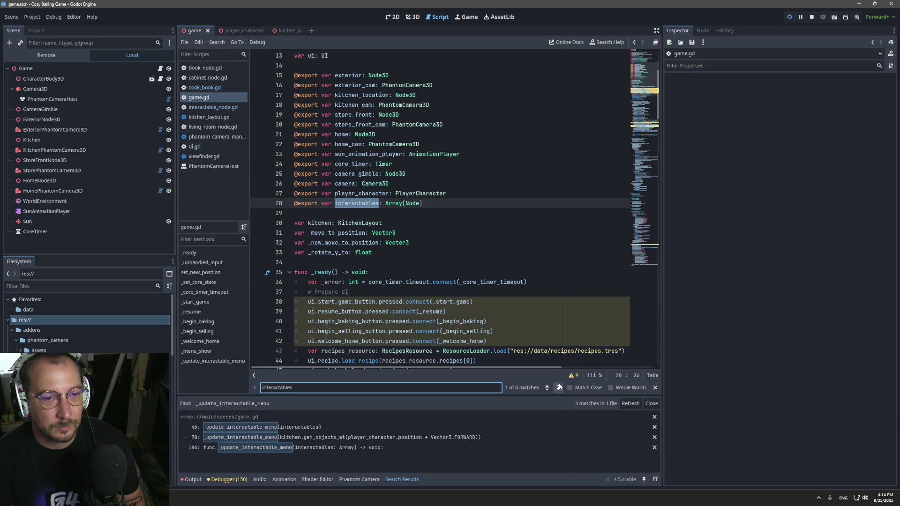
left_click(559, 387)
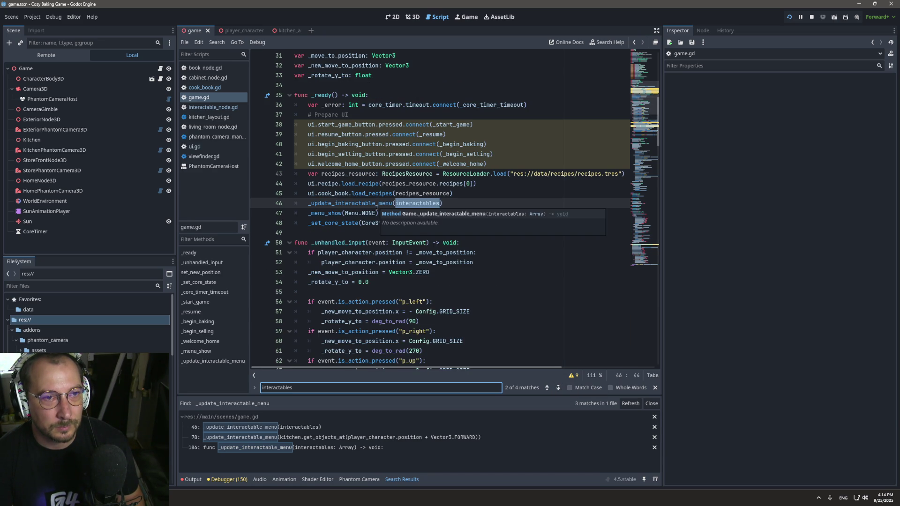
scroll(377, 206, "up", 3)
double_click(356, 86)
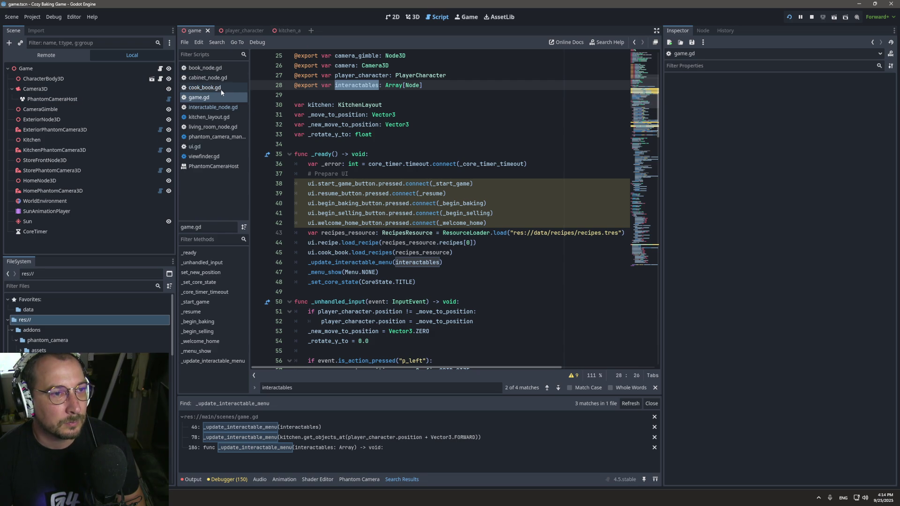
Open ui.gd in the script editor to check it for interactables
left_click(195, 146)
left_click_drag(409, 125, 409, 135)
key("ctrl+f")
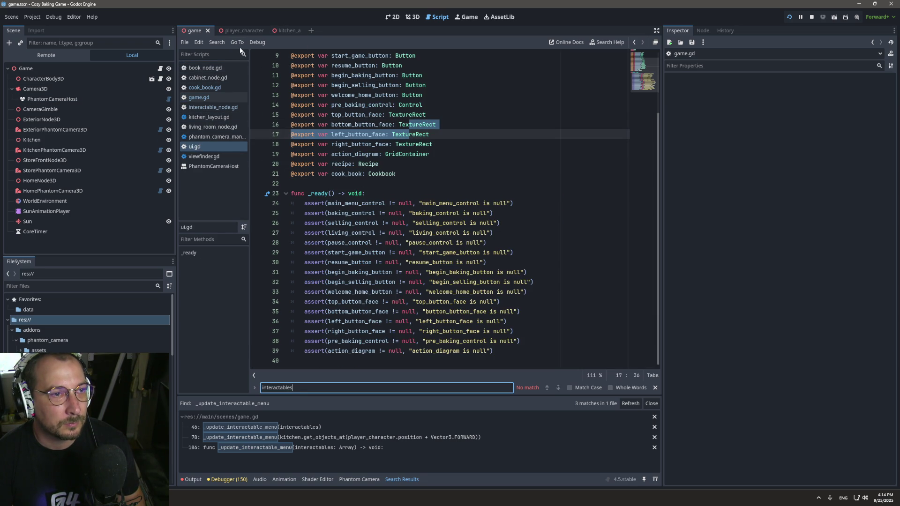
left_click(216, 42)
Search all files for interactables and inspect its matches on lines 186, 195, 46 and 28
key("Escape")
key("ctrl+shift+f")
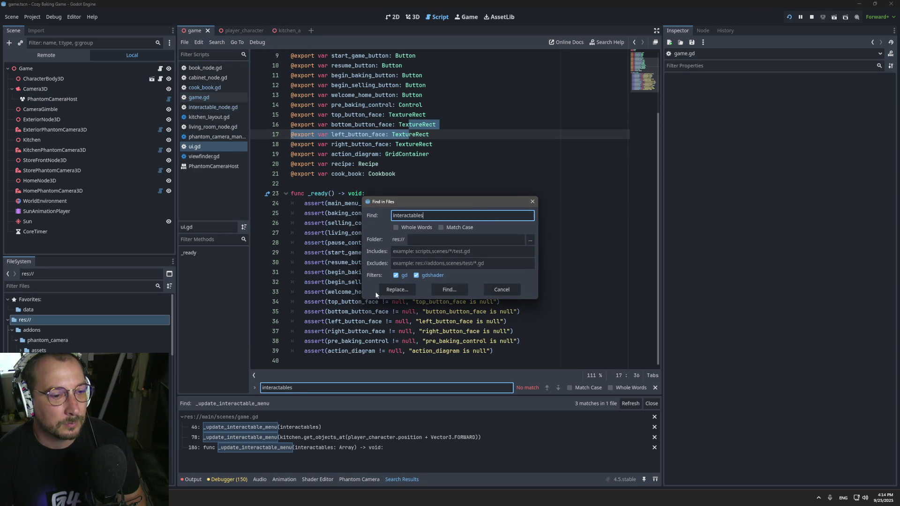
left_click(449, 291)
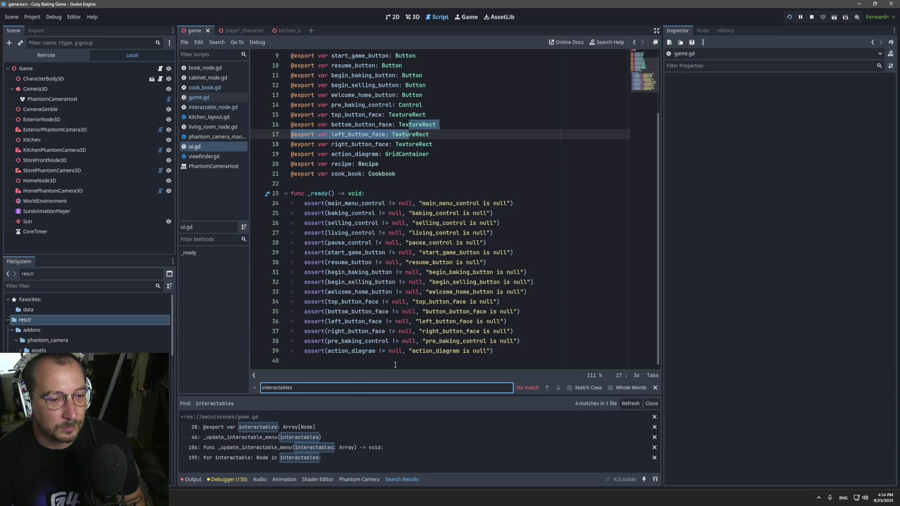
left_click(265, 448)
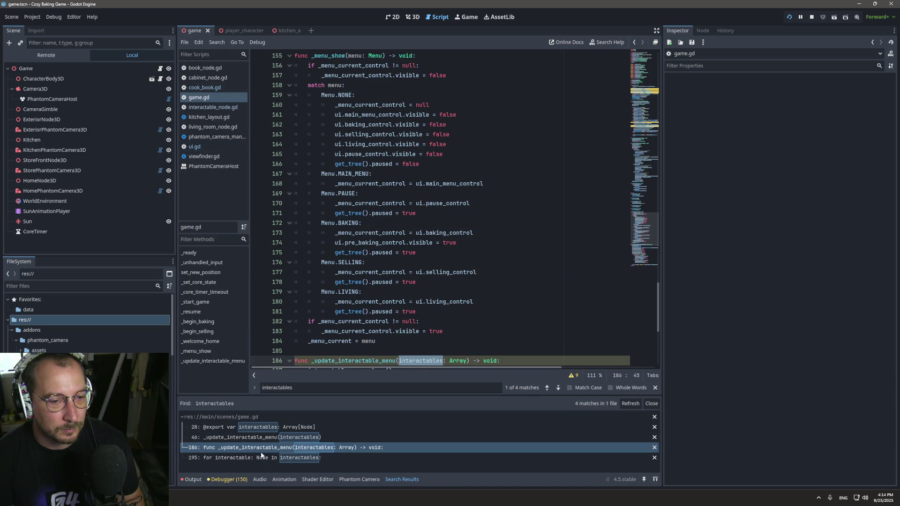
left_click(262, 458)
left_click(265, 437)
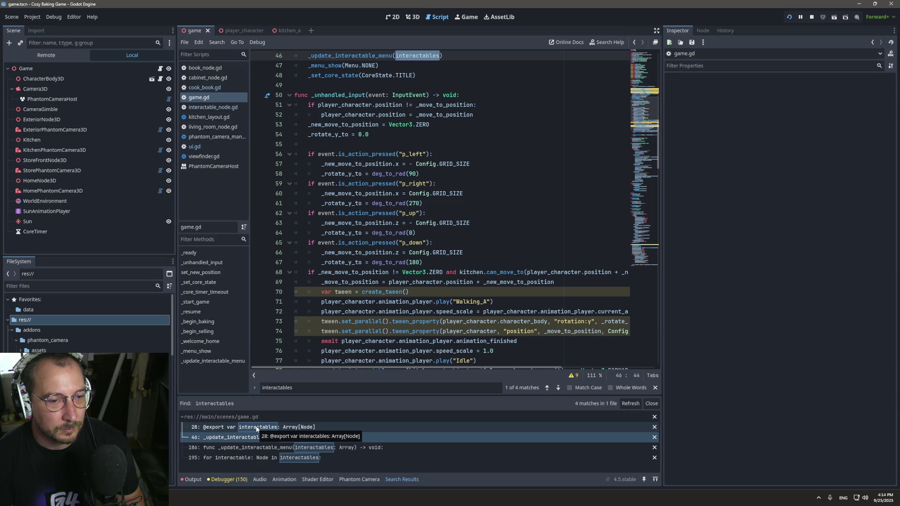
left_click(257, 428)
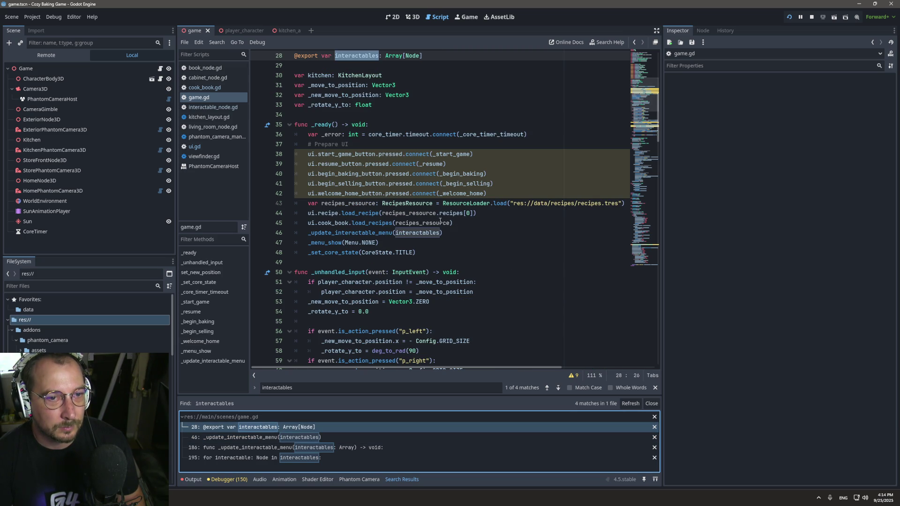
double_click(417, 233)
scroll(341, 292, "down", 1)
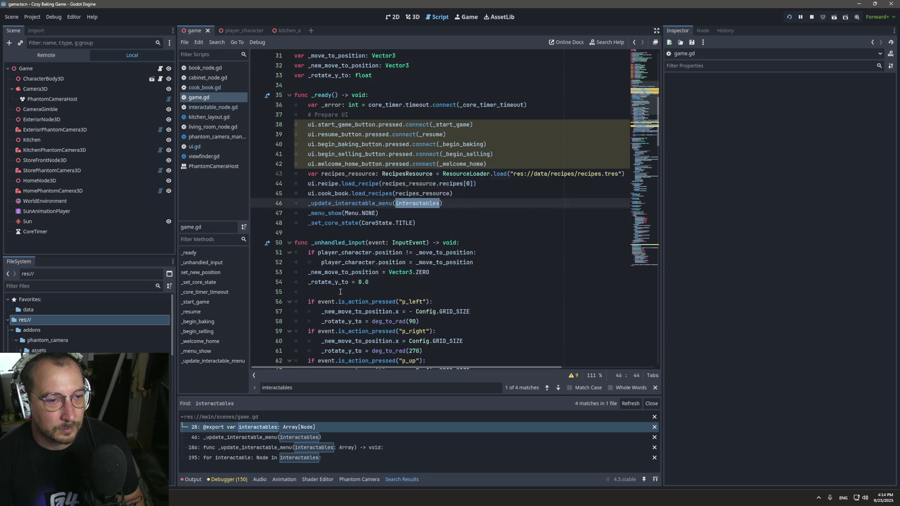
scroll(341, 292, "down", 13)
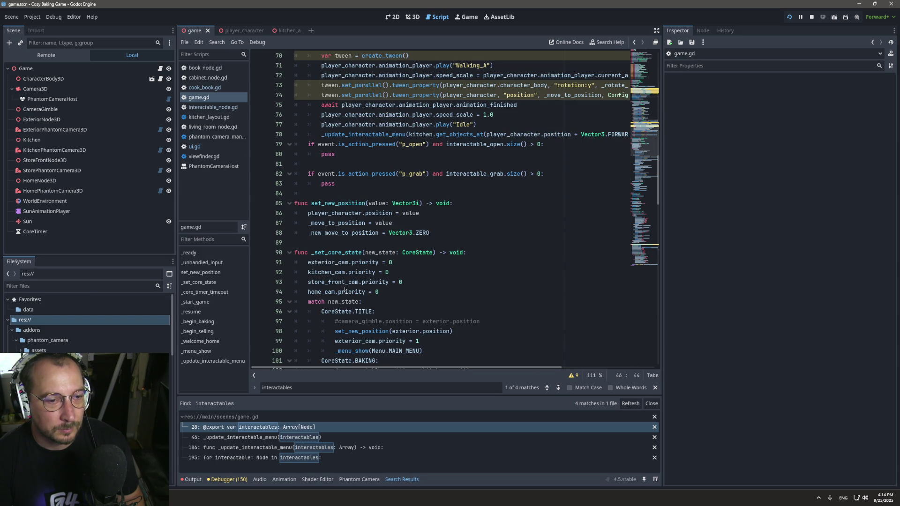
scroll(344, 290, "down", 9)
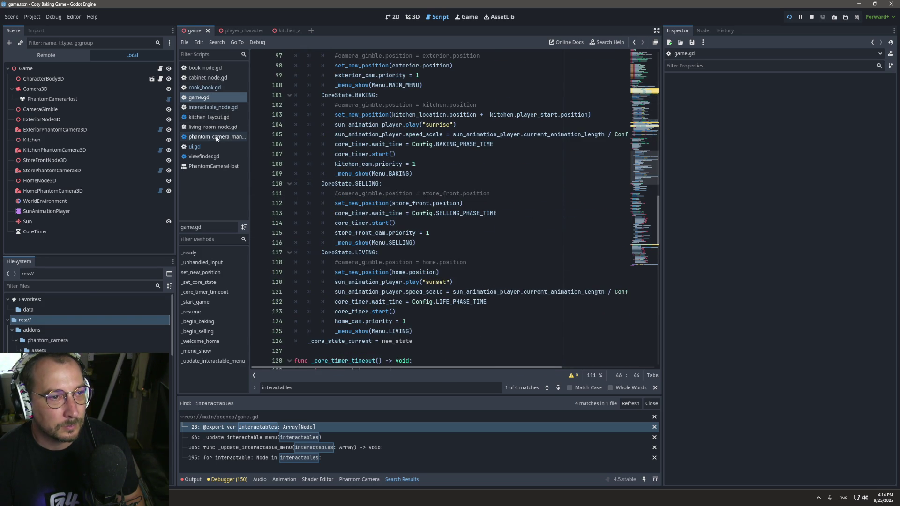
Filter the FileSystem panel to files matching 'player'
left_click(47, 290)
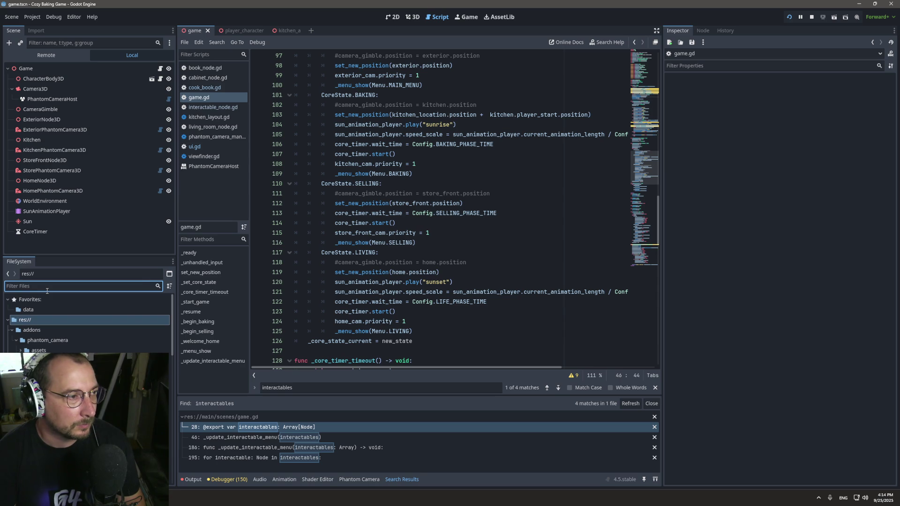
type("player")
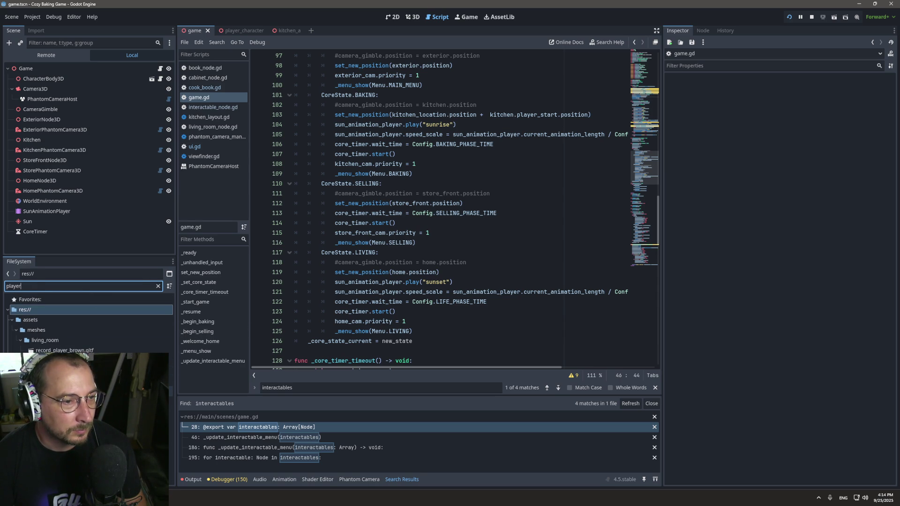
scroll(430, 204, "up", 10)
scroll(425, 207, "up", 9)
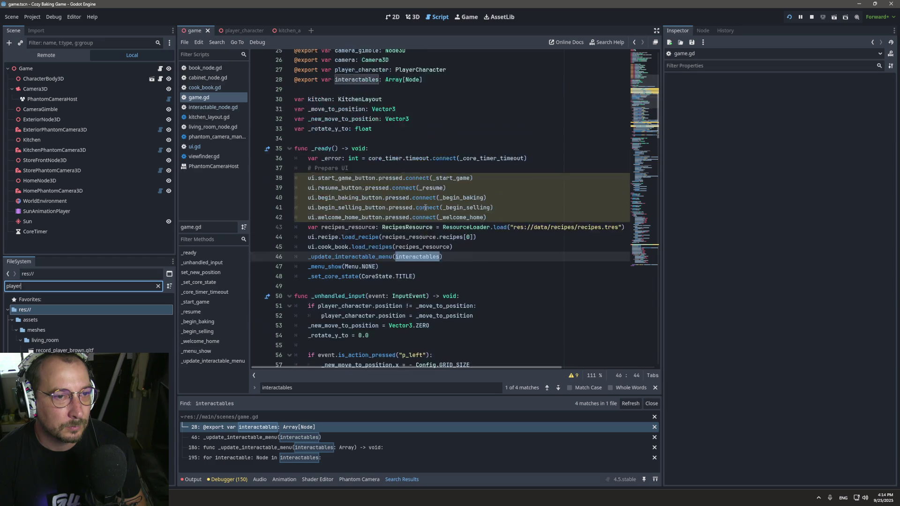
Open the player_character scene and its attached script
left_click(70, 381)
double_click(71, 381)
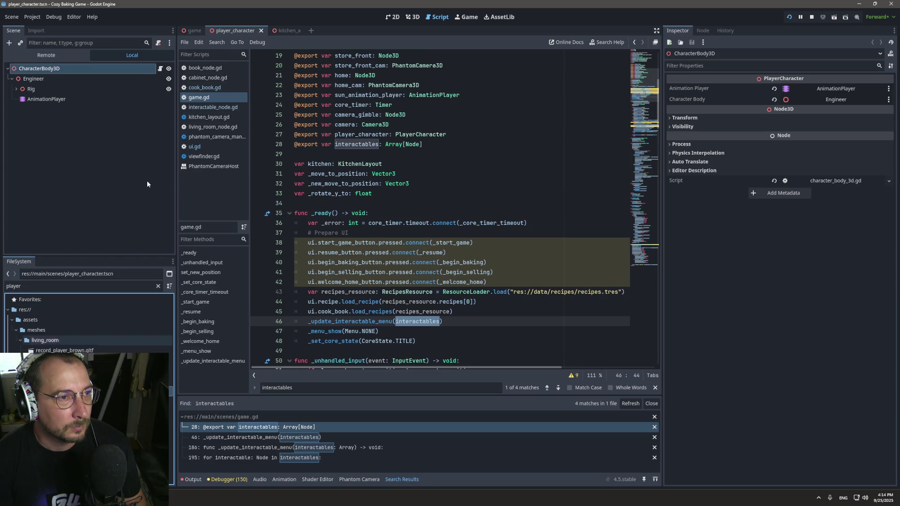
left_click(164, 68)
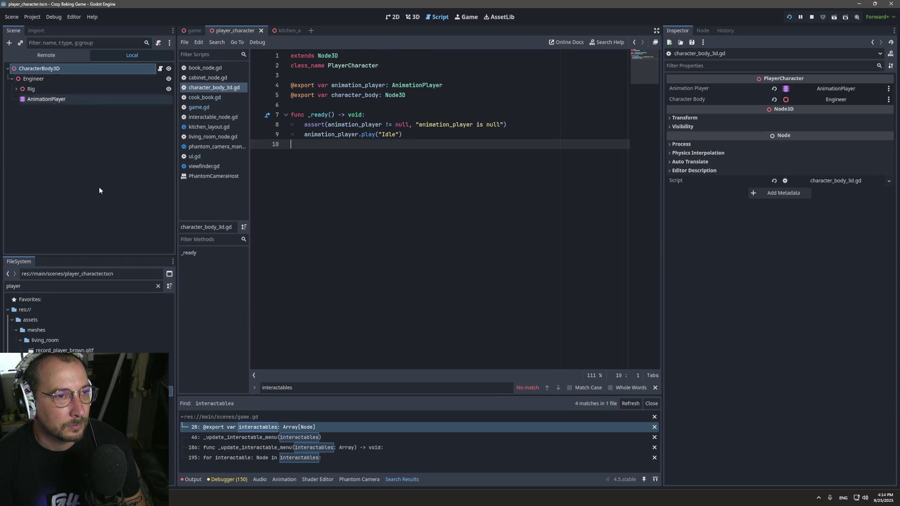
Rename character_body_3d.gd to player_character.gd after filtering files by 'character', then return to the game scene
left_click(63, 286)
type("character")
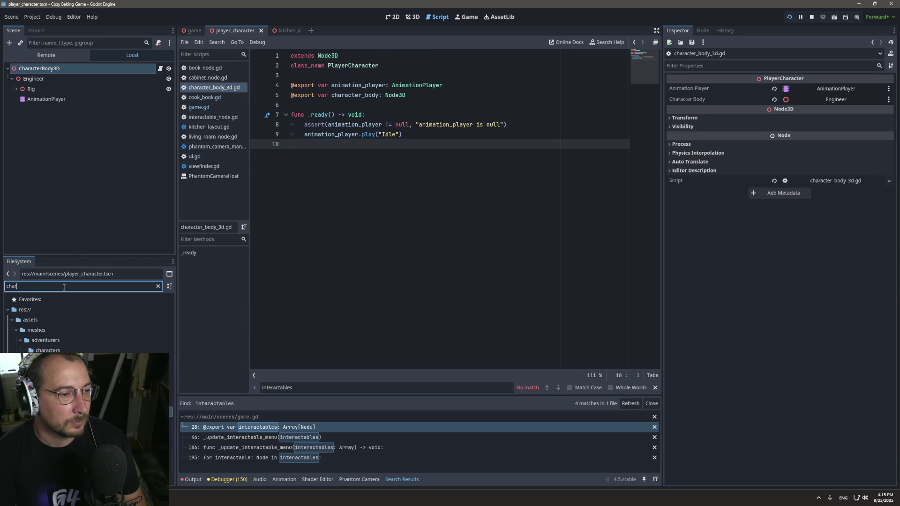
key("Down")
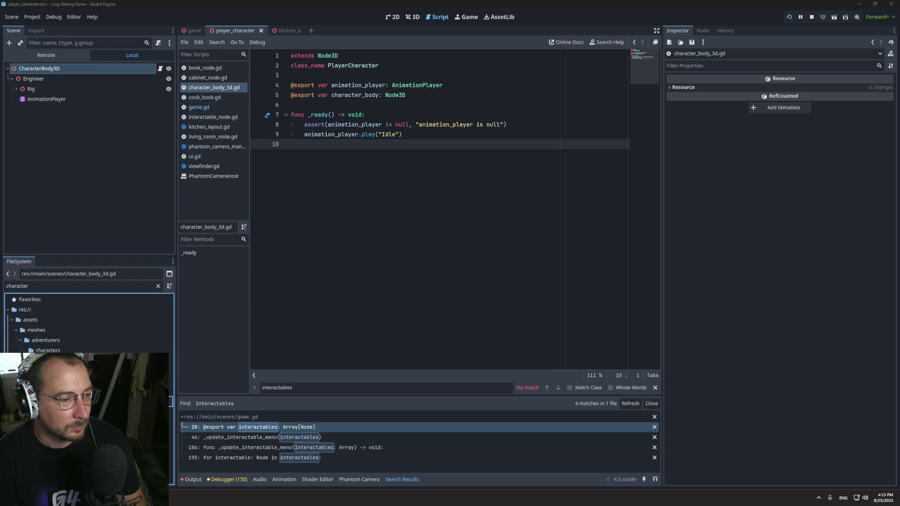
key("Return")
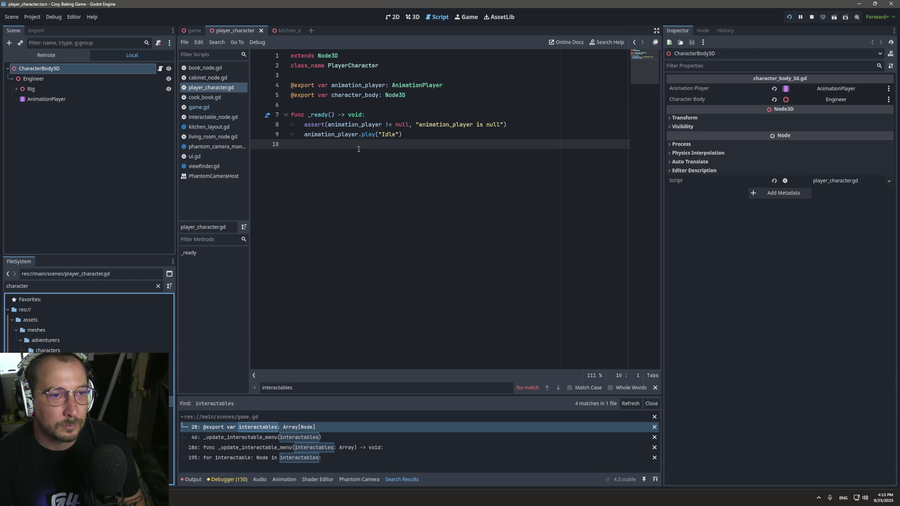
left_click(193, 31)
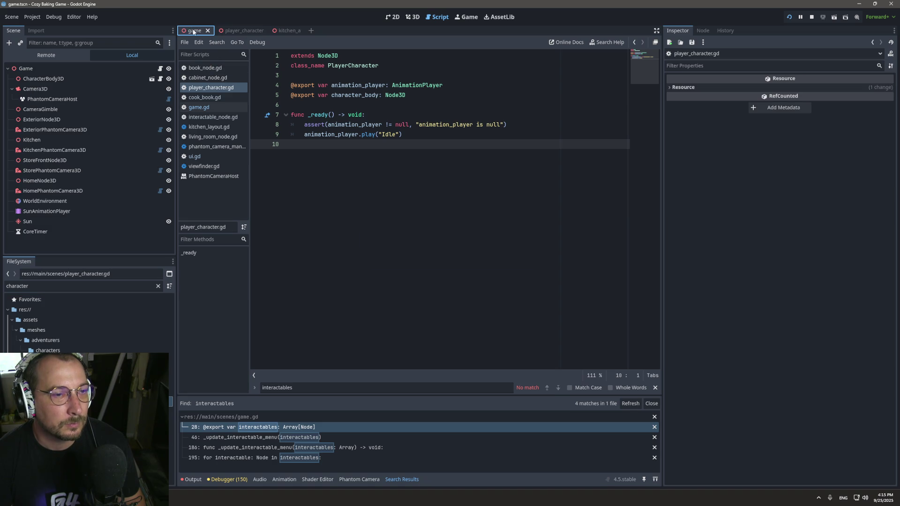
Show game.gd and review the _update_interactable_menu and get_objects_at calls on line 78
left_click(159, 70)
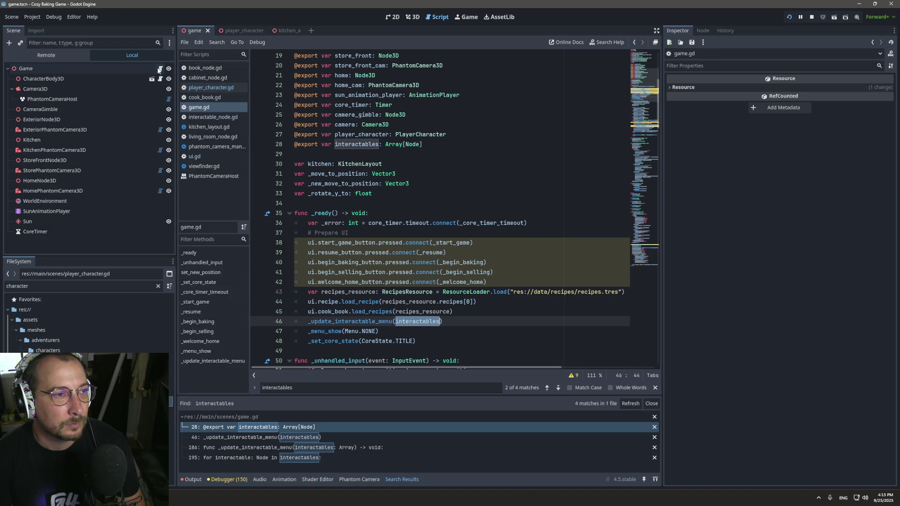
left_click(93, 79)
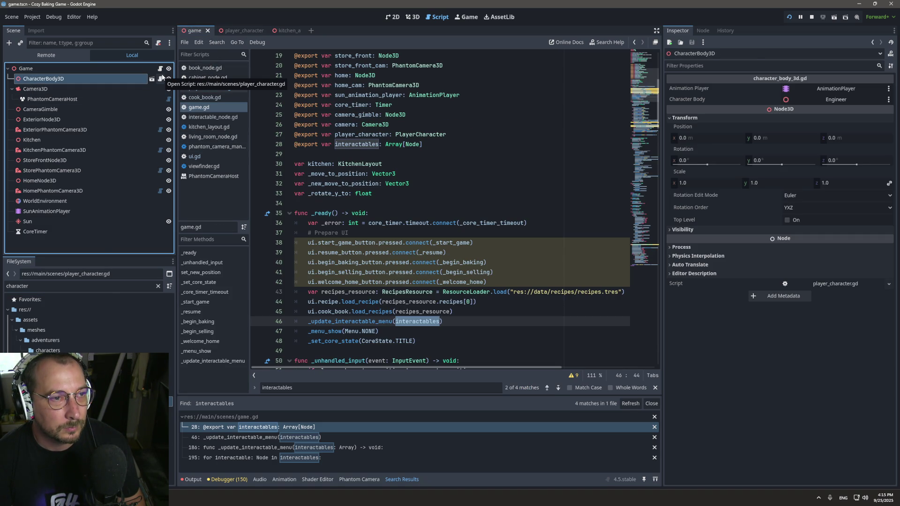
left_click(469, 215)
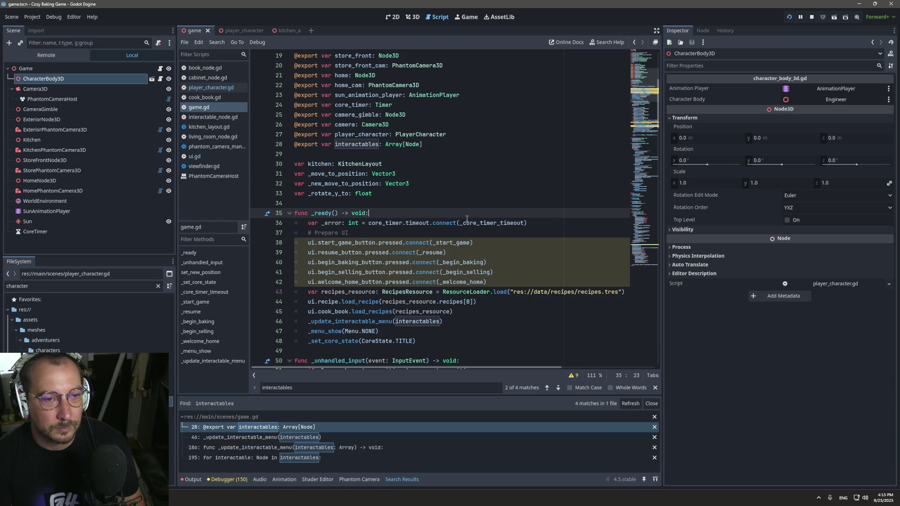
scroll(441, 232, "down", 4)
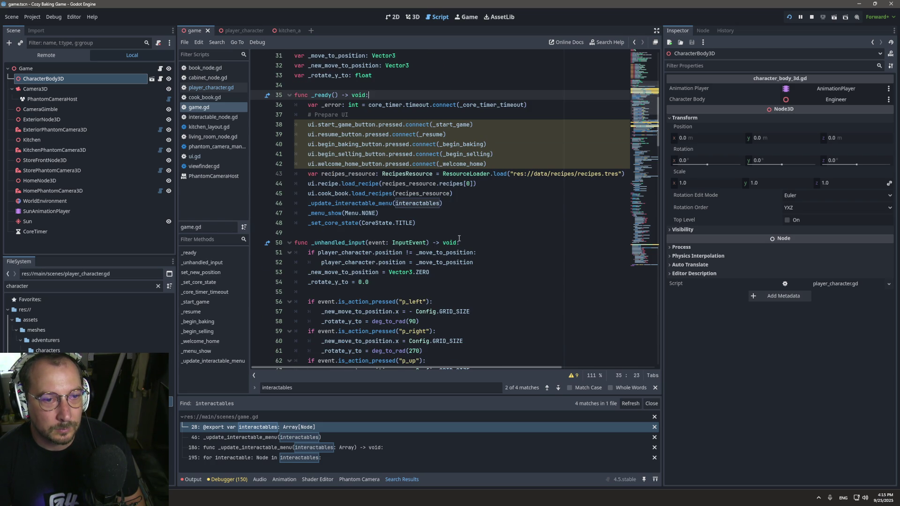
scroll(380, 241, "down", 1)
scroll(401, 220, "down", 5)
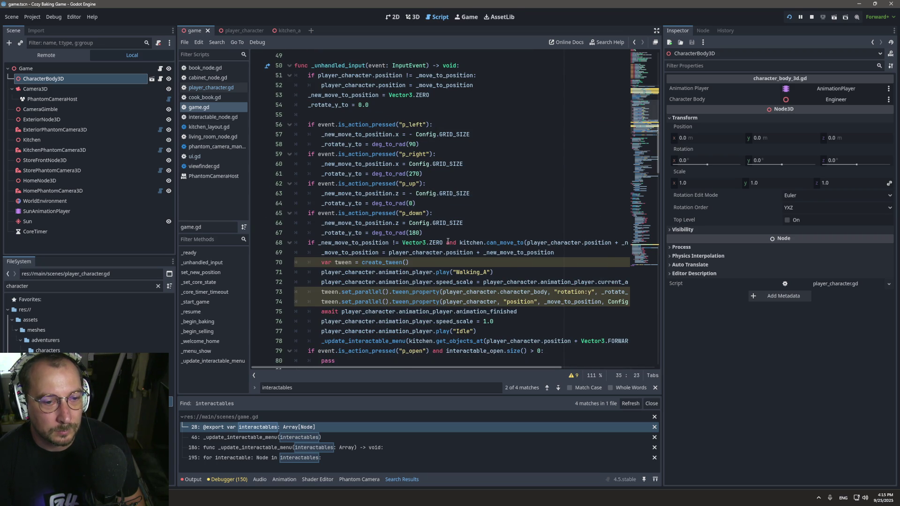
double_click(382, 342)
mouse_move(440, 368)
left_mouse_down()
mouse_move(536, 368)
mouse_move(409, 368)
left_mouse_up()
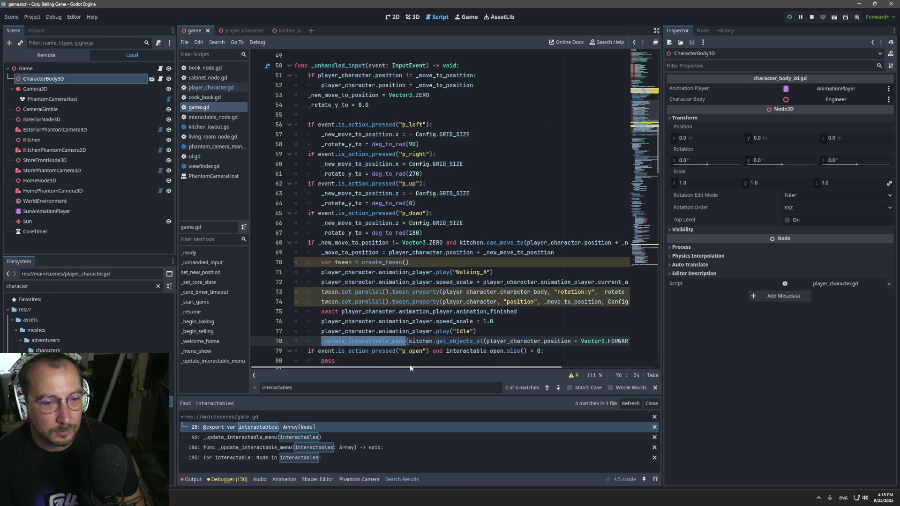
double_click(441, 341)
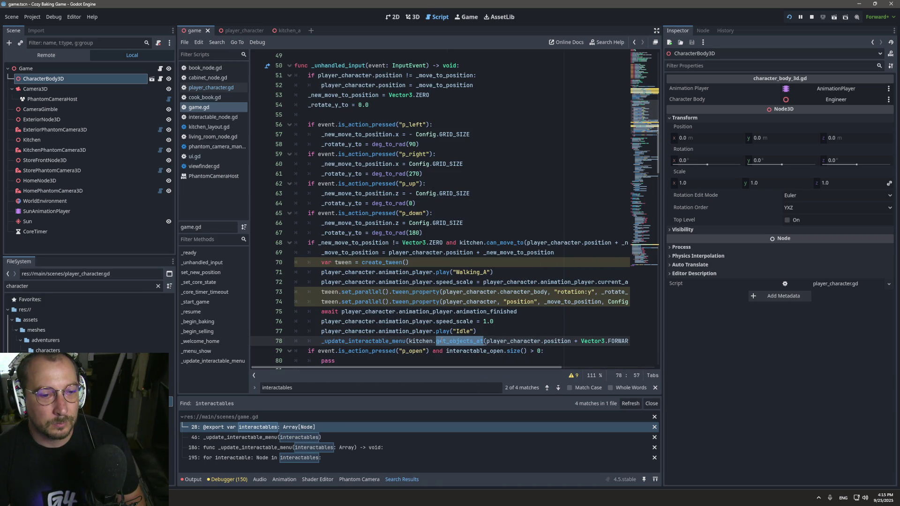
Inspect the interactables declaration on line 28, its use on line 46, and the Game node's exported properties
scroll(330, 264, "up", 6)
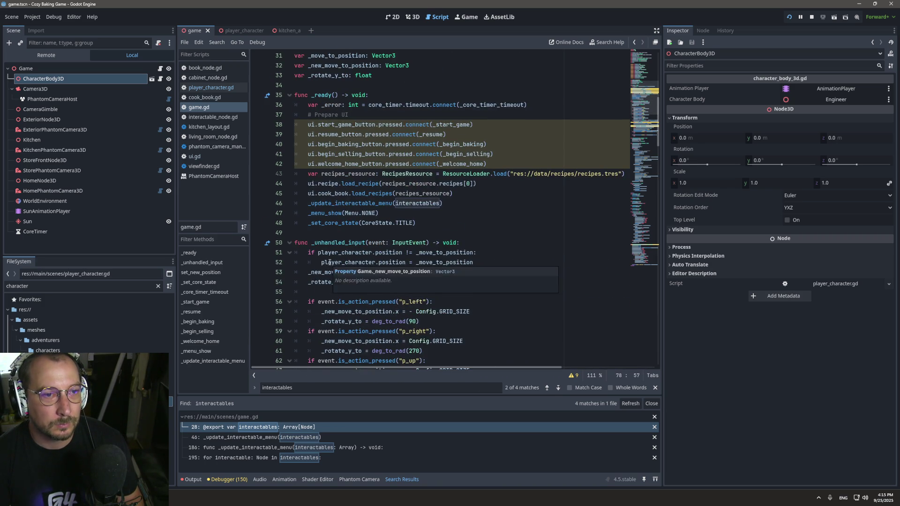
scroll(329, 263, "up", 3)
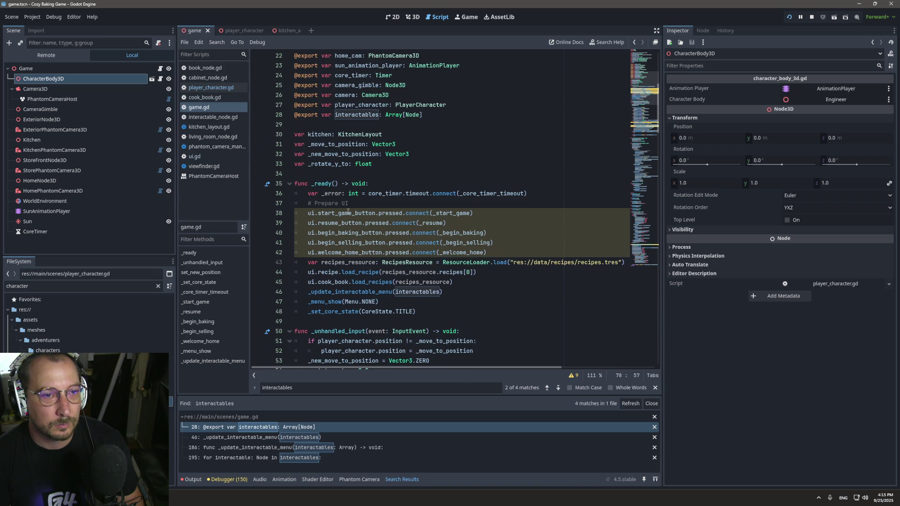
double_click(358, 116)
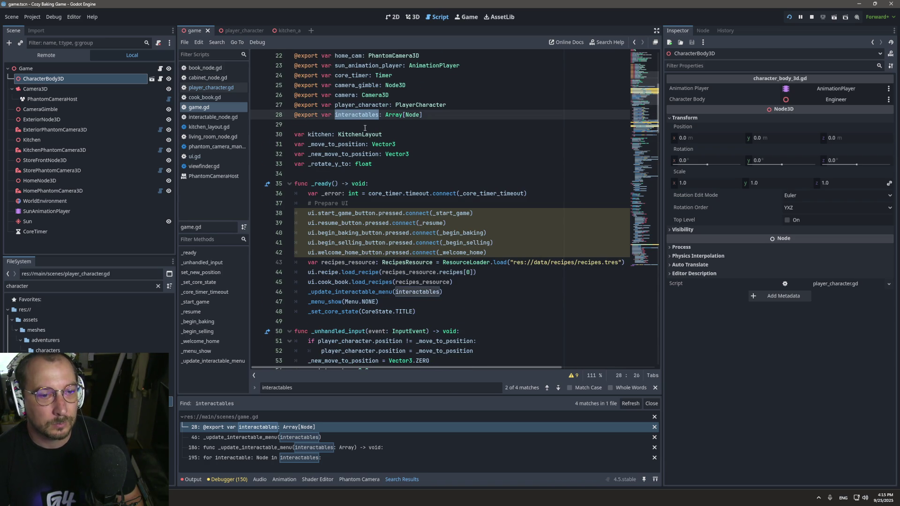
mouse_move(395, 145)
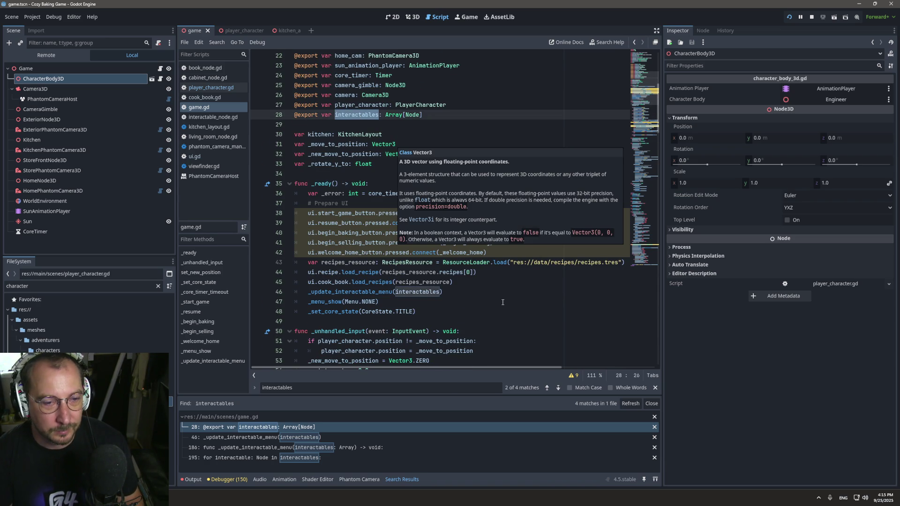
double_click(424, 291)
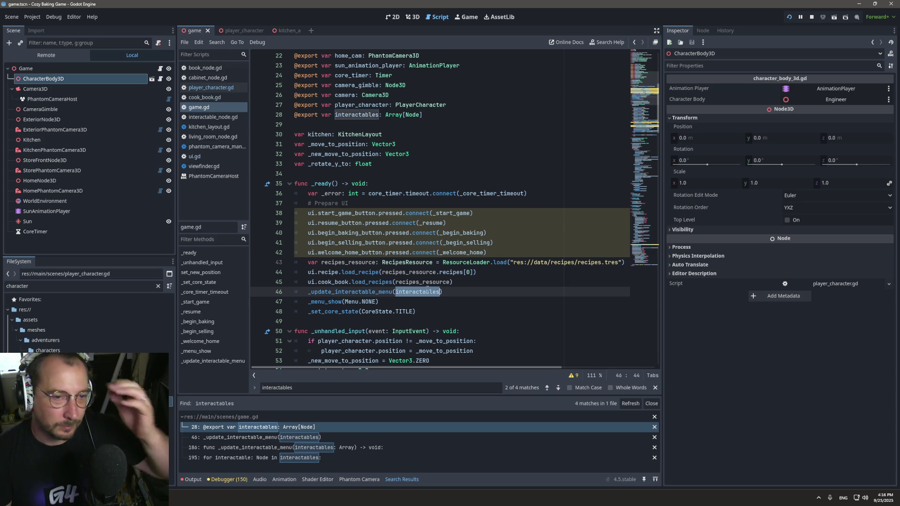
scroll(351, 254, "up", 5)
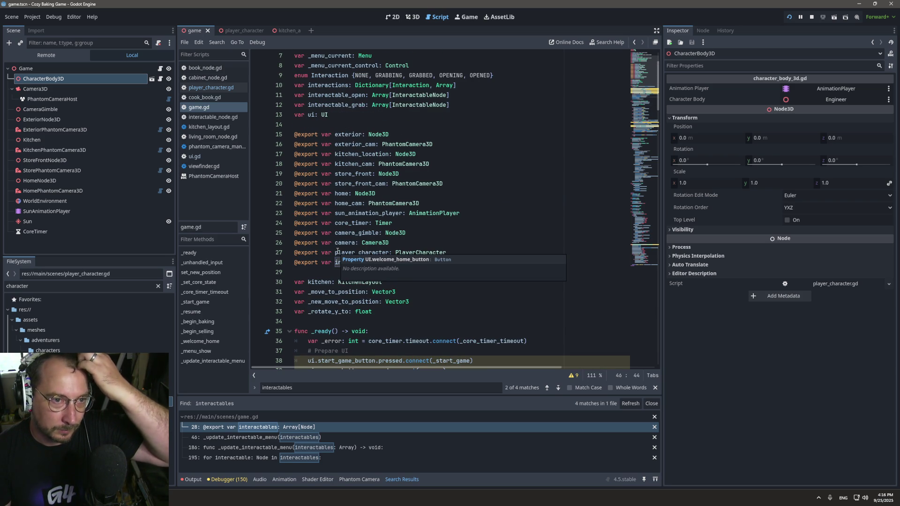
left_click(351, 254)
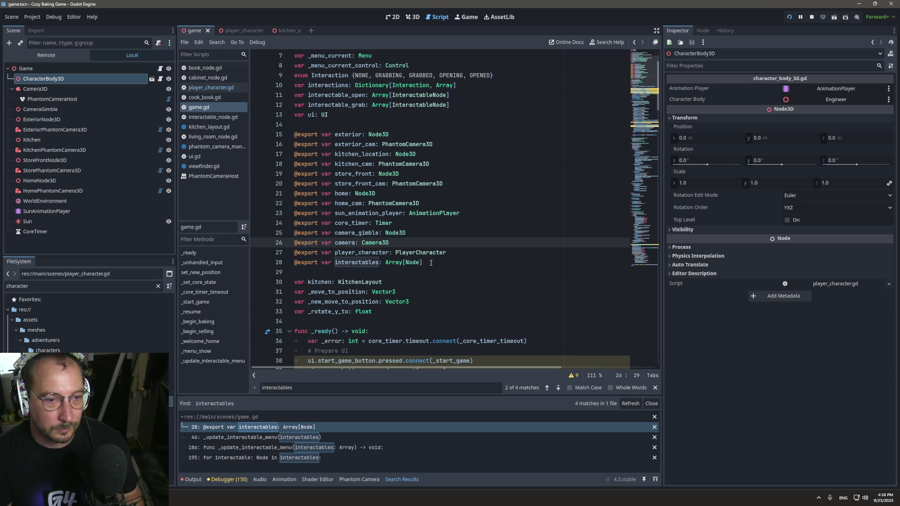
left_click(355, 268)
left_click_drag(355, 268, 335, 267)
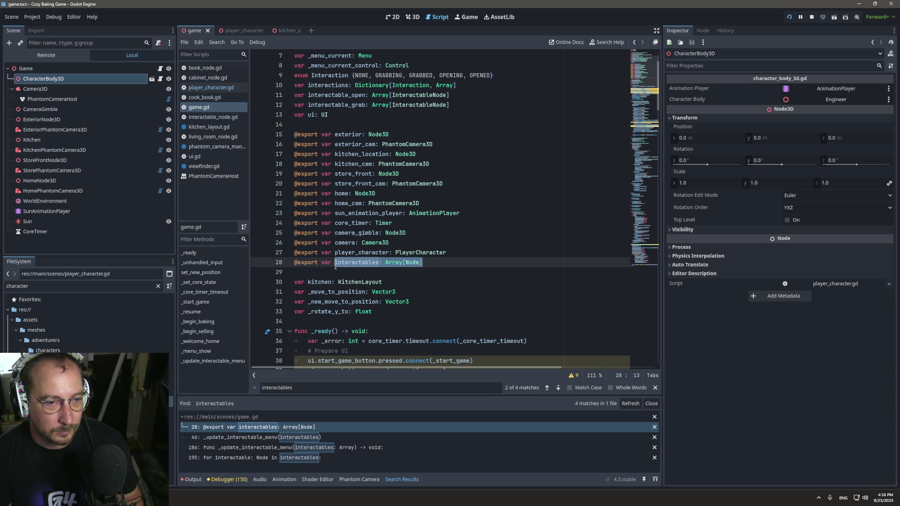
double_click(336, 264)
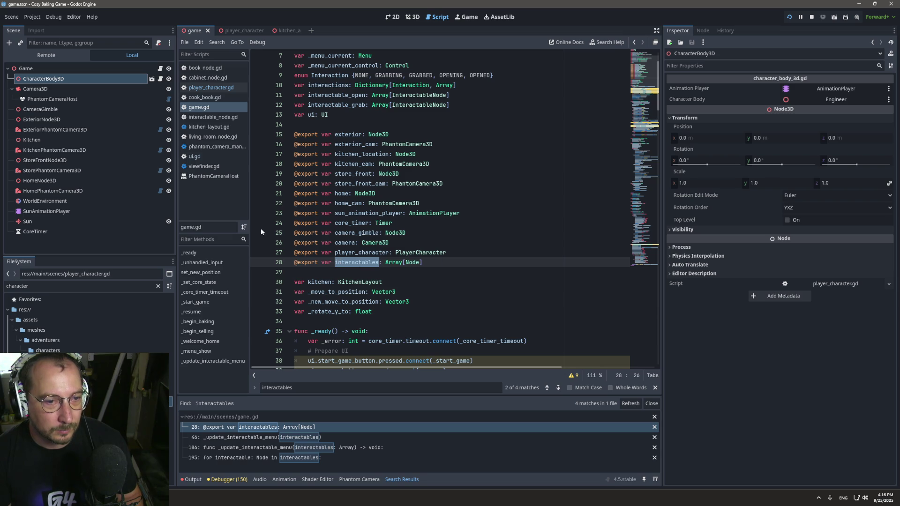
left_click(98, 69)
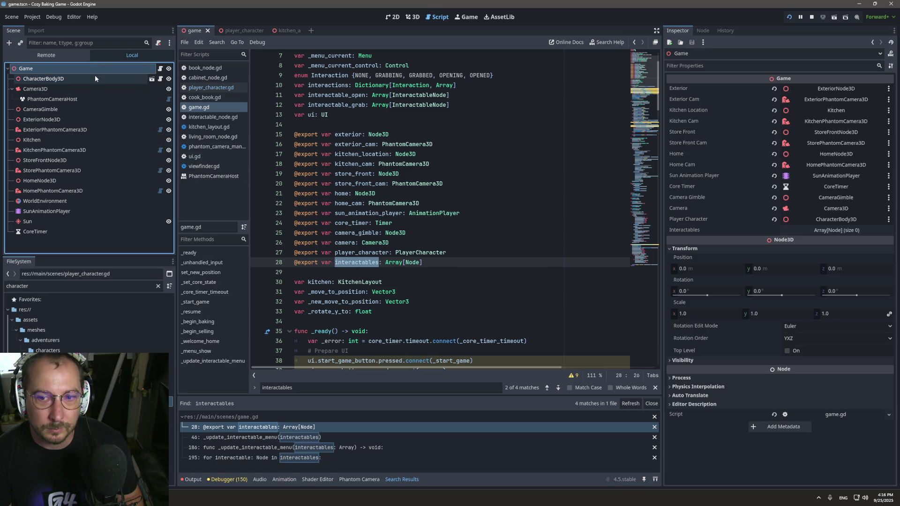
left_click(96, 78)
left_click(300, 261)
key("Delete")
key("Delete")
key("Delete")
key("BackSpace")
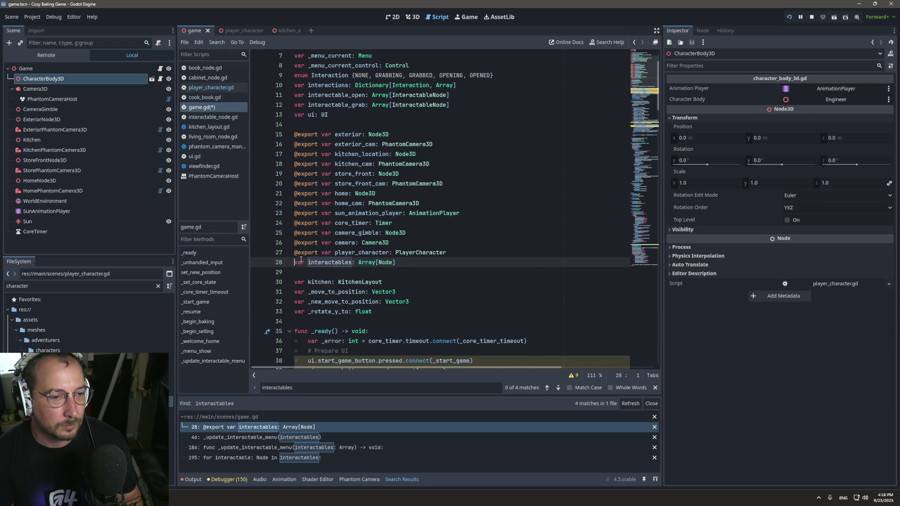
key("F5")
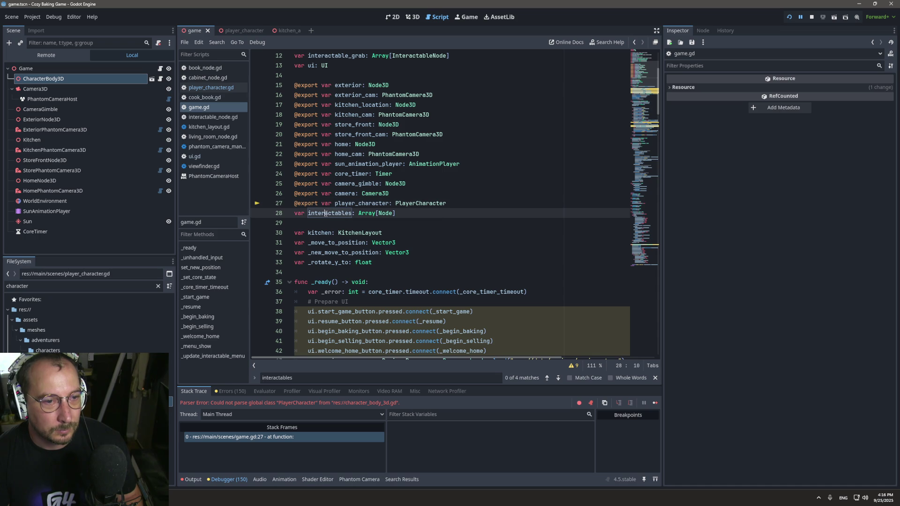
triple_click(327, 214)
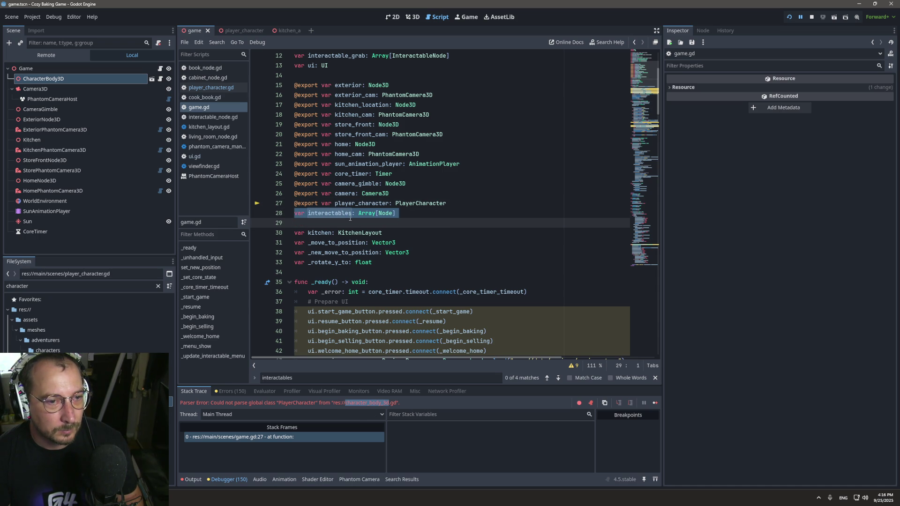
key("BackSpace")
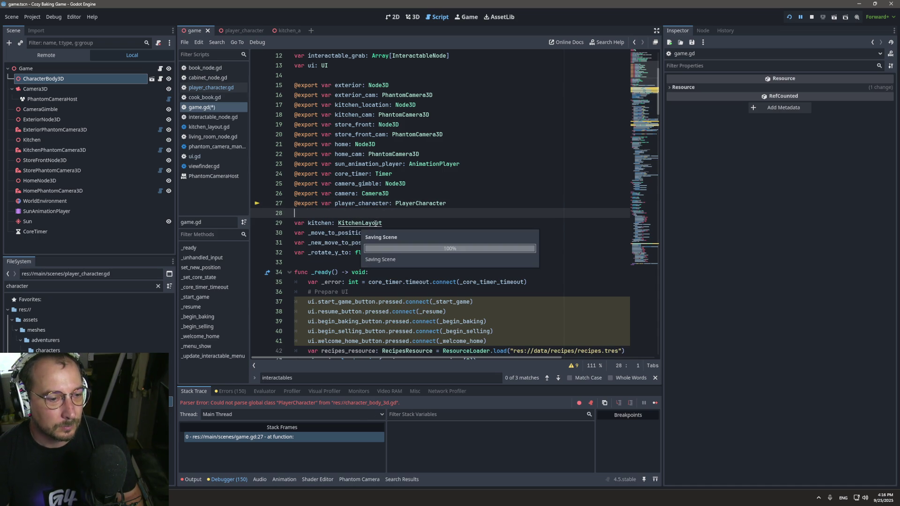
left_click(812, 17)
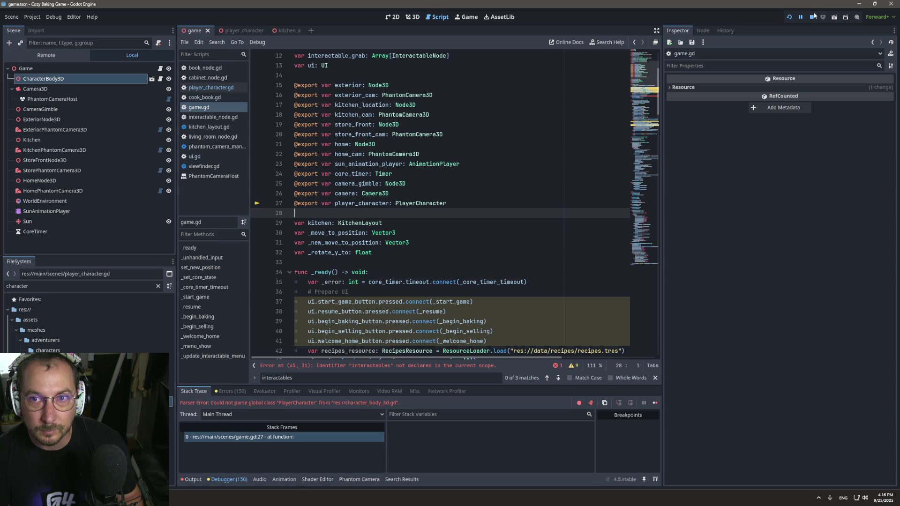
Jump to the line in game.gd that is causing the error
scroll(403, 226, "up", 3)
scroll(404, 226, "up", 1)
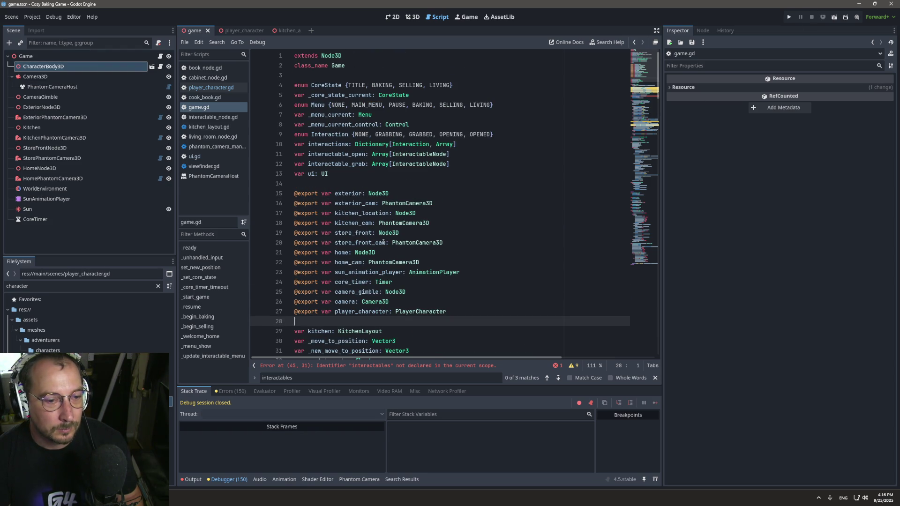
left_click(381, 366)
scroll(375, 270, "up", 9)
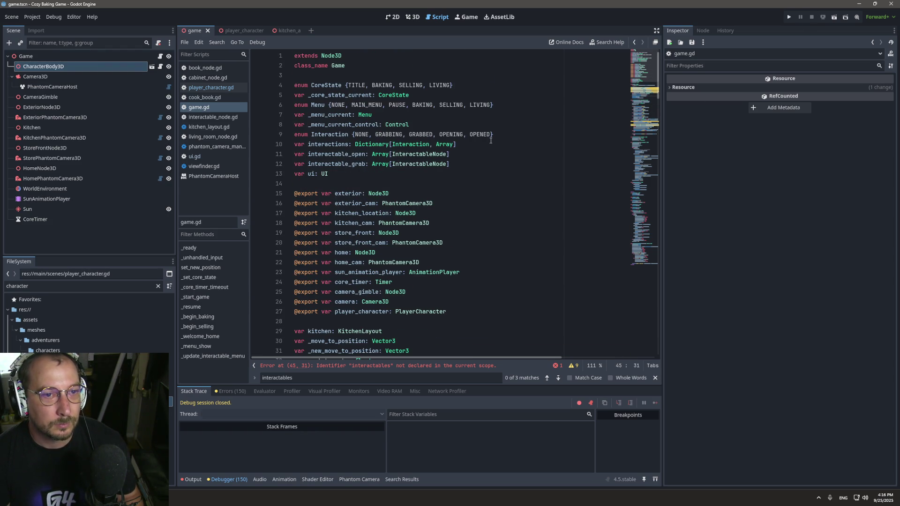
Add 'var interactables: Array[Node]' on a new line below the line 10 declaration
triple_click(477, 145)
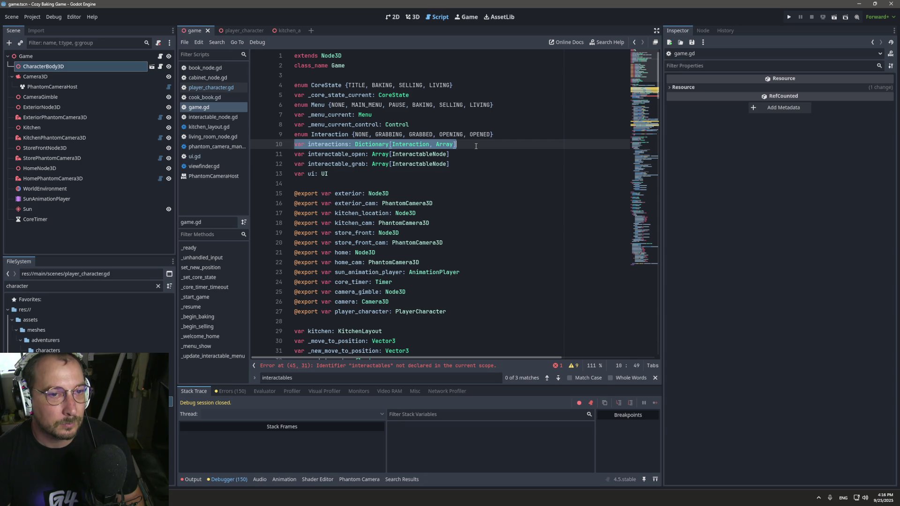
key("Return")
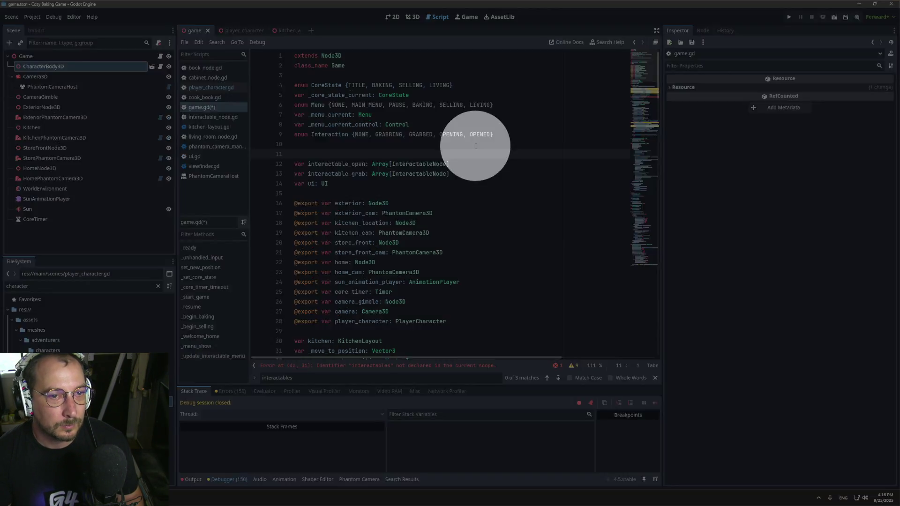
key("ctrl+z")
left_click(476, 147)
key("Return")
type("var interactables: Array[Node]")
key("Return")
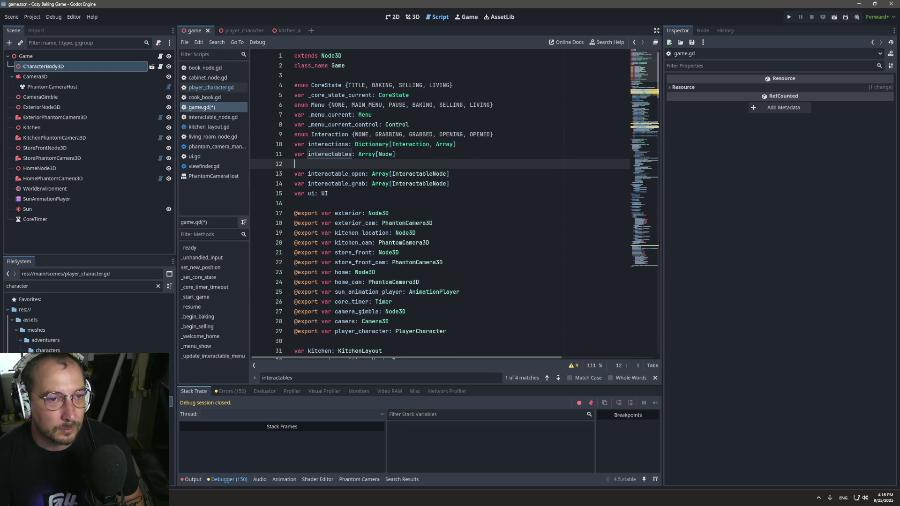
Retype interactables as Dictionary[Interaction, Array] and delete the old interactions declaration
left_click_drag(354, 145, 472, 143)
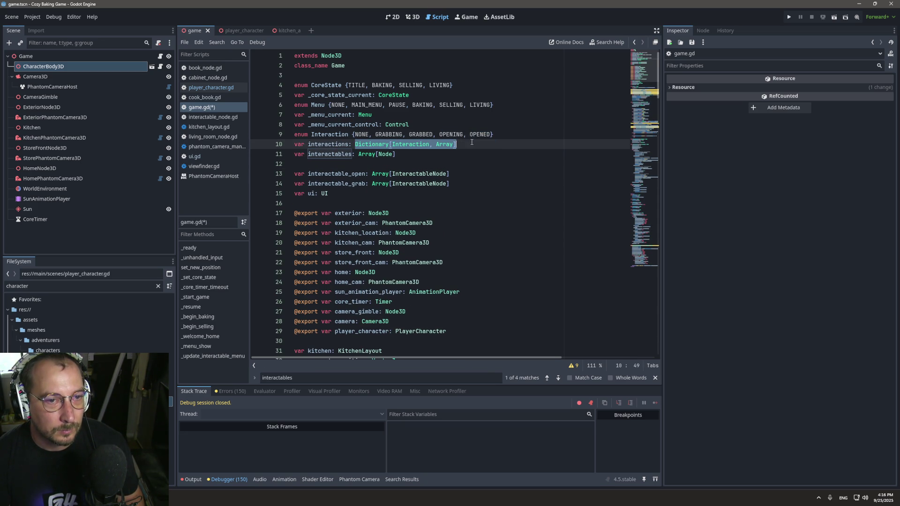
left_click_drag(403, 155, 356, 155)
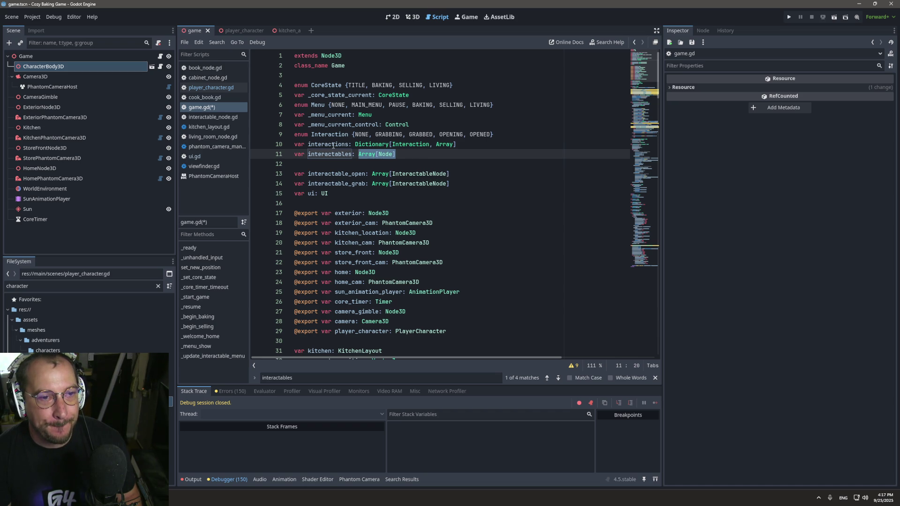
key("ctrl+s")
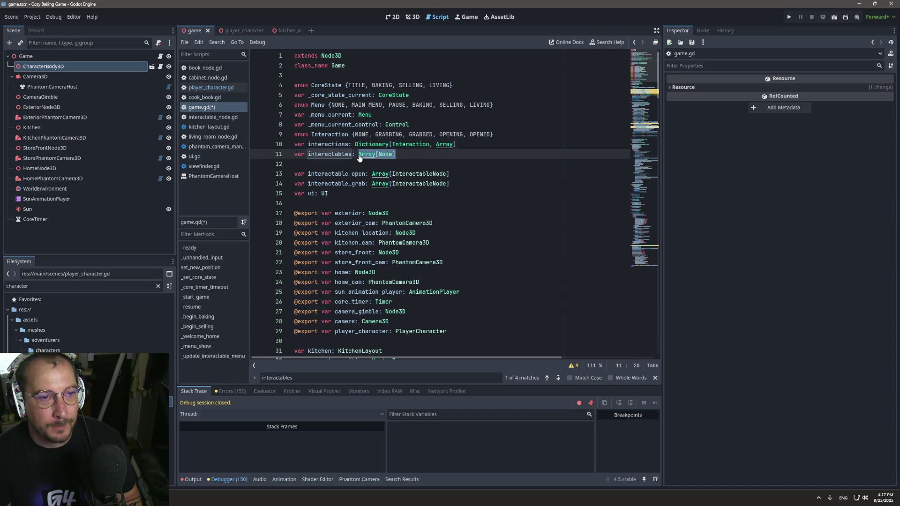
triple_click(329, 143)
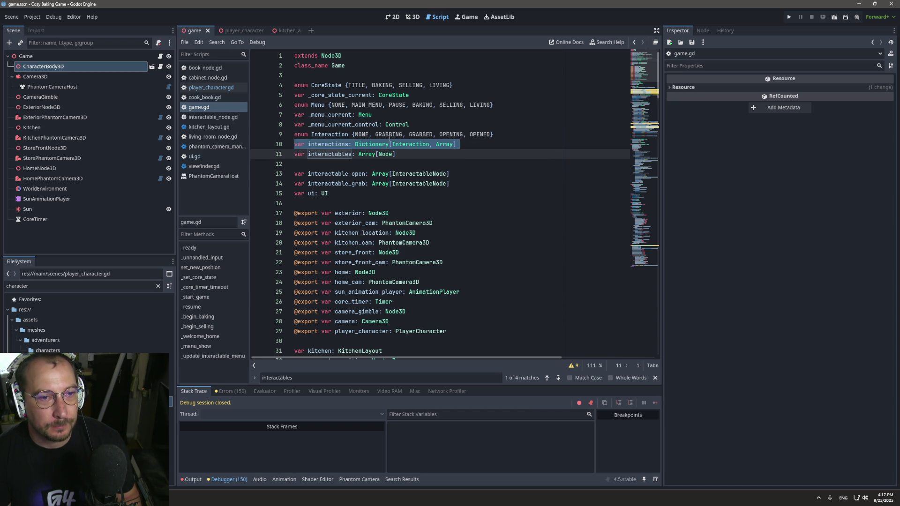
left_click(353, 144)
key("shift+End")
key("ctrl+c")
key("Down")
key("Down")
left_click_drag(396, 153, 358, 154)
key("ctrl+v")
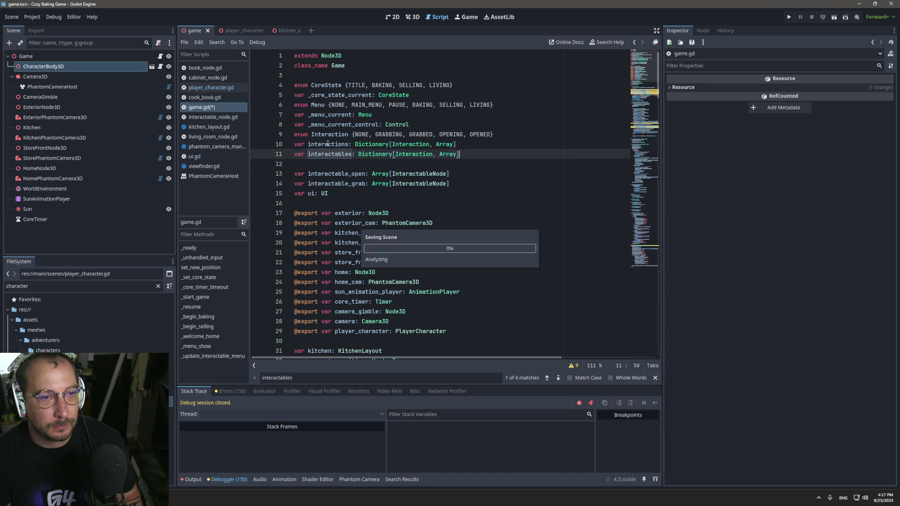
triple_click(327, 144)
key("BackSpace")
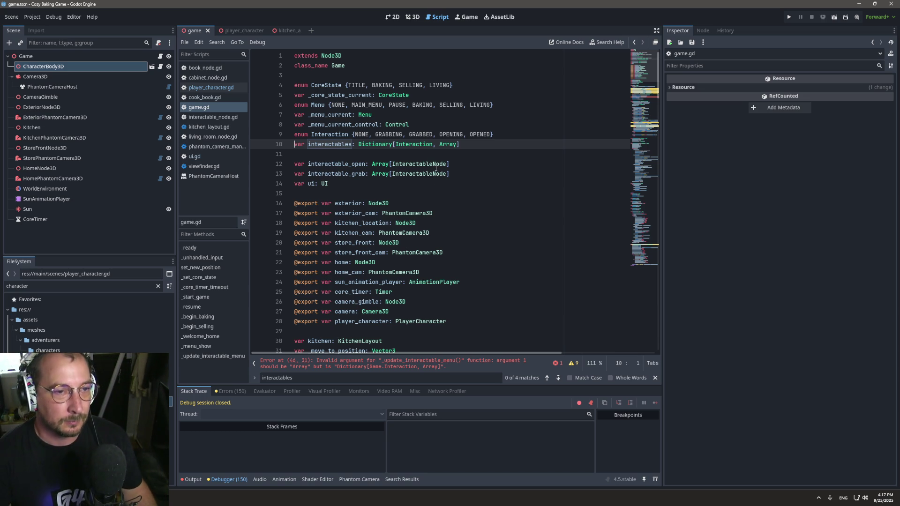
Remove the interactables argument from the call on line 46, briefly trying null instead
scroll(457, 72, "down", 10)
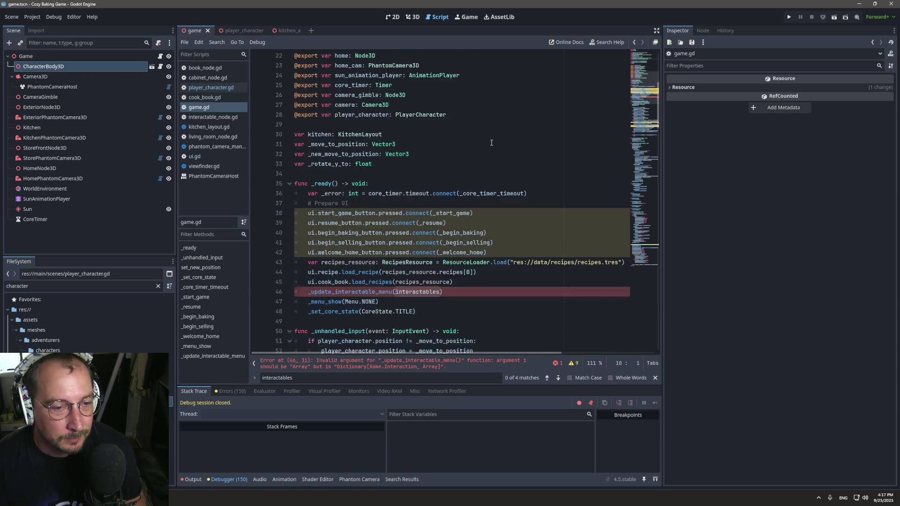
double_click(415, 205)
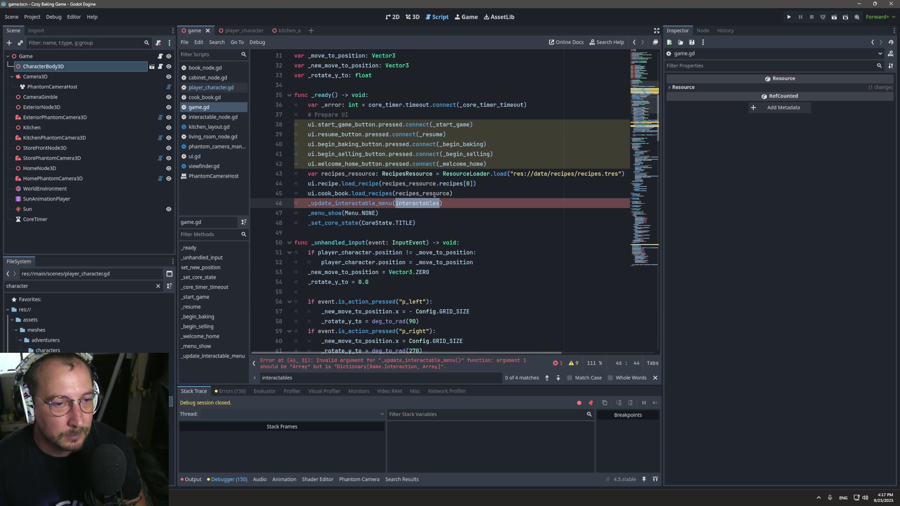
scroll(413, 204, "up", 4)
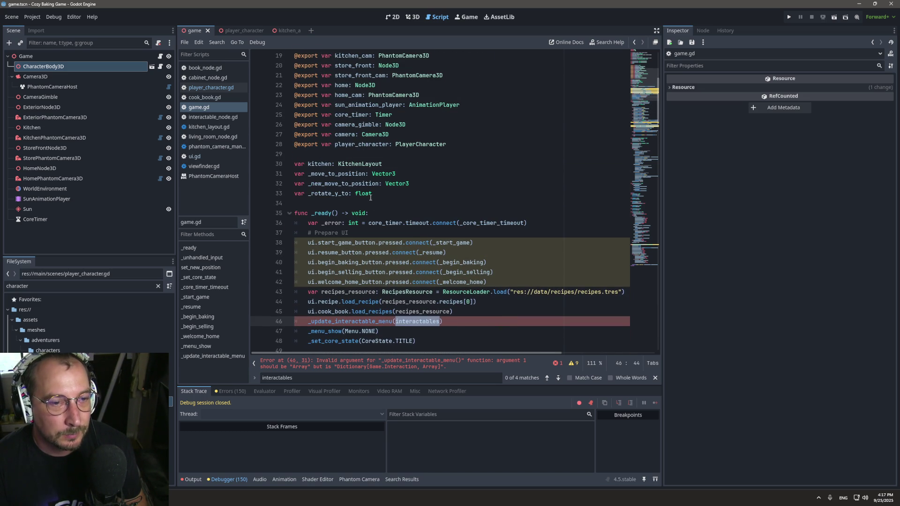
scroll(370, 201, "up", 3)
scroll(361, 203, "down", 7)
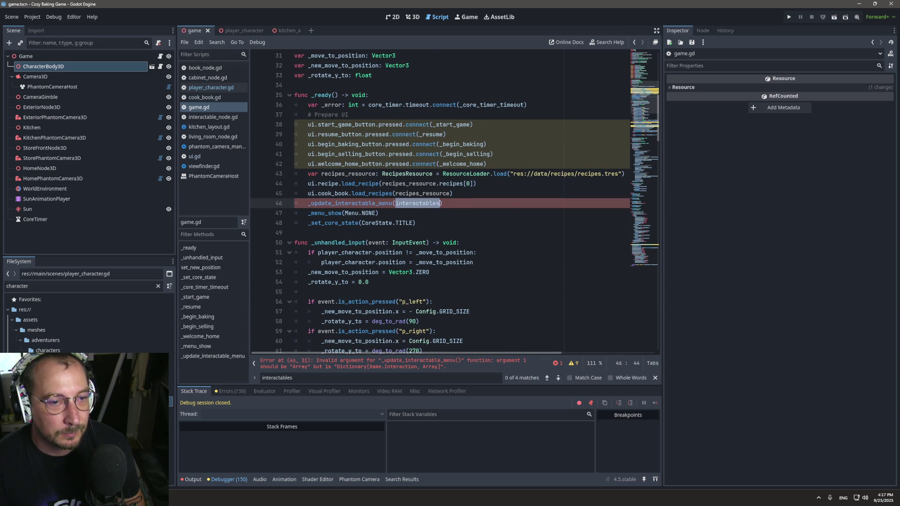
key("BackSpace")
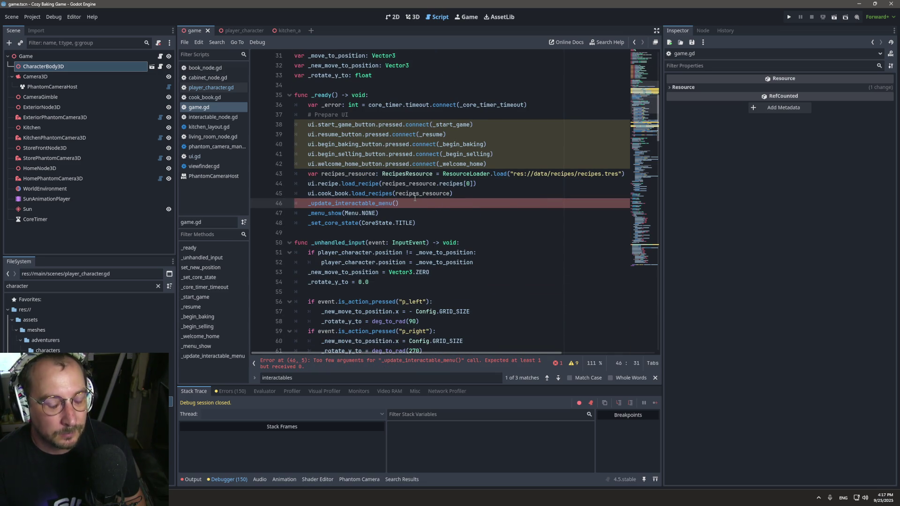
type("null")
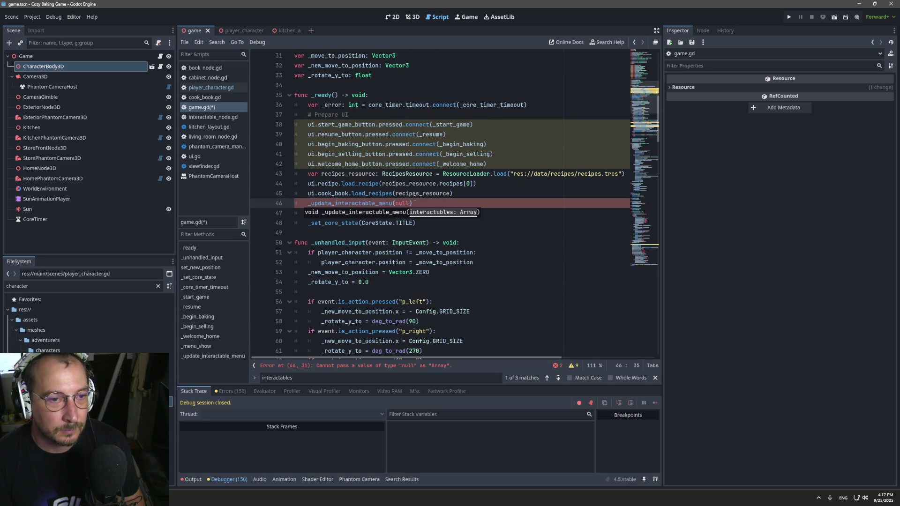
key("BackSpace")
key("BackSpace")
key("BackSpace")
type("n")
Pass an empty array on line 46 and go to the _update_interactable_menu definition
key("BackSpace")
type("[")
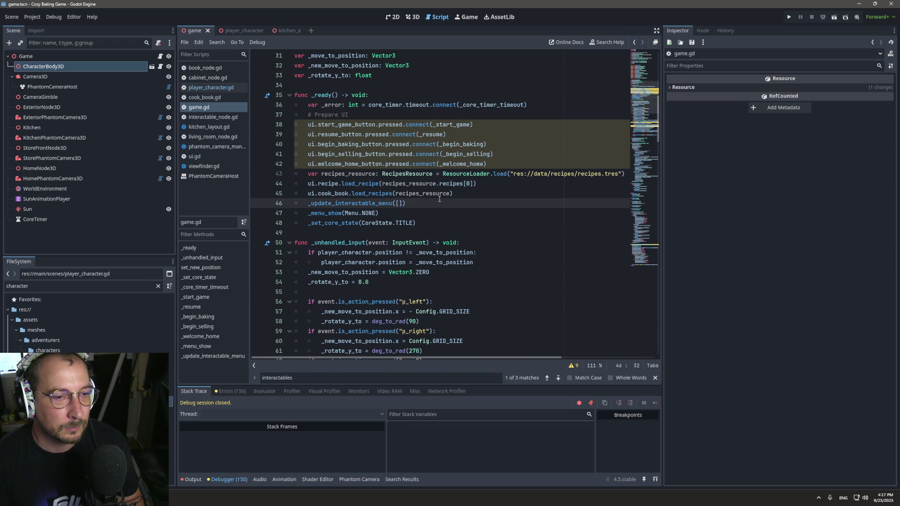
left_click(377, 203, "ctrl")
left_click(511, 178)
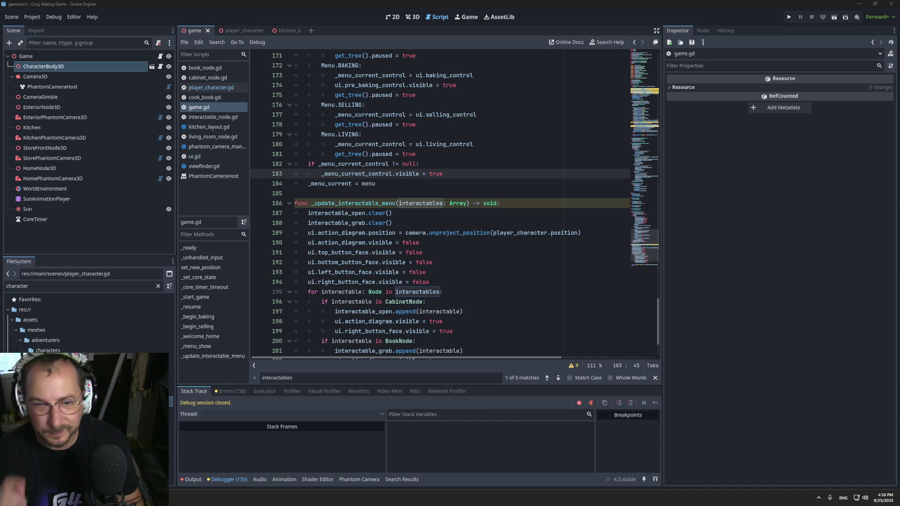
Delete the commented camera_gimble.position lines in the exterior and kitchen branches
left_click(875, 187)
left_click(342, 184)
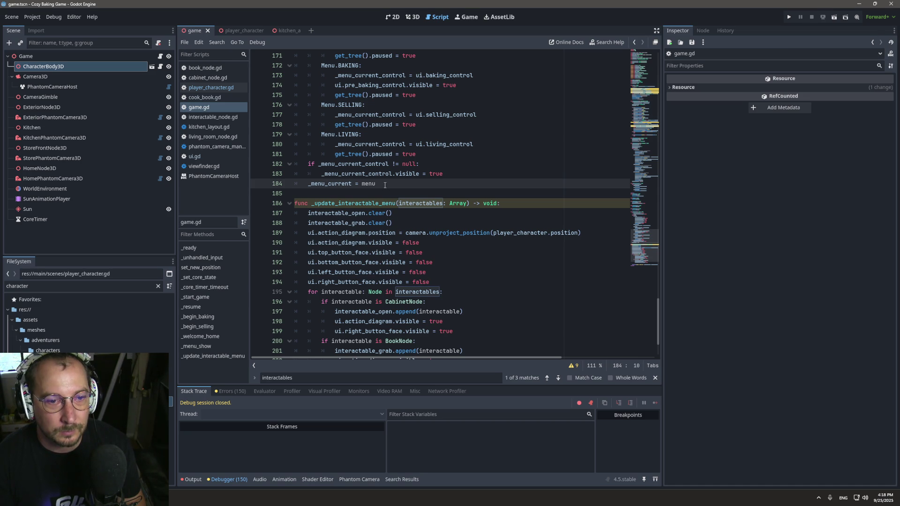
scroll(365, 188, "down", 3)
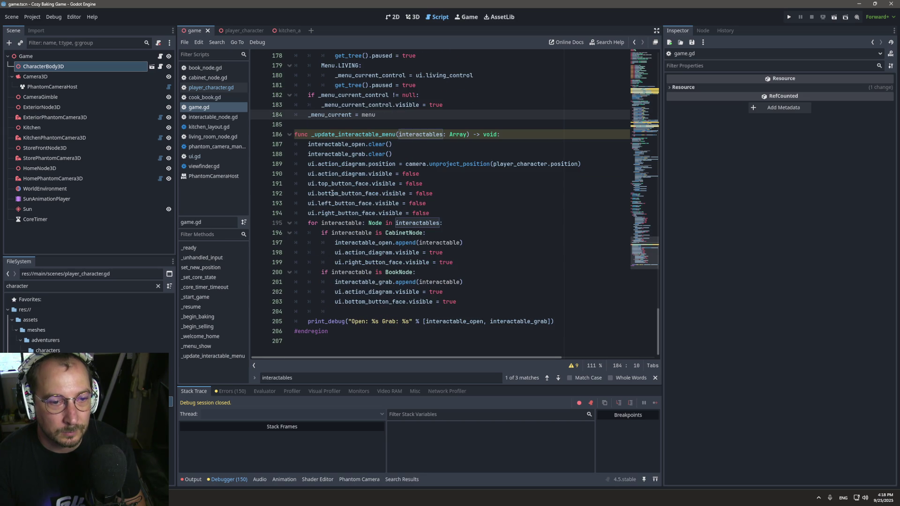
scroll(295, 189, "up", 13)
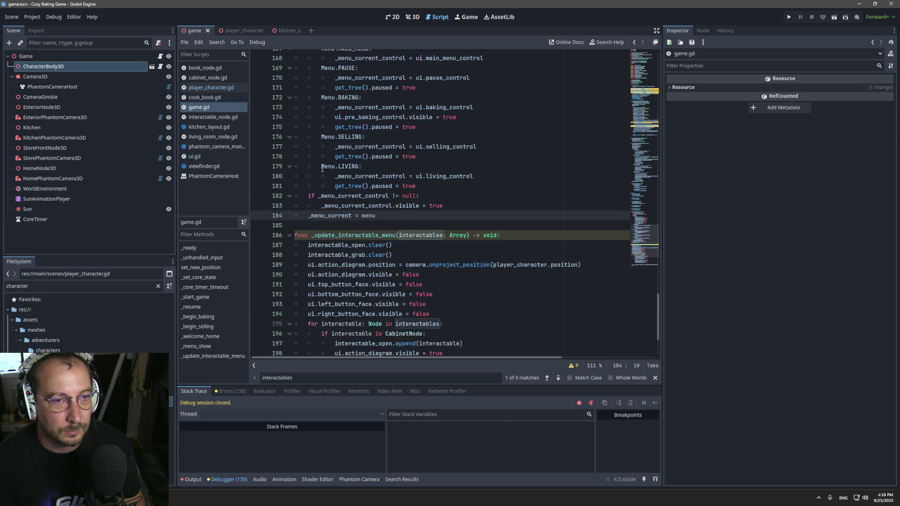
scroll(322, 169, "up", 18)
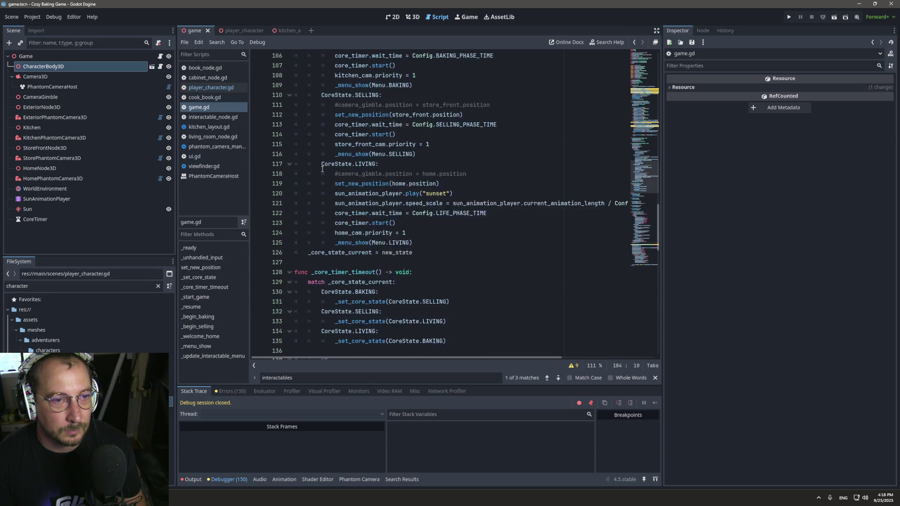
left_click(370, 177)
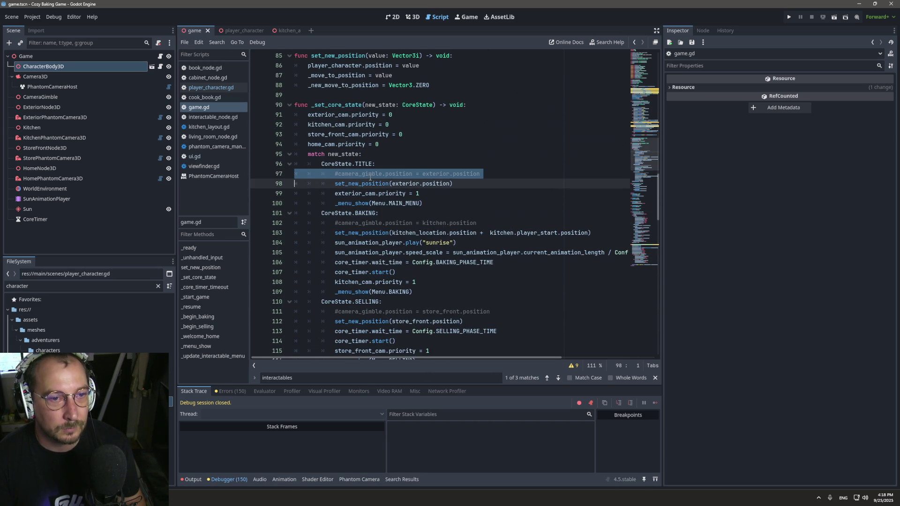
key("ctrl+shift+k")
left_click(366, 213)
double_click(366, 213)
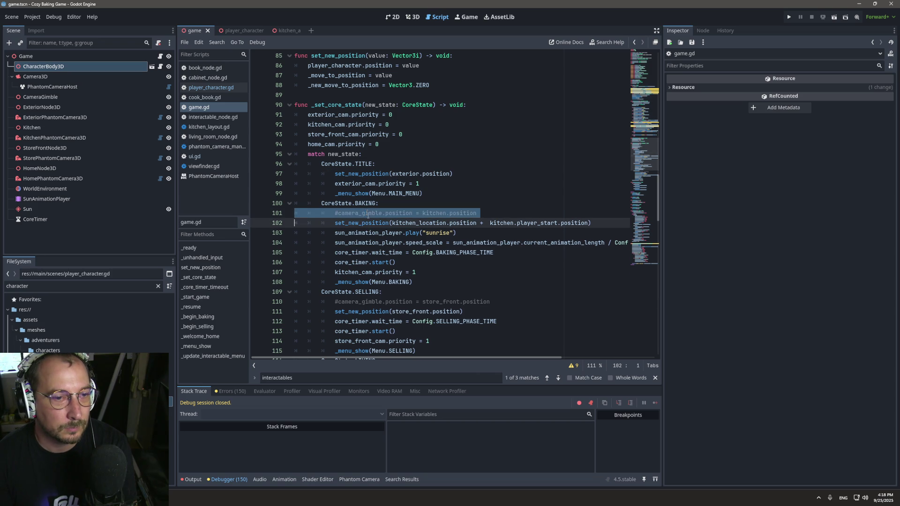
key("ctrl+shift+k")
Delete the commented camera_gimble.position lines in the store front and home branches
double_click(360, 292)
triple_click(366, 292)
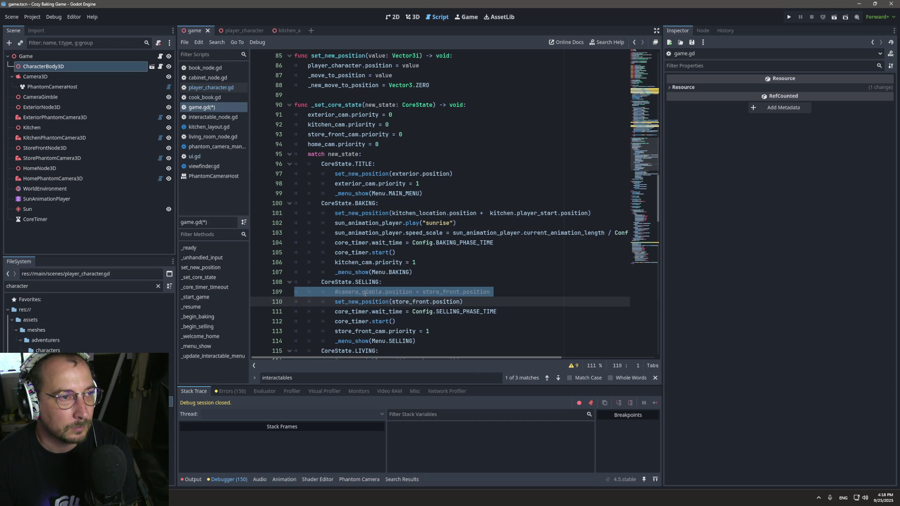
key("ctrl+shift+k")
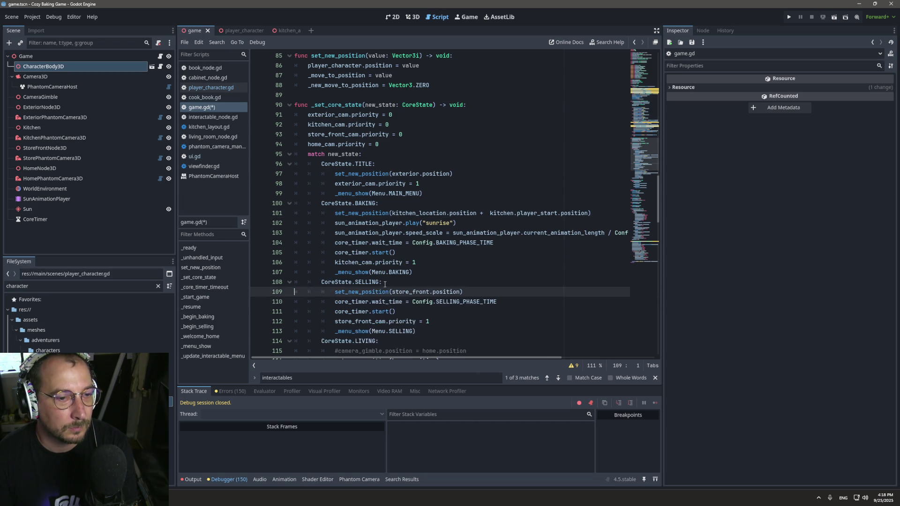
scroll(379, 291, "down", 4)
double_click(399, 233)
key("ctrl+shift+k")
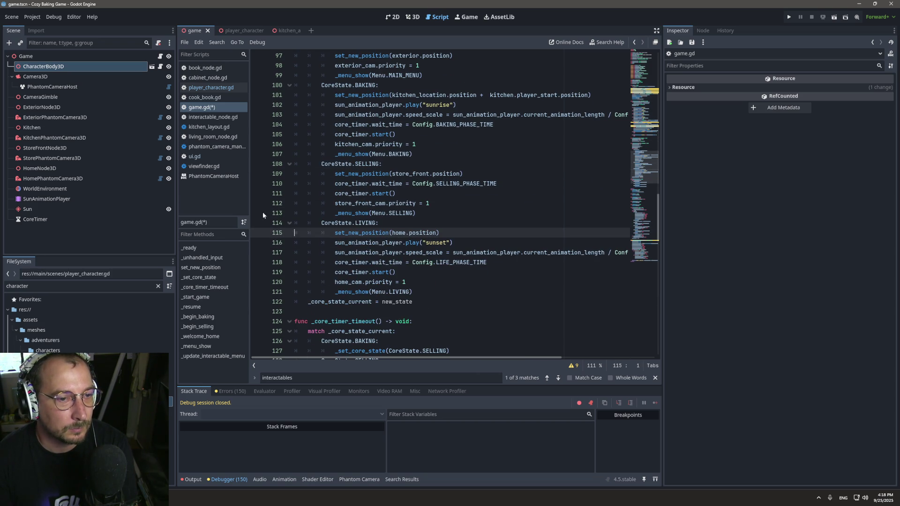
left_click(60, 97)
Delete the CameraGimble node from the scene
right_click(61, 94)
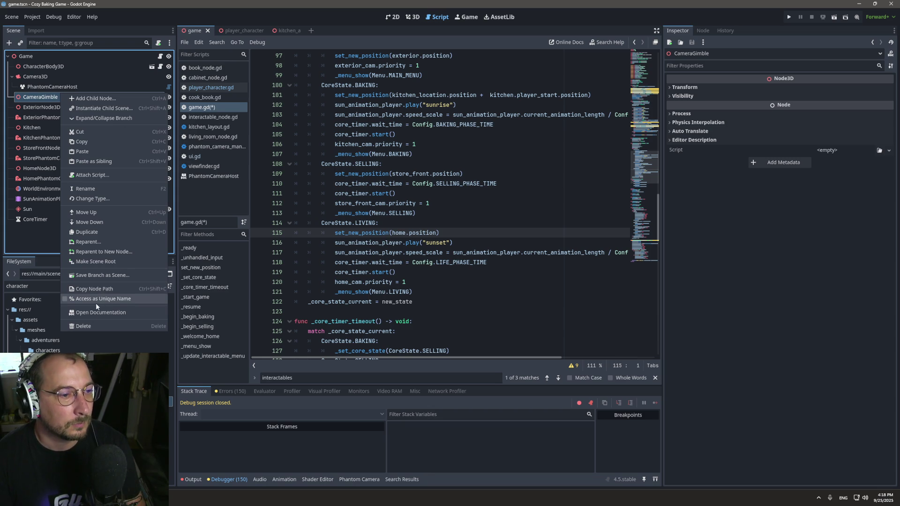
left_click(82, 326)
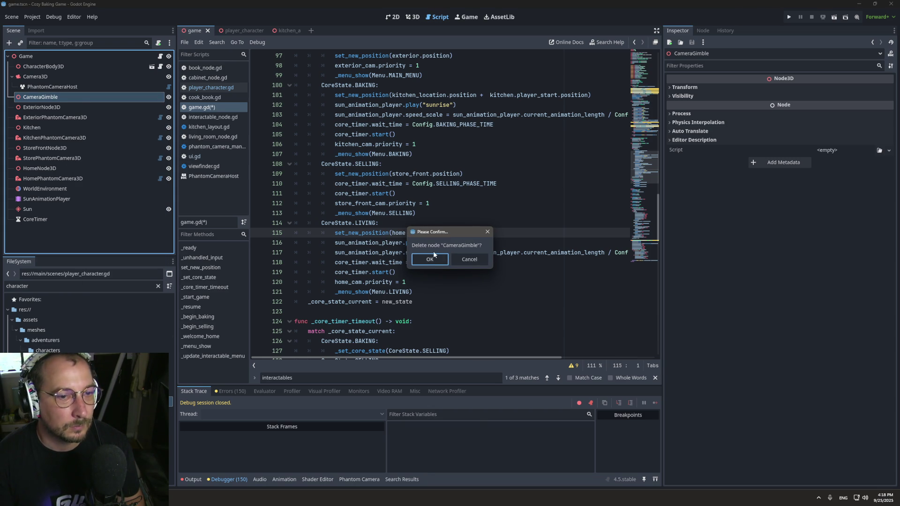
key("Return")
left_click(486, 220)
Find 'camera_' in game.gd, delete the camera_gimble export line, and save
key("ctrl+f")
type("camera")
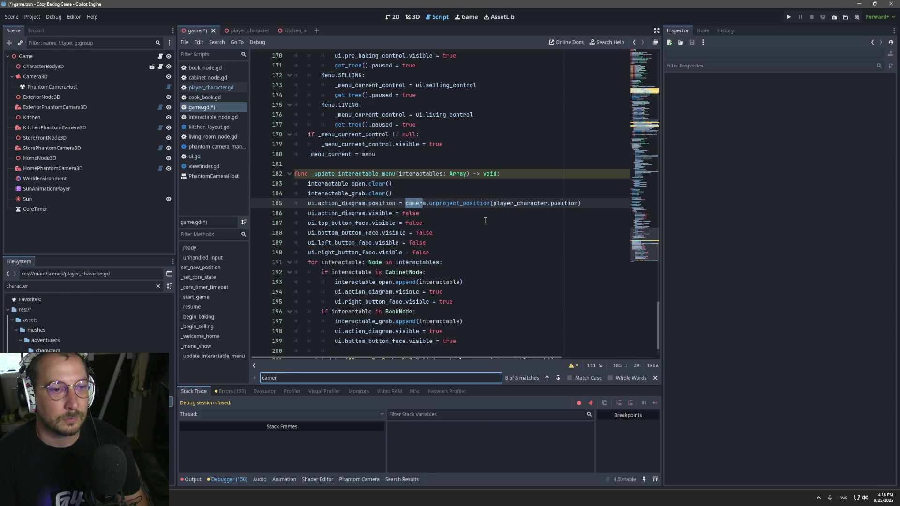
type("_g")
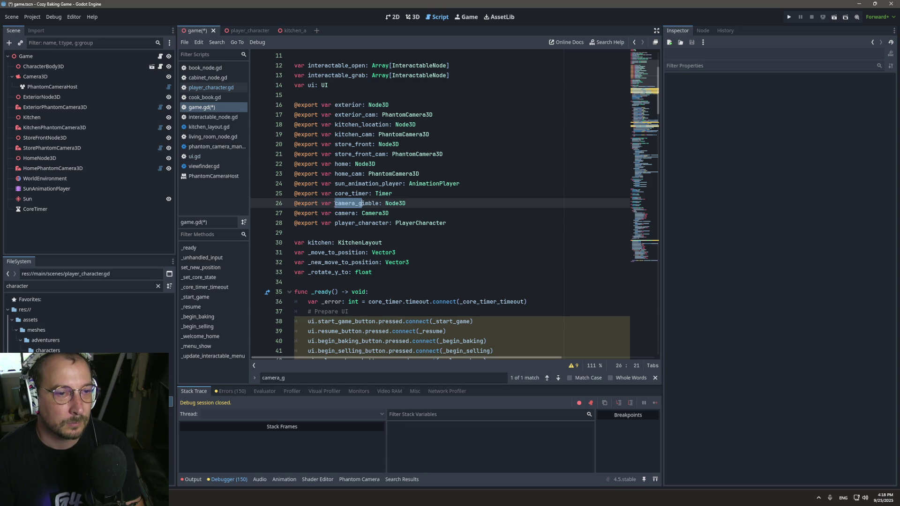
triple_click(422, 203)
key("Delete")
key("ctrl+s")
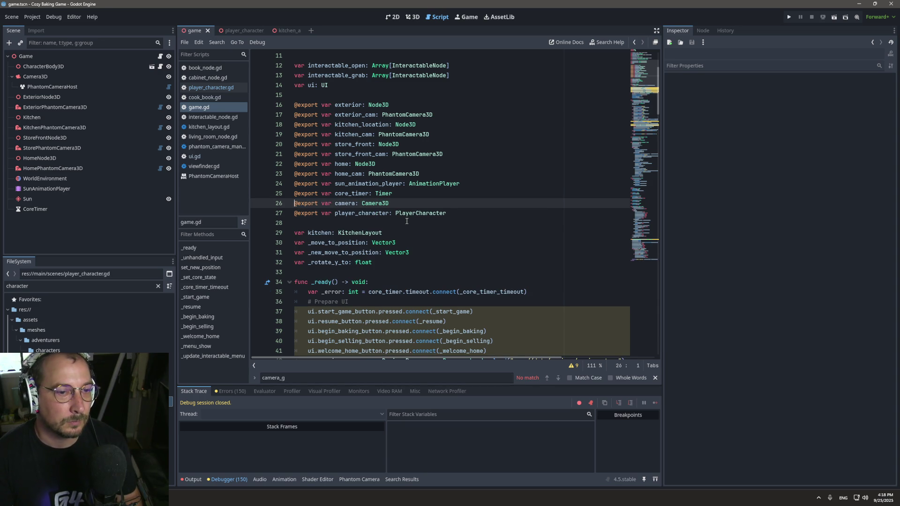
scroll(368, 213, "down", 2)
left_click(388, 193)
key("ctrl+s")
key("Escape")
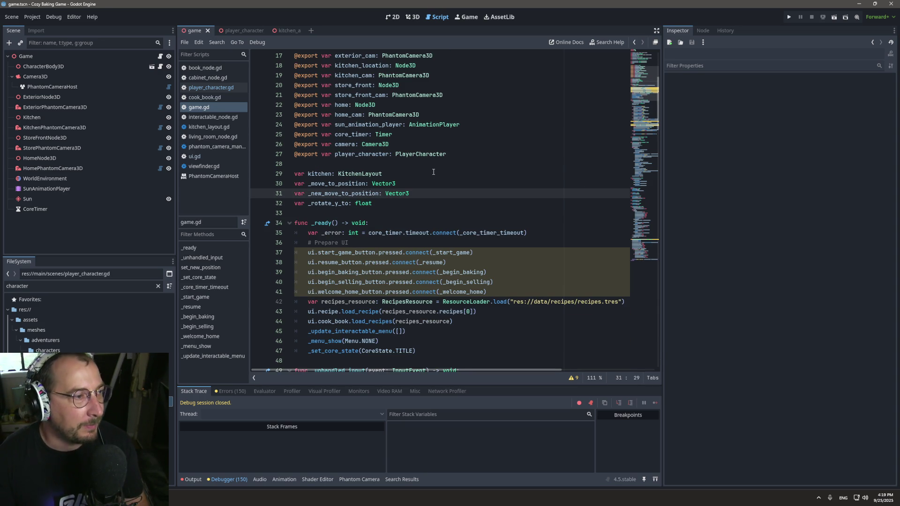
Review the interactables and interactable_grab declarations and scroll through the script
scroll(381, 183, "up", 5)
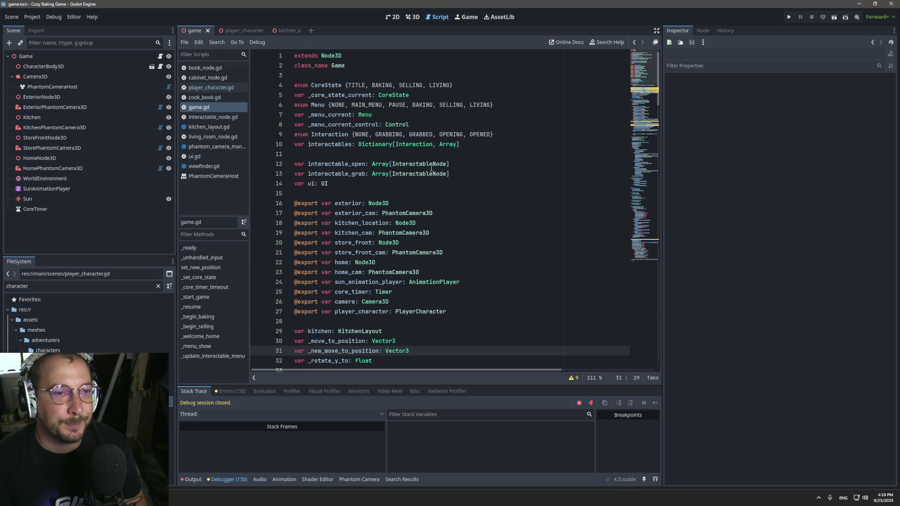
double_click(334, 174)
double_click(339, 144)
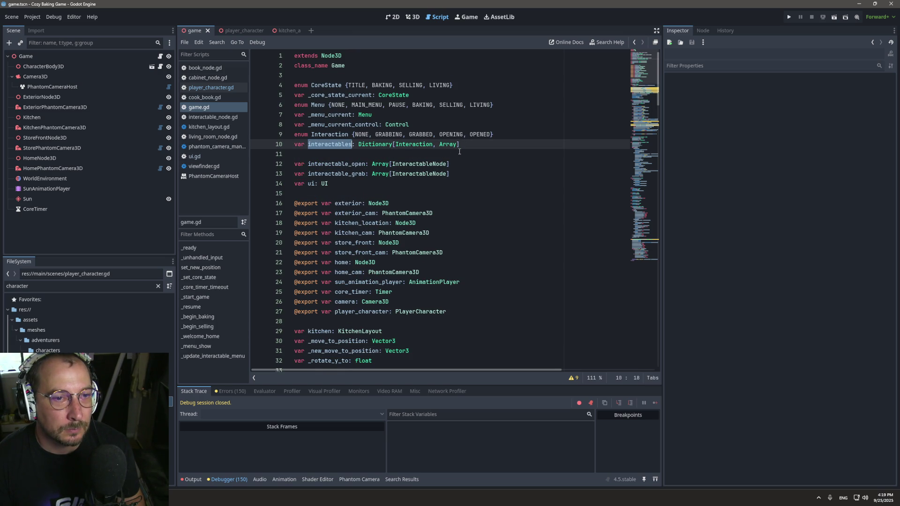
scroll(460, 152, "down", 5)
scroll(461, 157, "up", 3)
scroll(462, 161, "down", 1)
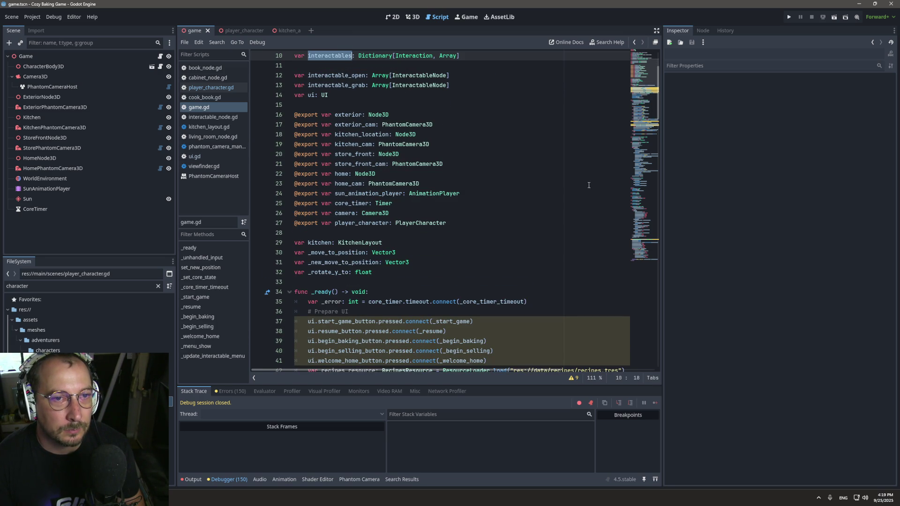
mouse_move(659, 112)
left_mouse_down()
mouse_move(660, 102)
mouse_move(697, 323)
mouse_move(689, 425)
left_mouse_up()
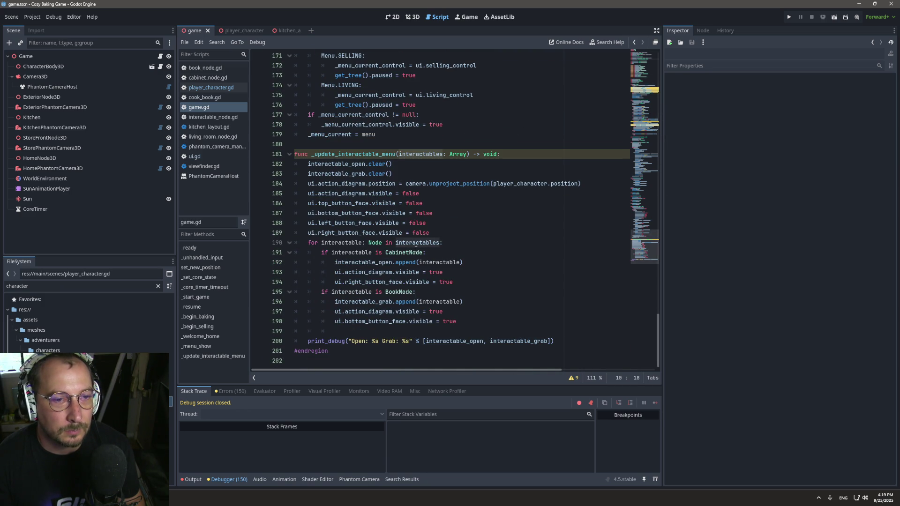
mouse_move(658, 328)
left_mouse_down()
mouse_move(609, 85)
mouse_move(621, 98)
left_mouse_up()
left_click(636, 63)
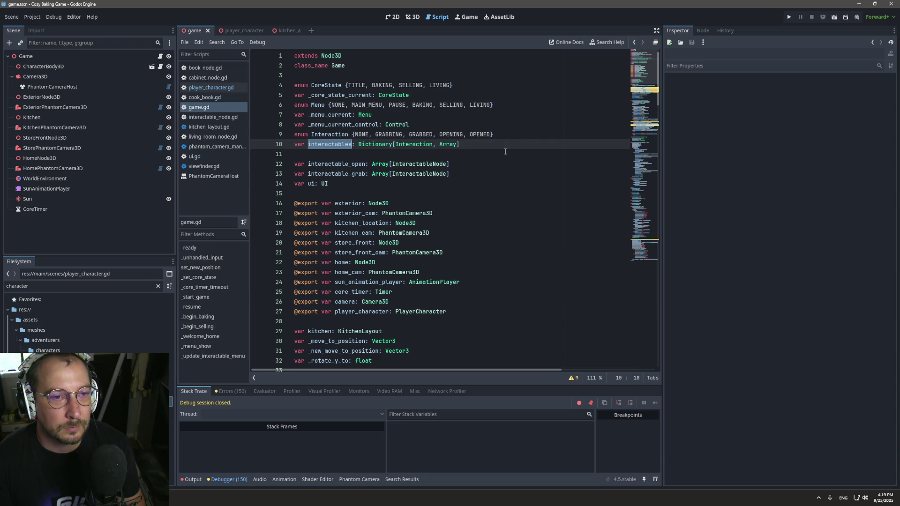
scroll(645, 185, "down", 15)
scroll(644, 185, "down", 20)
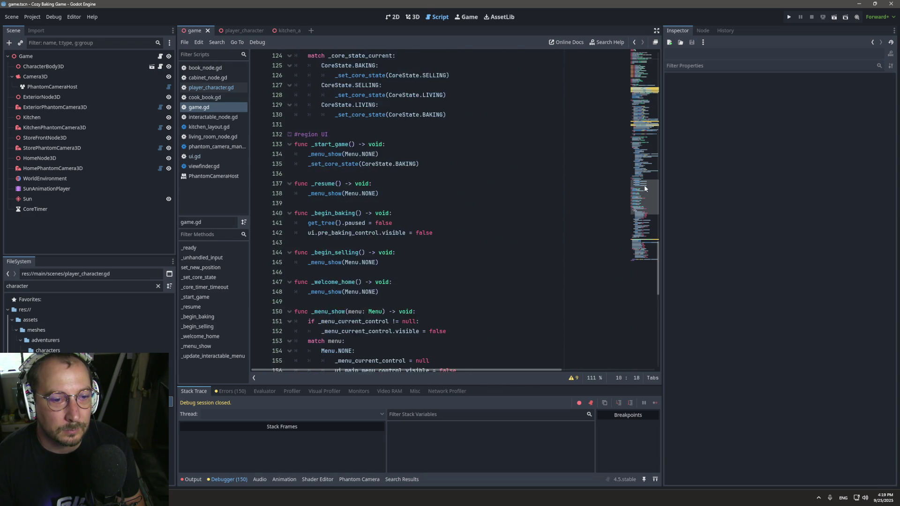
scroll(644, 184, "down", 15)
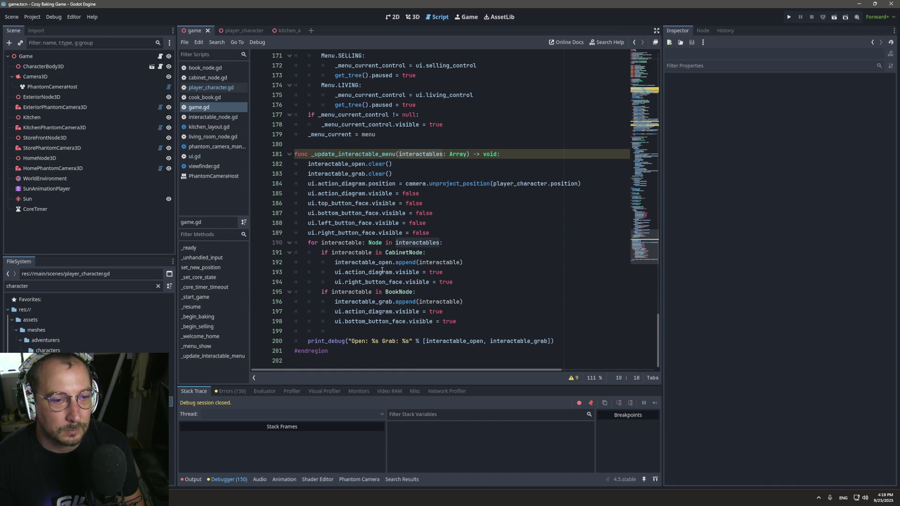
left_click(439, 253)
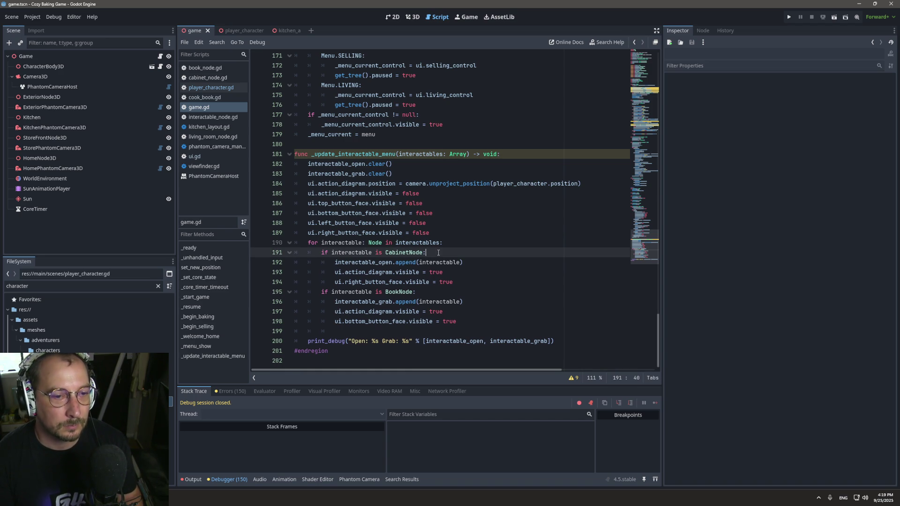
Under the CabinetNode check, write interactables[Interaction.GRABBING] using autocomplete
key("Return")
type("interactables.")
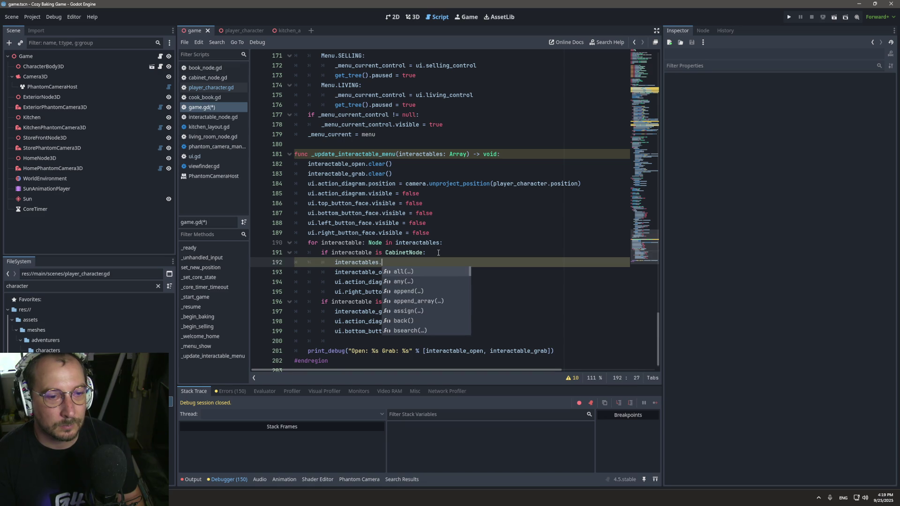
key("BackSpace")
type("[")
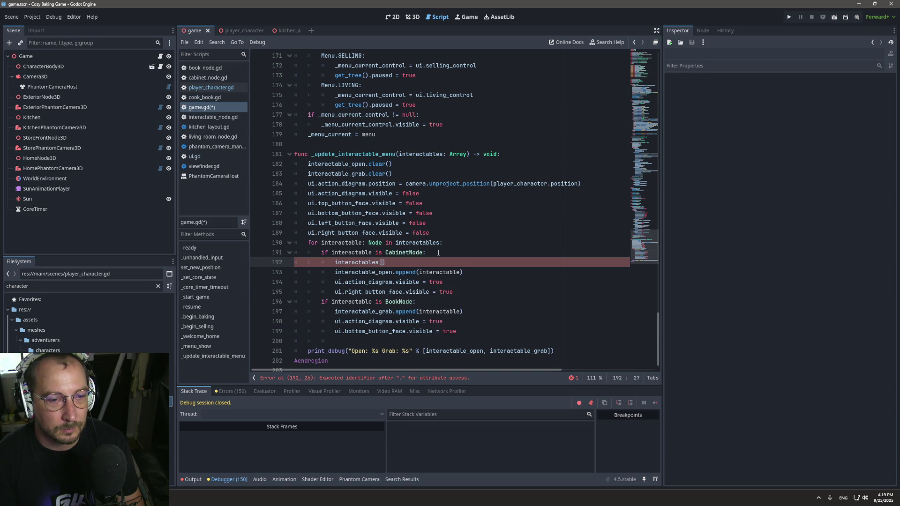
type("Inter")
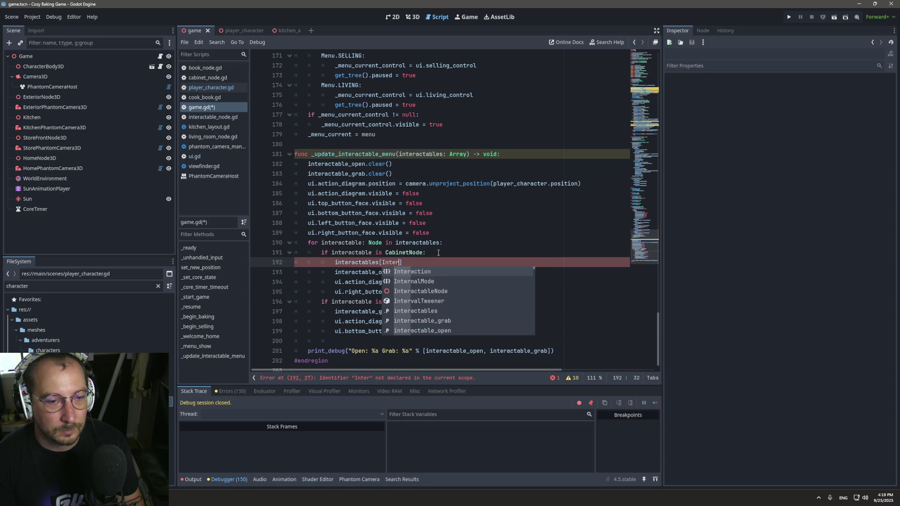
key("Return")
type(".")
type("G")
type("RABBIN")
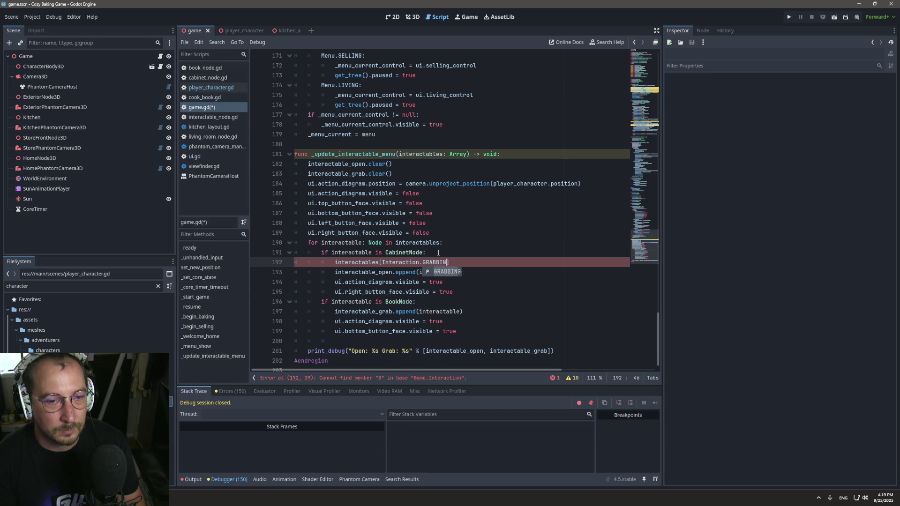
key("Return")
key("End")
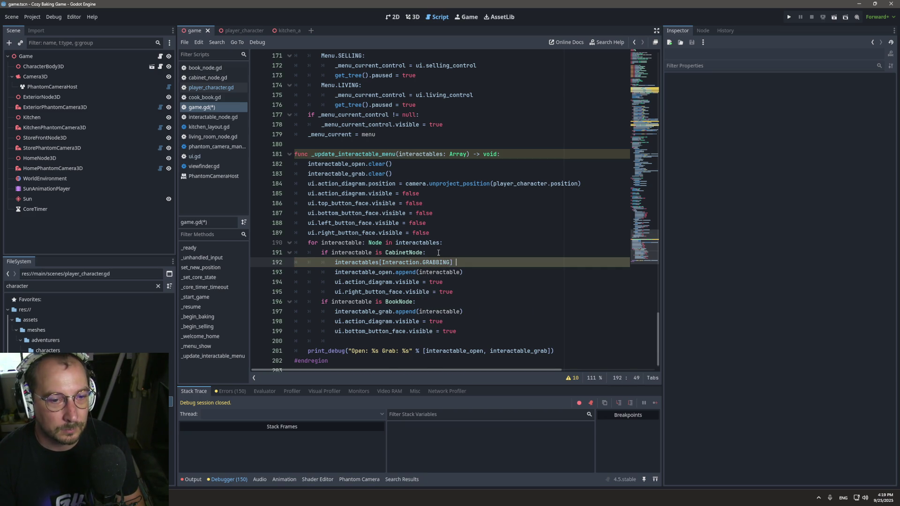
Complete the new cabinet line so it appends interactable to the GRABBING entry
type("=")
key("BackSpace")
key("BackSpace")
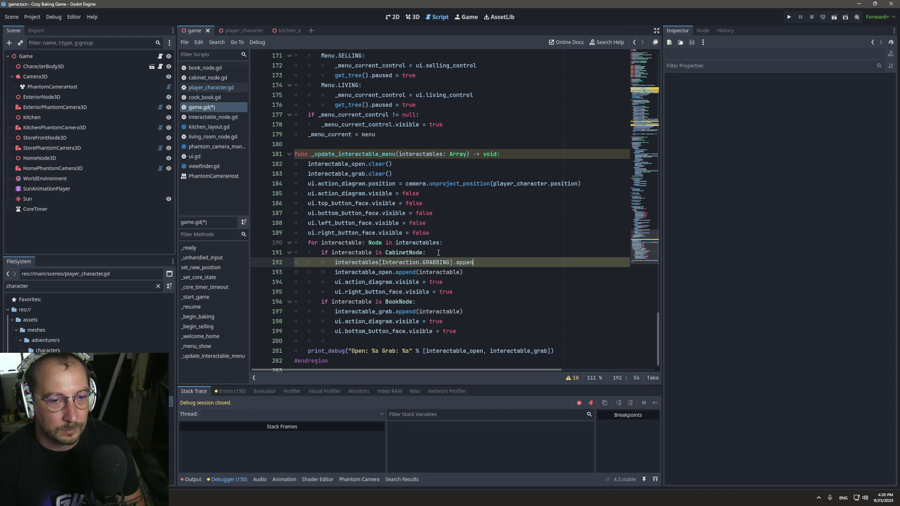
type("(")
double_click(351, 252)
key("ctrl+c")
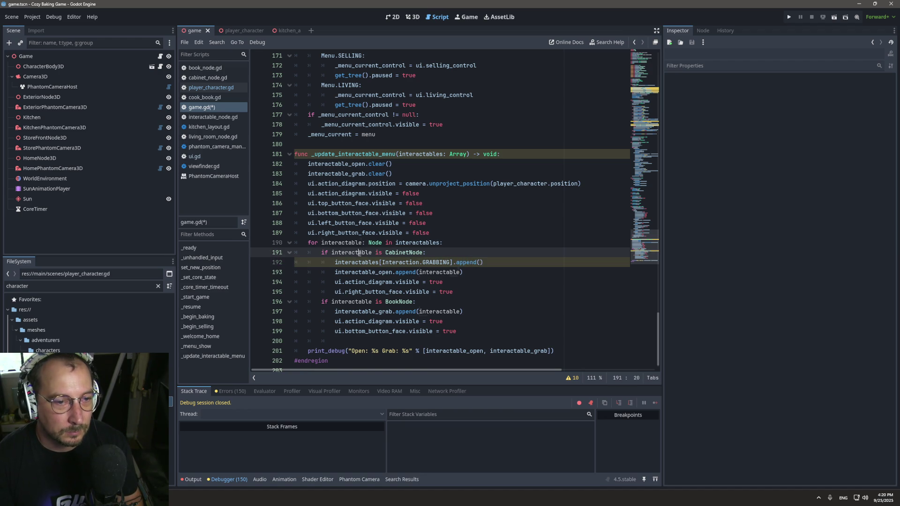
left_click(479, 262)
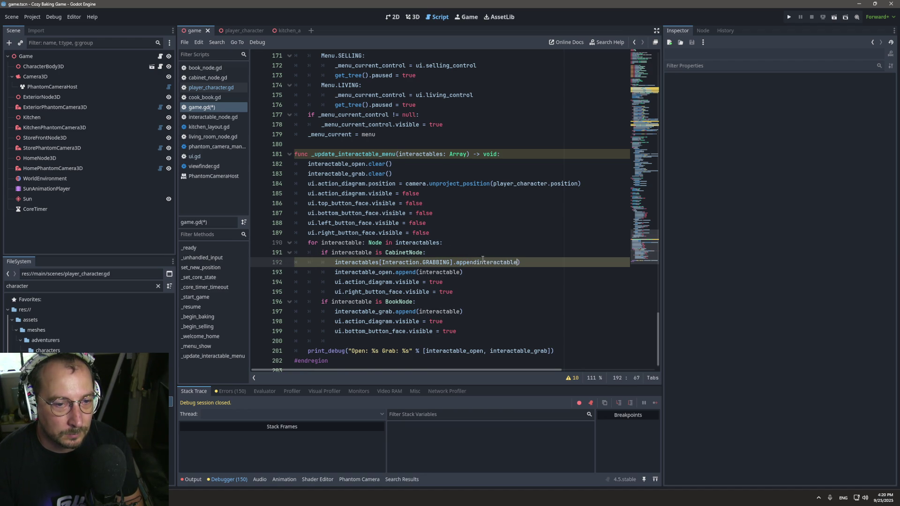
key("ctrl+v")
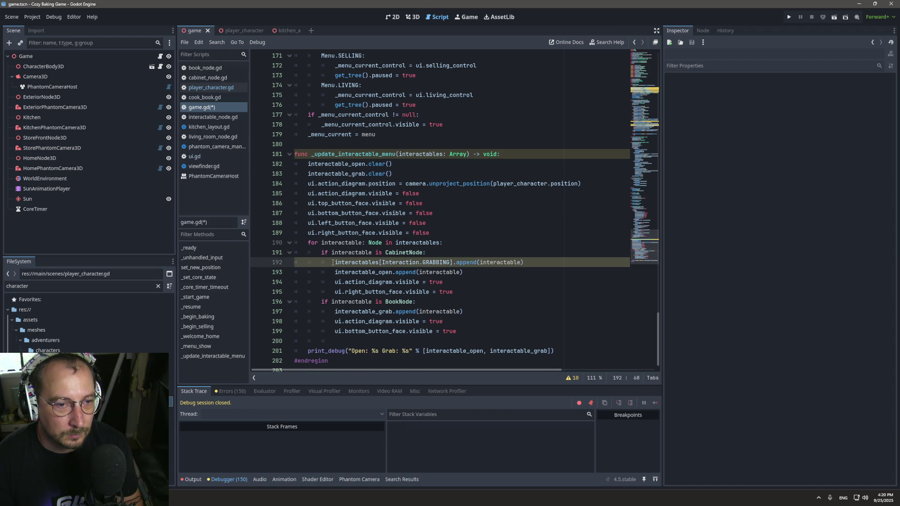
mouse_move(333, 262)
left_mouse_down()
mouse_move(465, 262)
mouse_move(454, 262)
left_mouse_up()
key("ctrl+c")
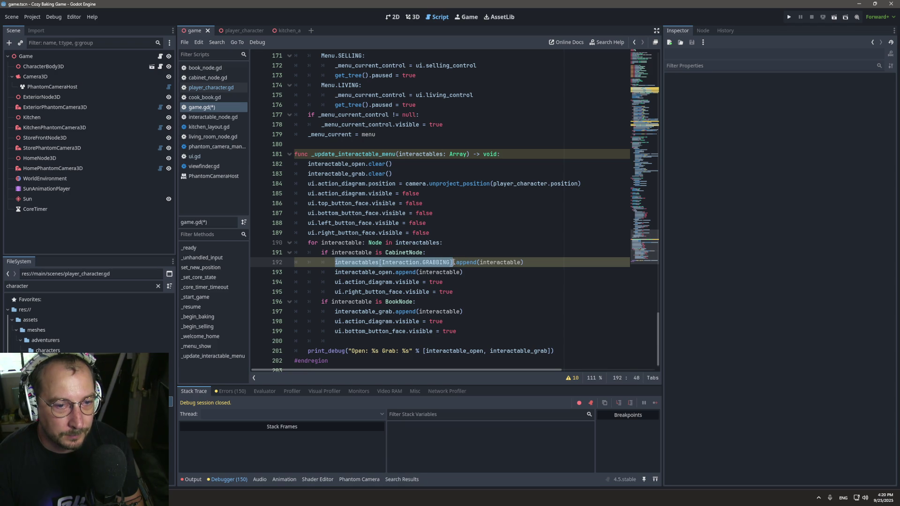
Make the clear calls use interactables[Interaction.OPENING] and interactables[Interaction.GRABBING], then save
left_click(366, 164)
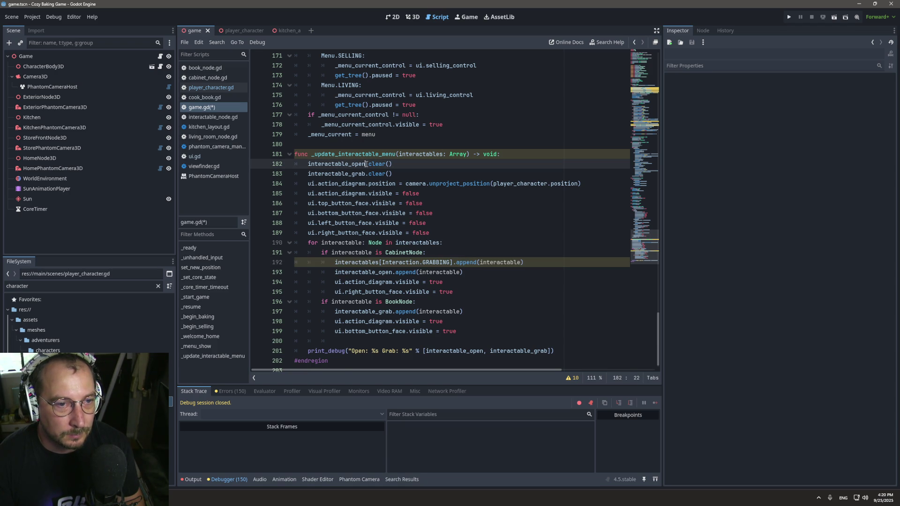
left_click_drag(368, 173, 308, 173)
key("ctrl+v")
left_click_drag(367, 164, 307, 165)
key("ctrl+v")
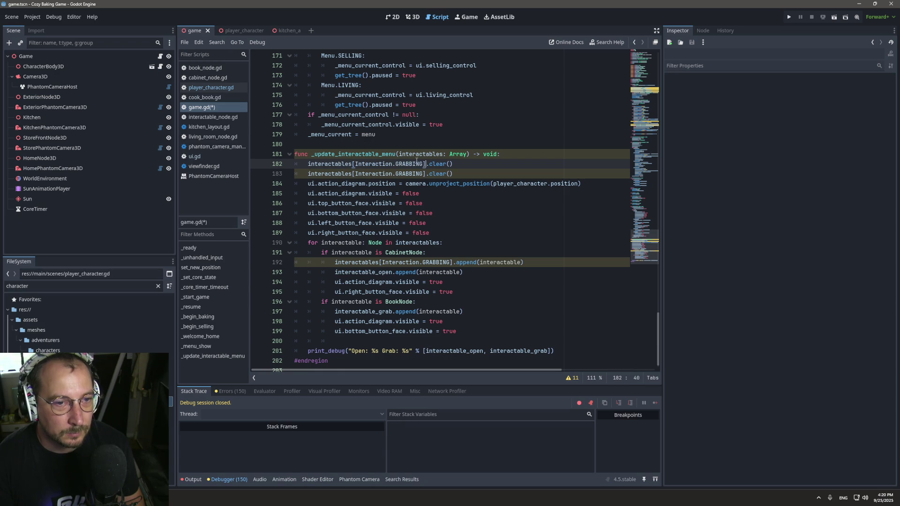
double_click(410, 164)
type("OP")
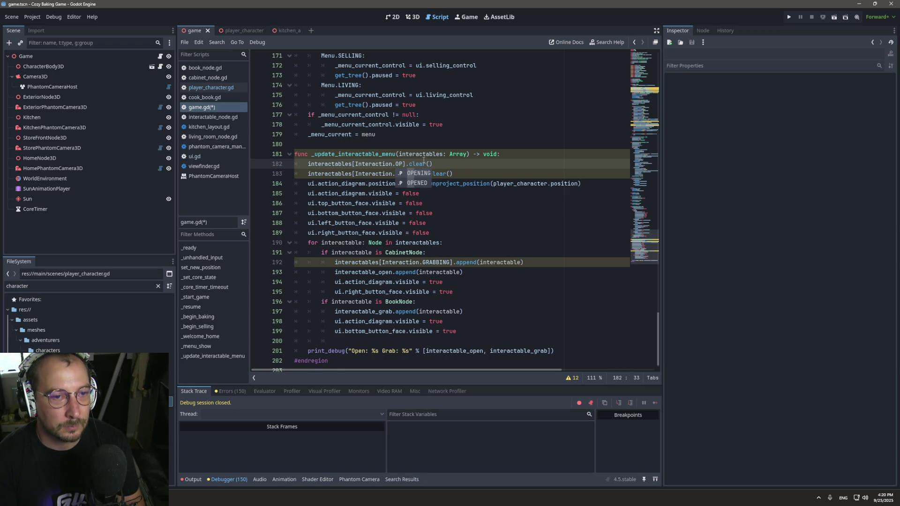
key("Return")
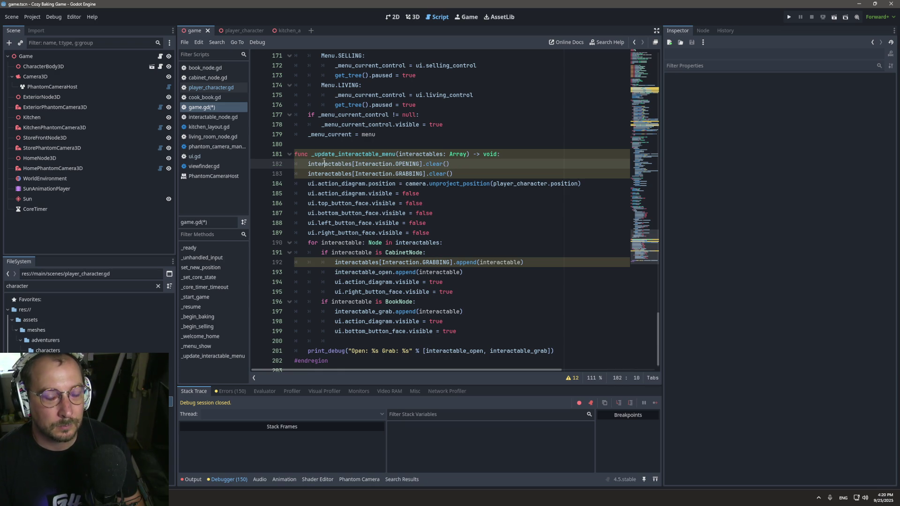
double_click(335, 162)
key("ctrl+s")
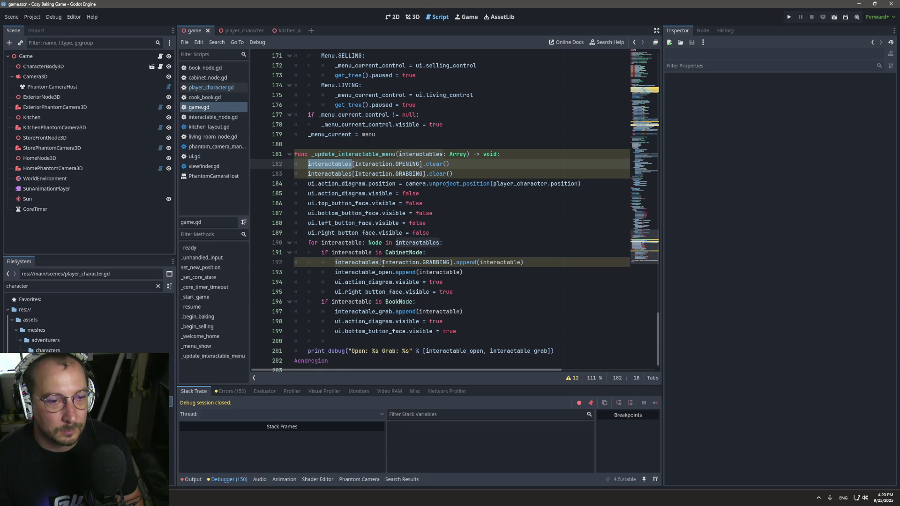
Delete the old interactable_open append line
mouse_move(530, 261)
left_mouse_down()
mouse_move(357, 263)
mouse_move(324, 254)
mouse_move(335, 263)
left_mouse_up()
triple_click(344, 271)
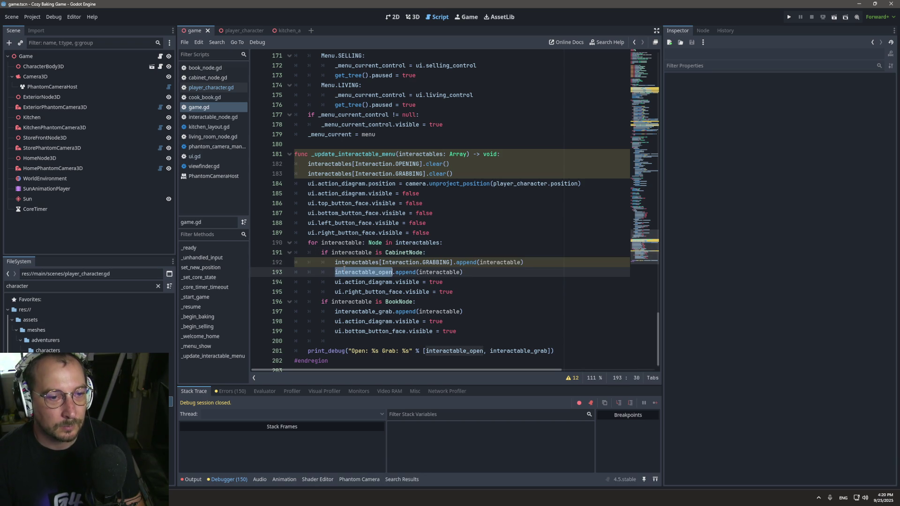
key("BackSpace")
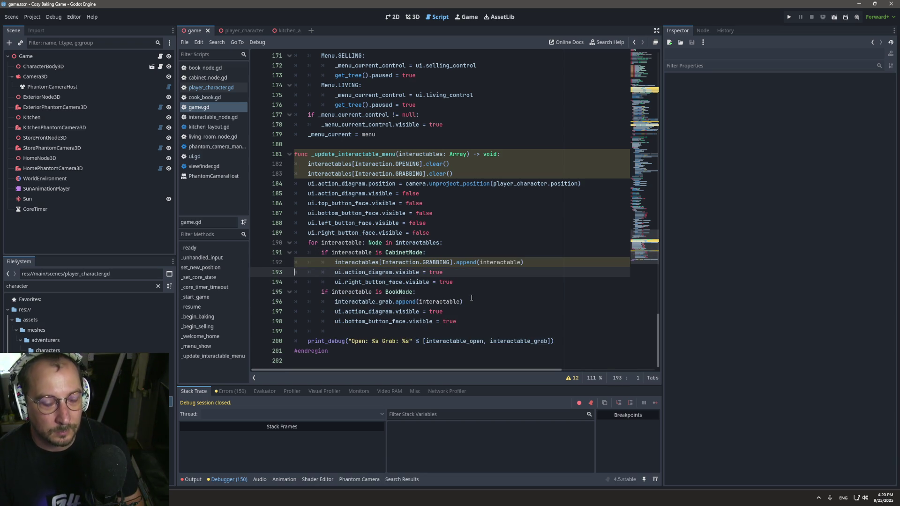
left_click(471, 299)
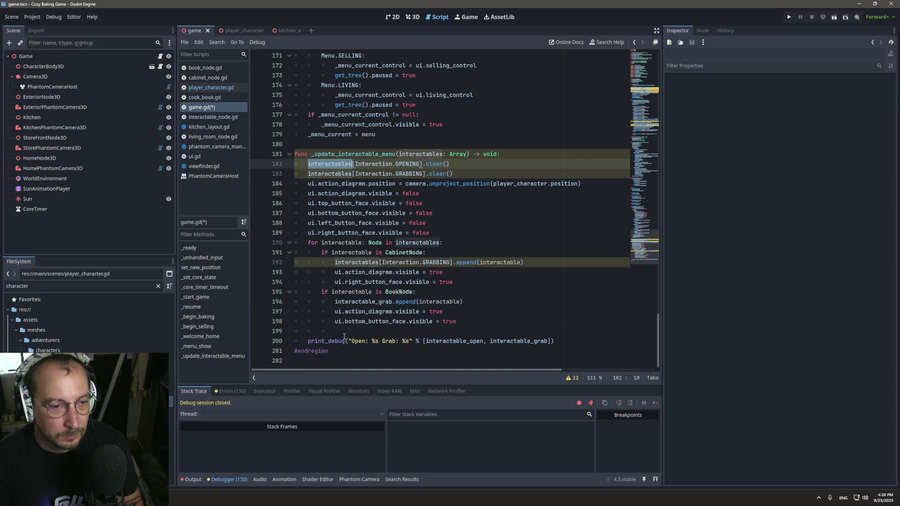
left_click(355, 341)
Replace the print_debug message and arguments with just interactables
key("ctrl+shift+Right")
key("ctrl+shift+Right")
key("ctrl+shift+Right")
key("Right")
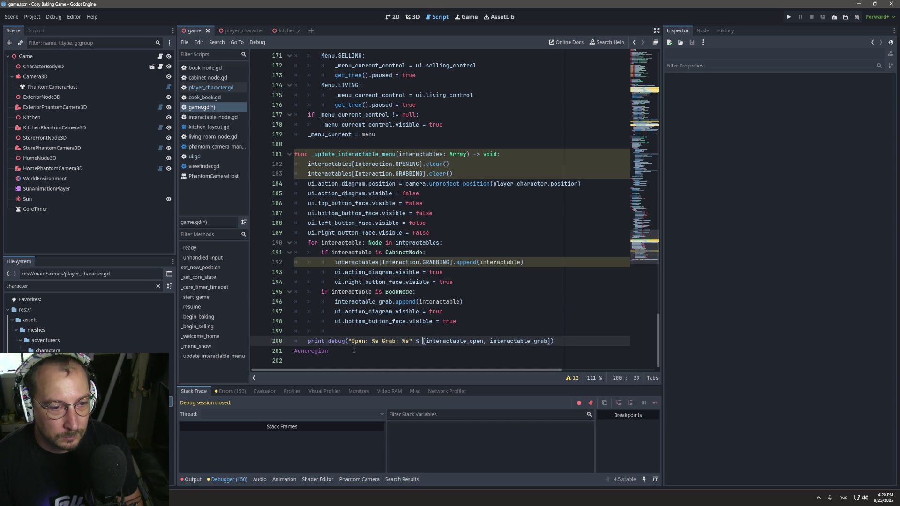
left_click_drag(350, 340, 552, 341)
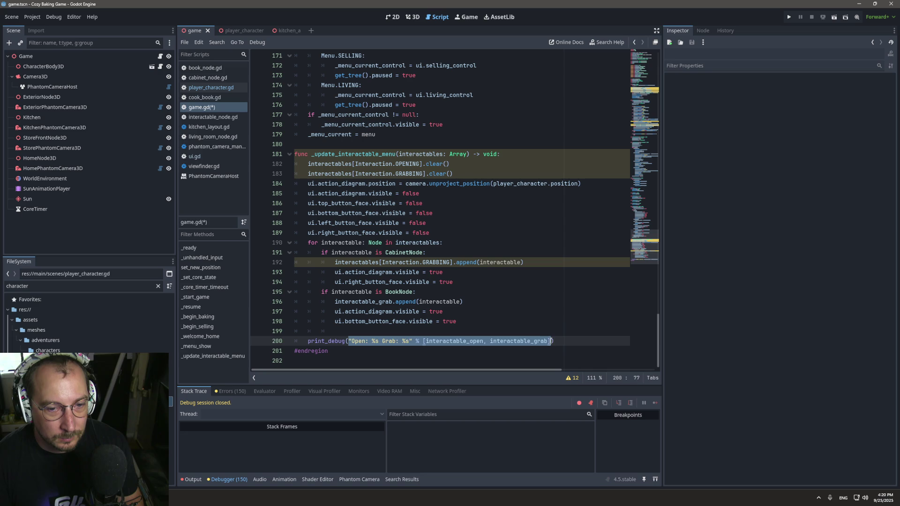
type("interactables")
Append books to interactables[Interaction.GRABBING], switch the cabinet key to OPENING, and save
left_click_drag(530, 262, 335, 262)
key("ctrl+c")
left_click_drag(335, 302, 463, 302)
key("ctrl+v")
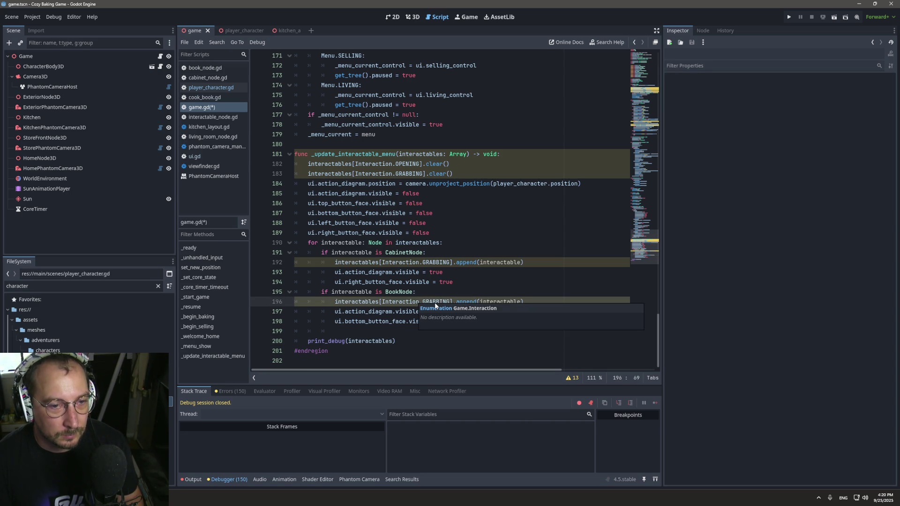
double_click(446, 302)
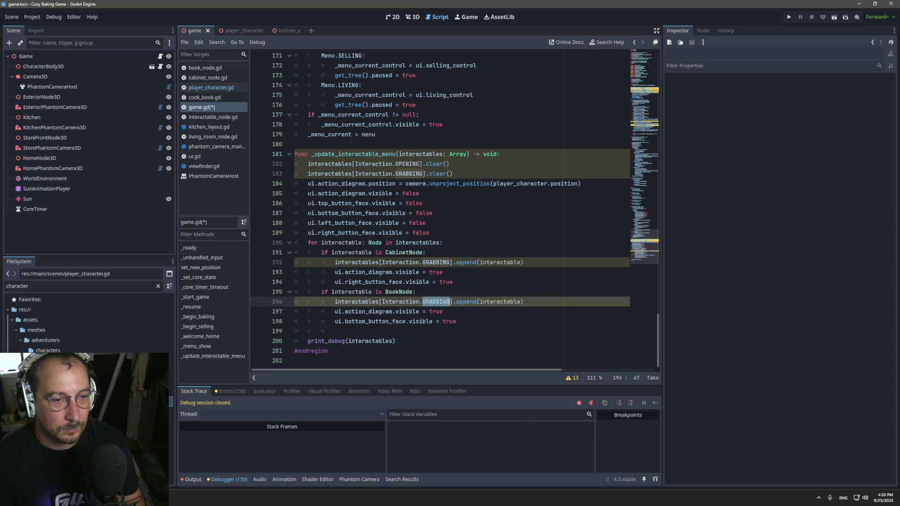
double_click(442, 263)
type("OPENING")
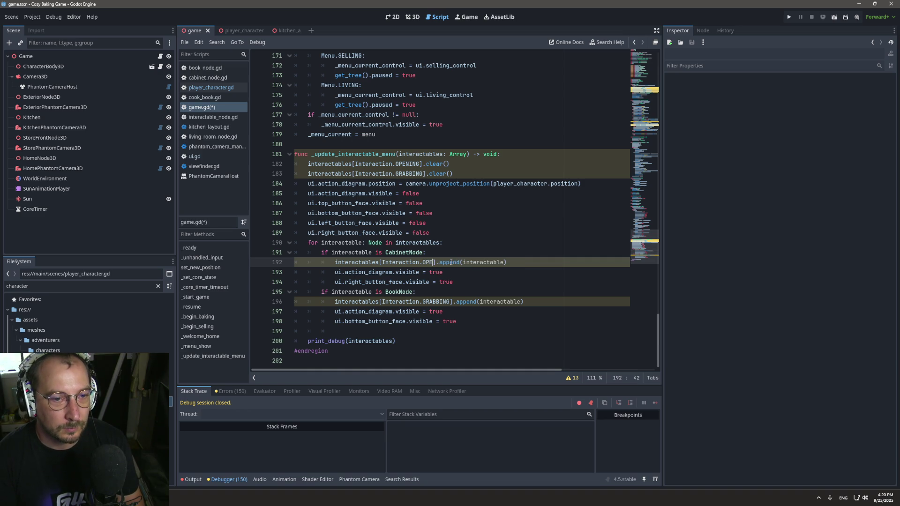
key("ctrl+s")
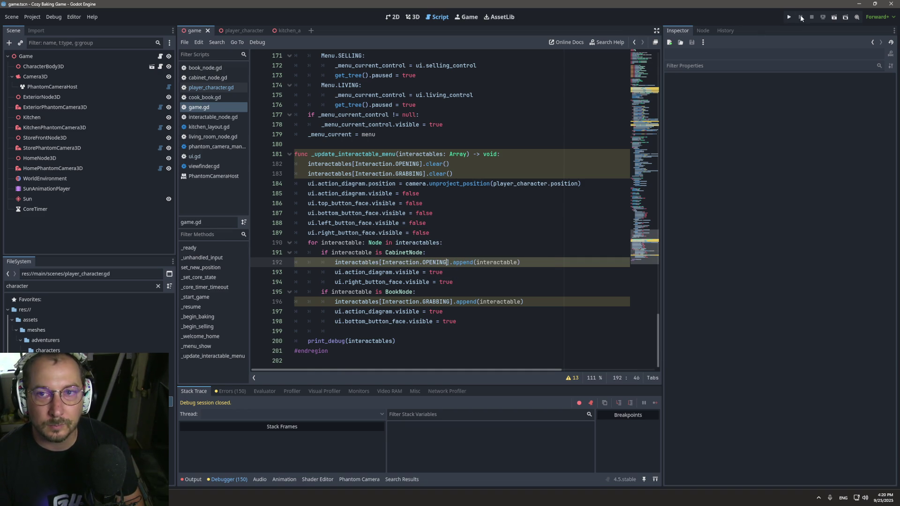
left_click_drag(658, 338, 622, 59)
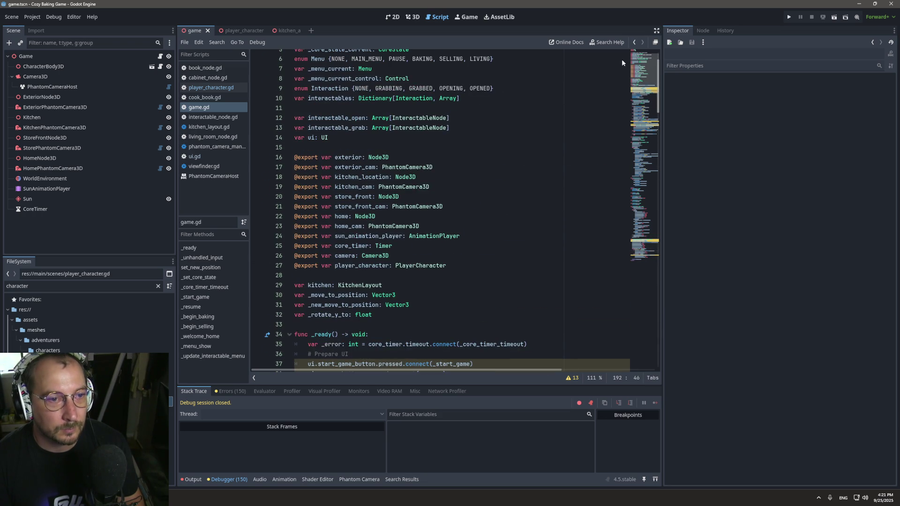
Delete the interactable_open and interactable_grab variable declarations
left_click(449, 127)
key("shift+Up")
key("shift+Up")
key("BackSpace")
key("BackSpace")
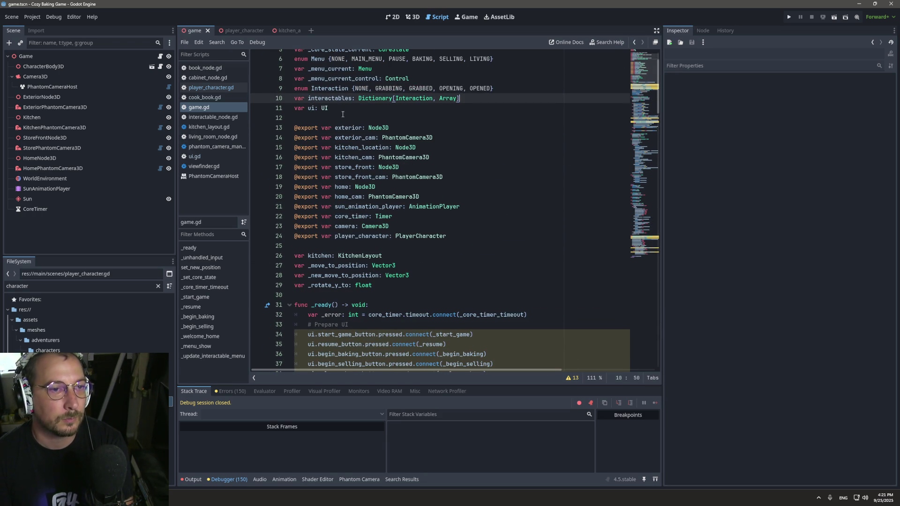
Run the game and inspect the undeclared interactable_open error on line 75
left_click(791, 19)
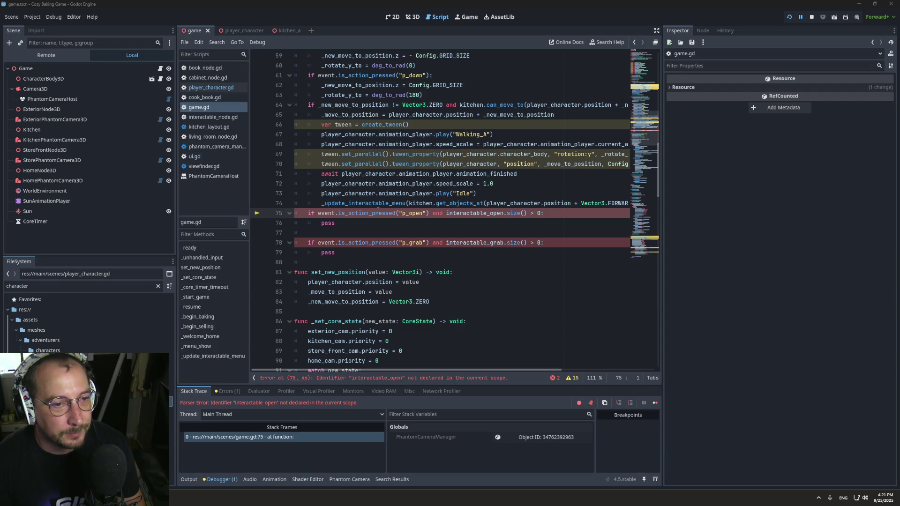
double_click(466, 213)
left_click_drag(659, 188, 639, 95)
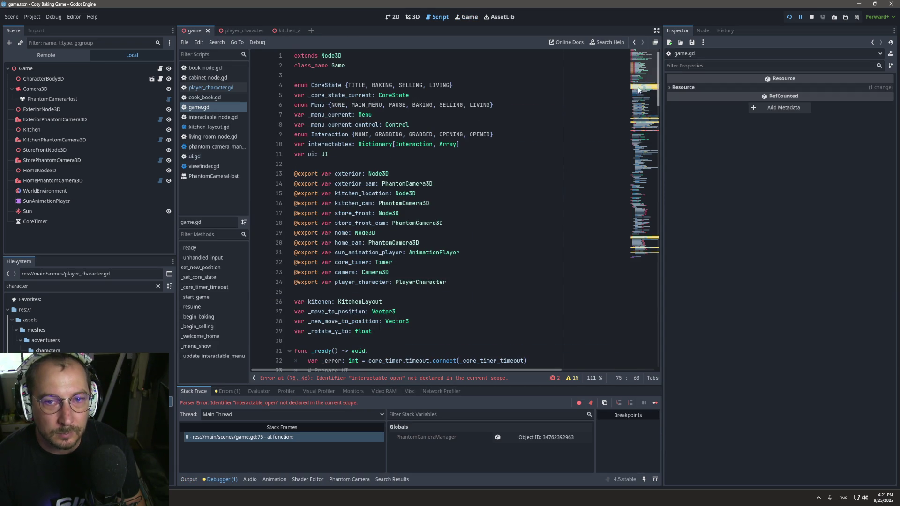
double_click(337, 144)
key("ctrl+c")
scroll(471, 311, "down", 10)
scroll(471, 312, "down", 7)
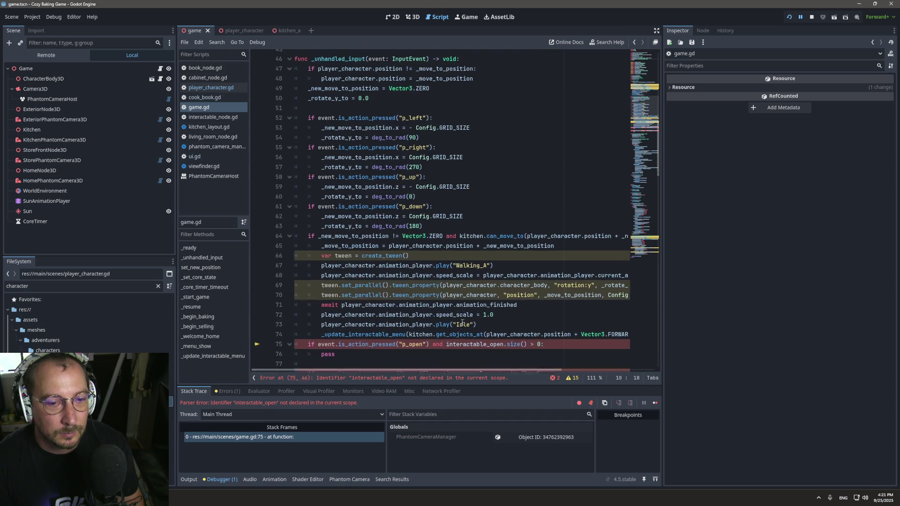
Change line 75 to check interactables[Interaction.OPENING] instead of interactable_open
double_click(475, 135)
key("ctrl+v")
type("[")
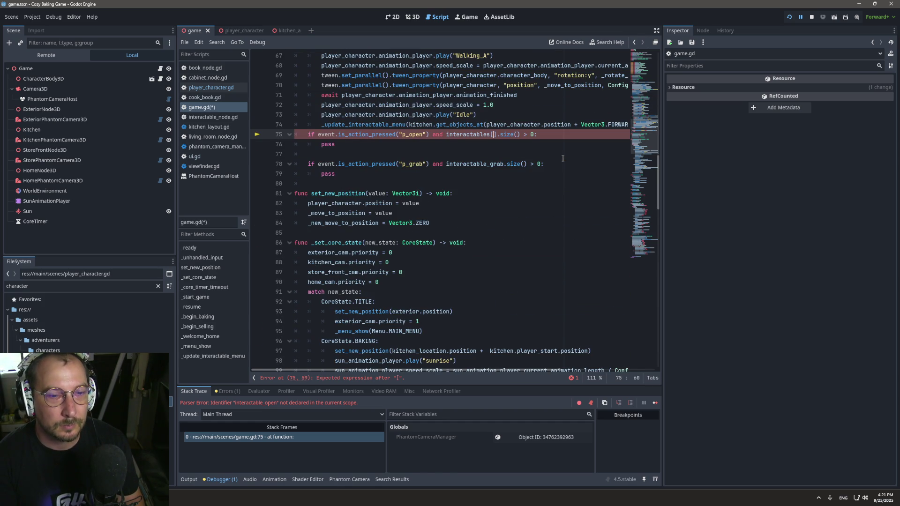
type("Inter")
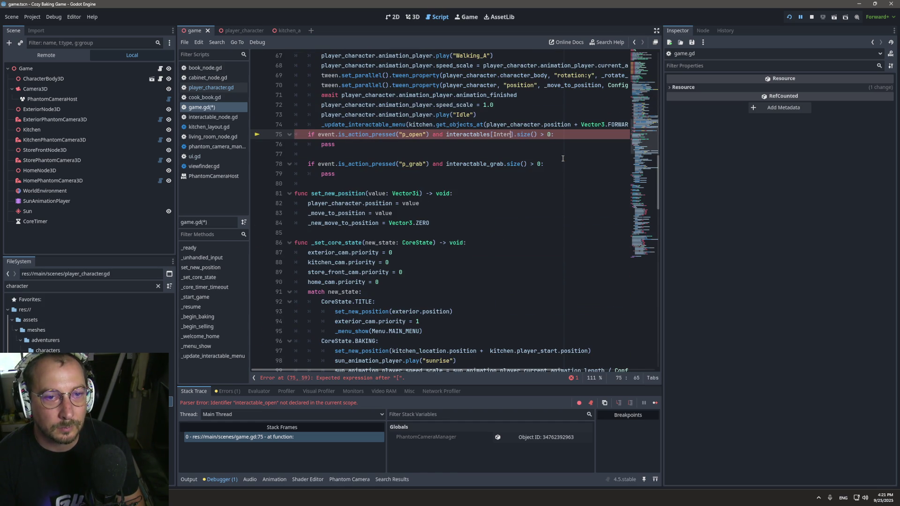
key("Return")
type(".OP")
key("Return")
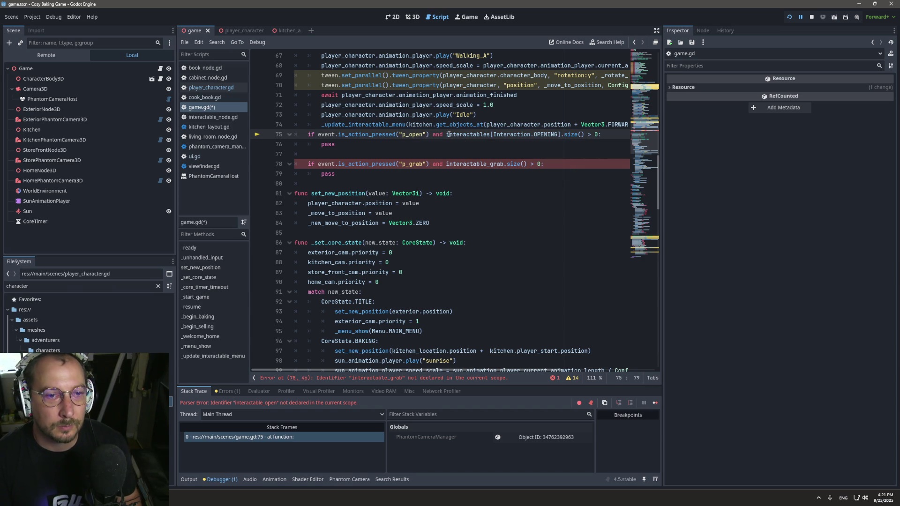
Replace interactable_grab on line 78 with interactables[Interaction.OPENING], save, and rerun
left_click_drag(446, 134, 558, 134)
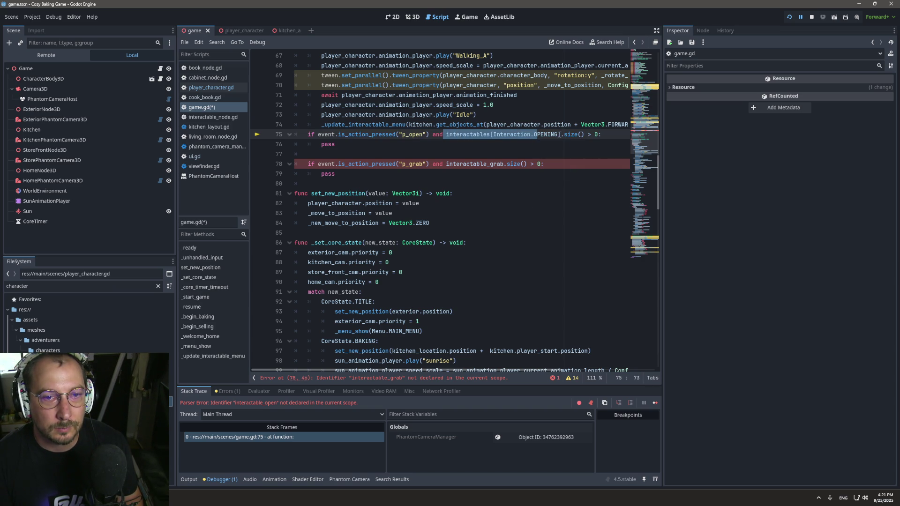
left_click(448, 134)
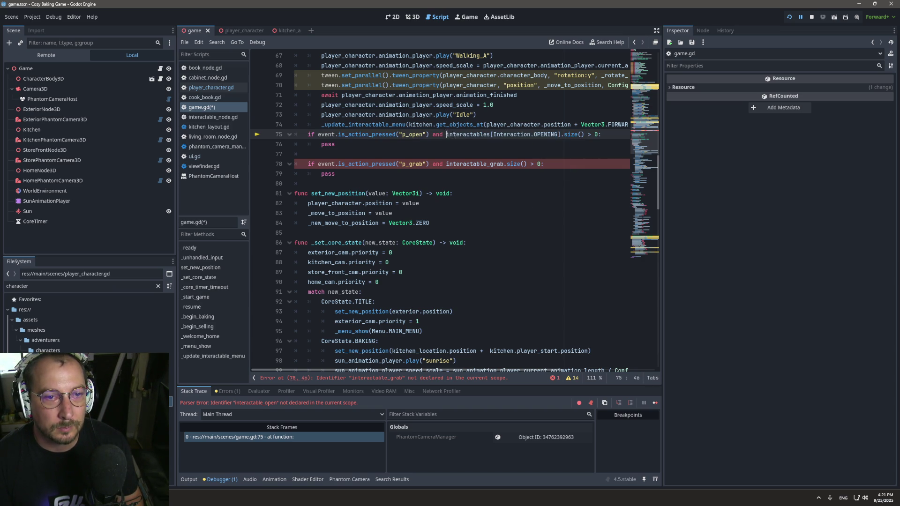
left_click_drag(448, 135, 565, 136)
key("ctrl+c")
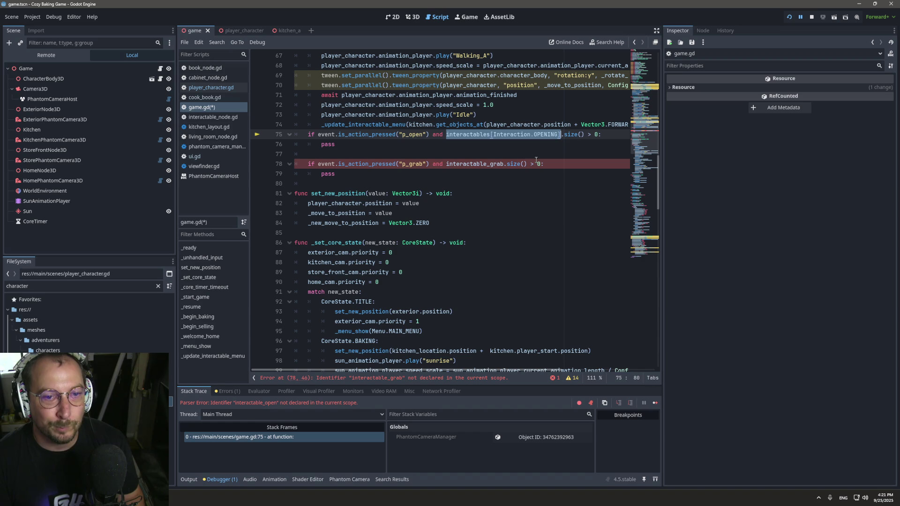
left_click(505, 164)
double_click(497, 164)
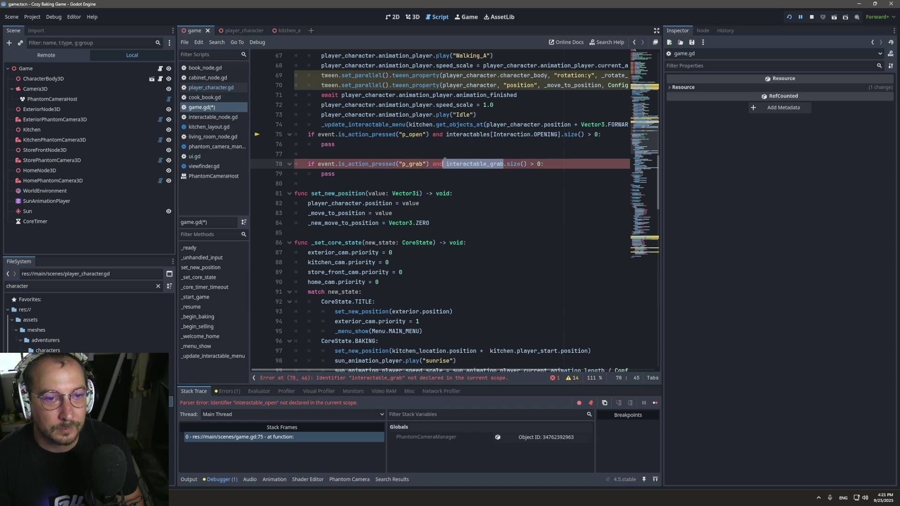
key("ctrl+v")
key("ctrl+s")
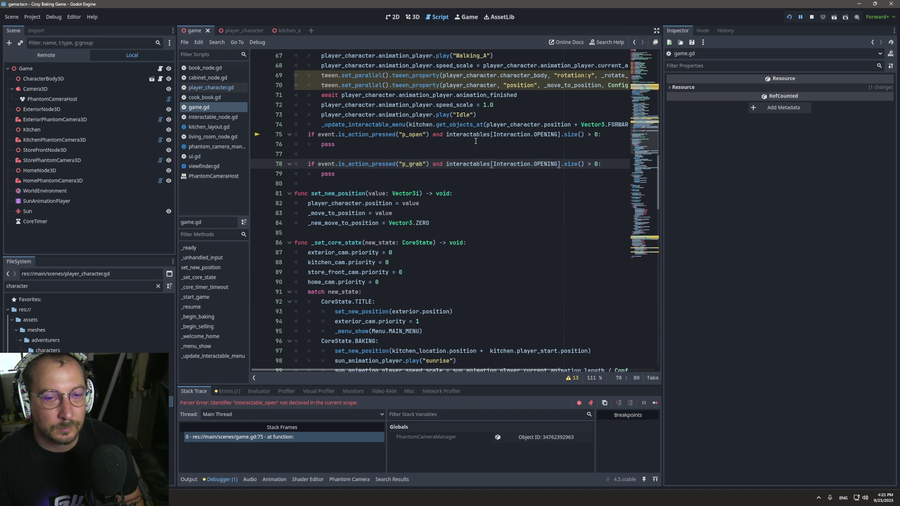
left_click(786, 18)
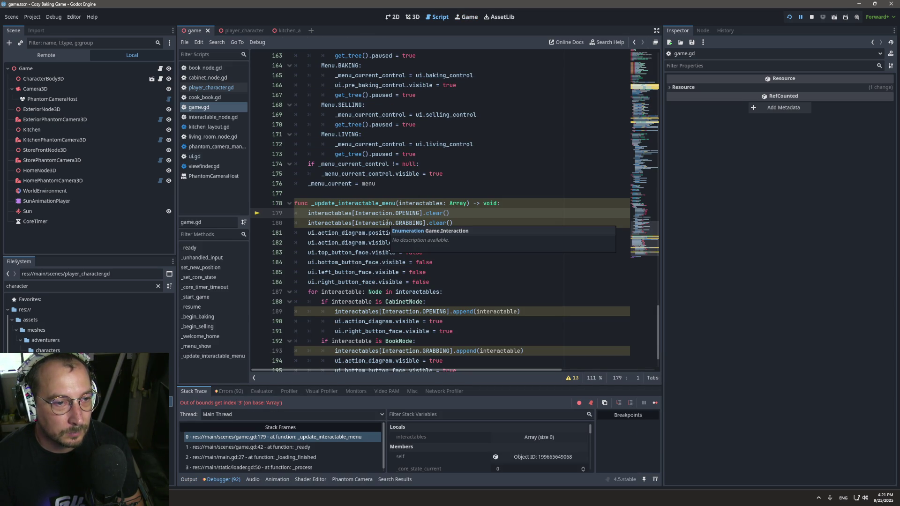
Inspect the out-of-bounds index error on line 179 and the interactables declaration on line 10
double_click(374, 214)
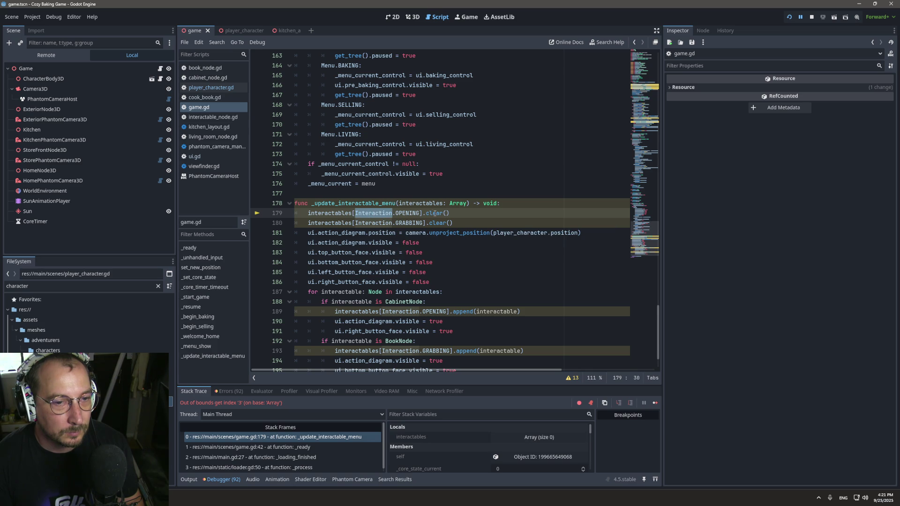
left_click(433, 214)
scroll(417, 212, "up", 14)
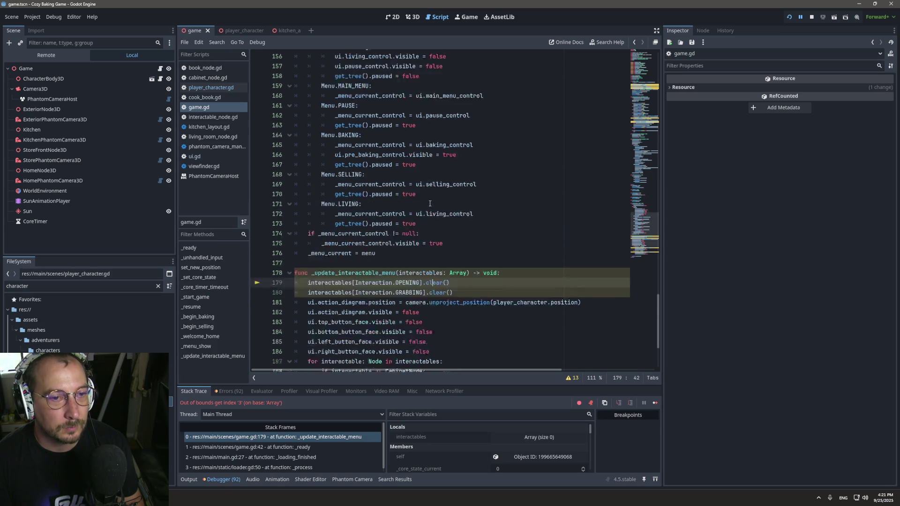
scroll(427, 204, "up", 19)
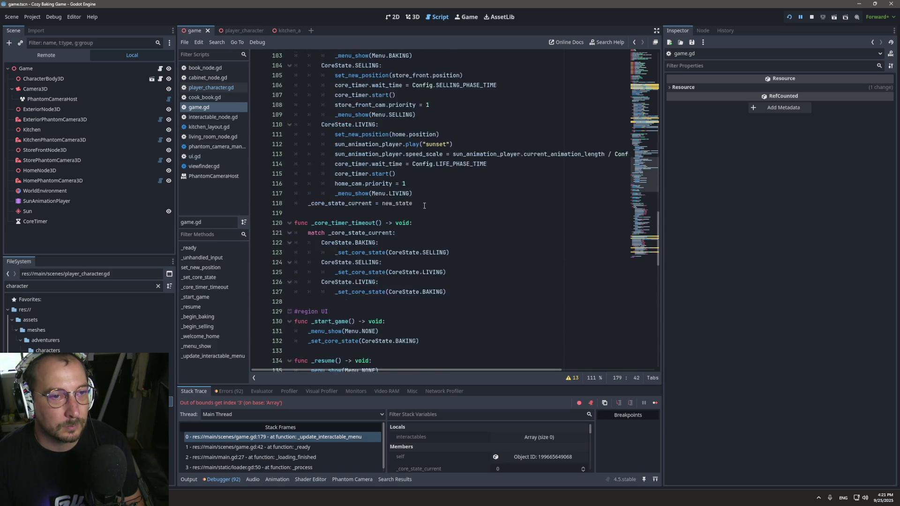
scroll(413, 206, "up", 16)
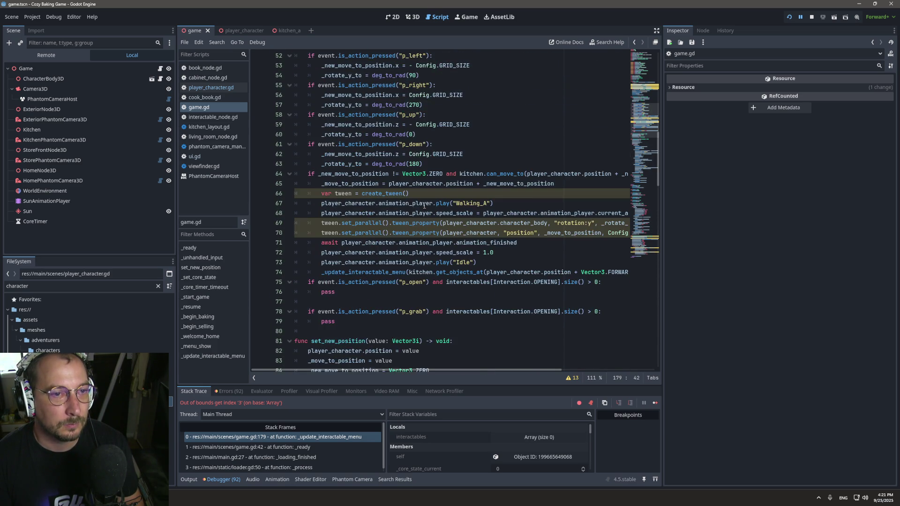
scroll(399, 206, "up", 5)
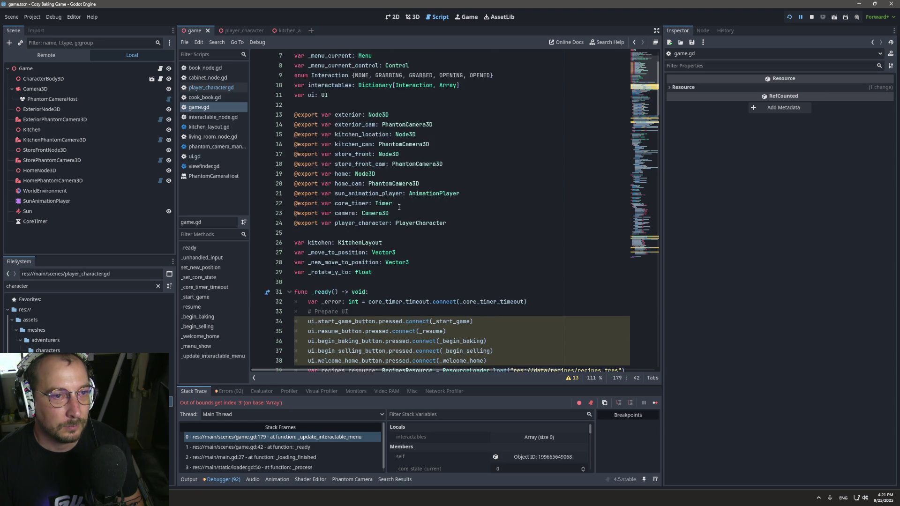
double_click(338, 144)
scroll(374, 169, "down", 7)
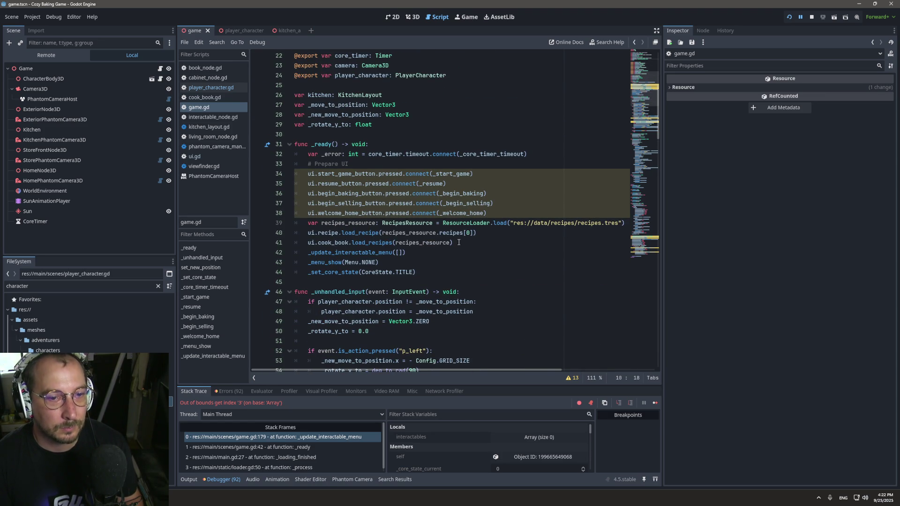
Start a for loop on a new line 39, checking the Interaction enum name on line 9
left_click(512, 211)
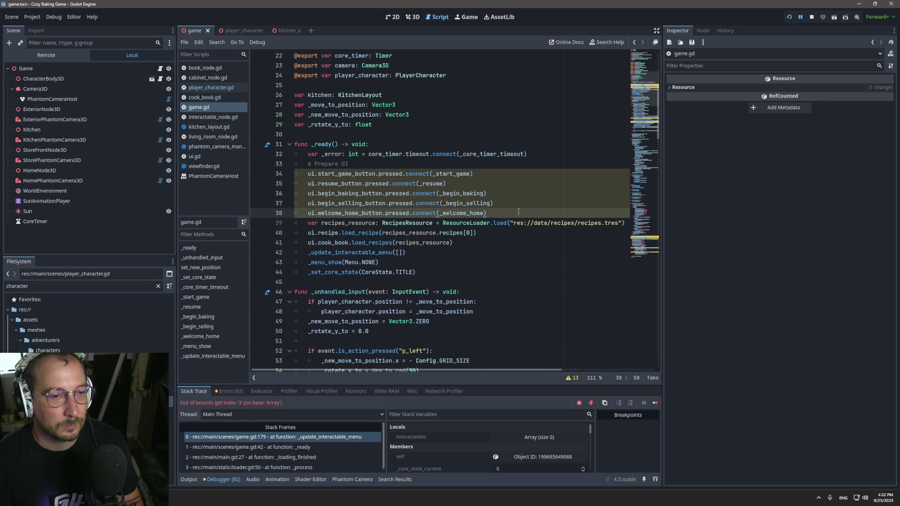
key("Return")
type("interactables")
key("ctrl+BackSpace")
type("or")
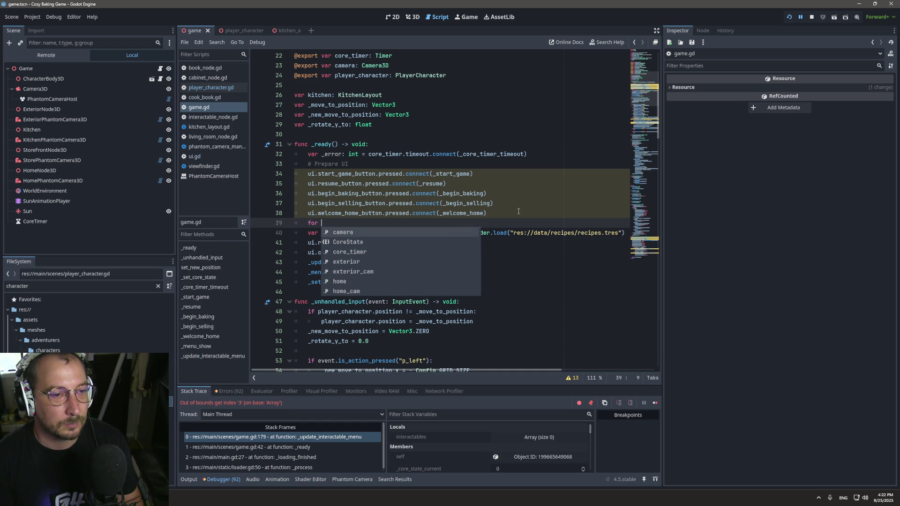
scroll(396, 147, "up", 5)
double_click(327, 135)
scroll(326, 141, "down", 10)
left_click(378, 135)
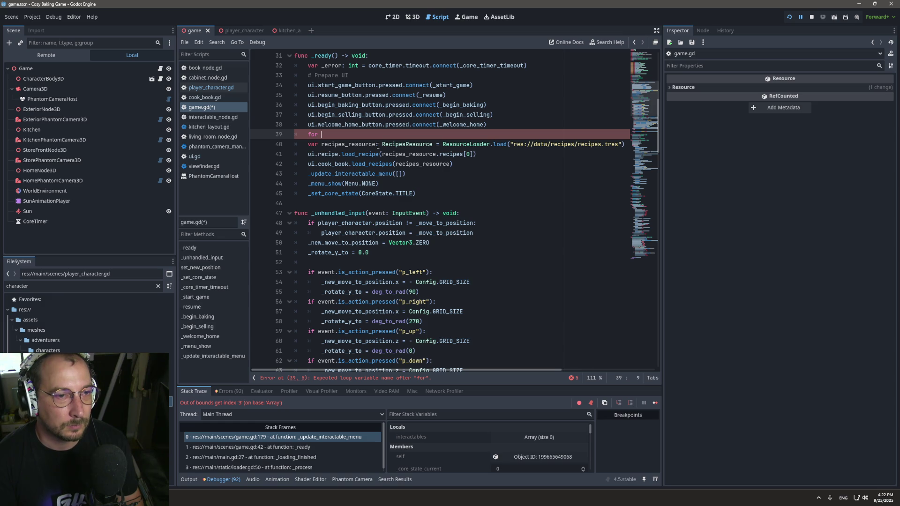
Complete line 39 as 'for value: Interaction in Interaction.keys():'
type("valeu")
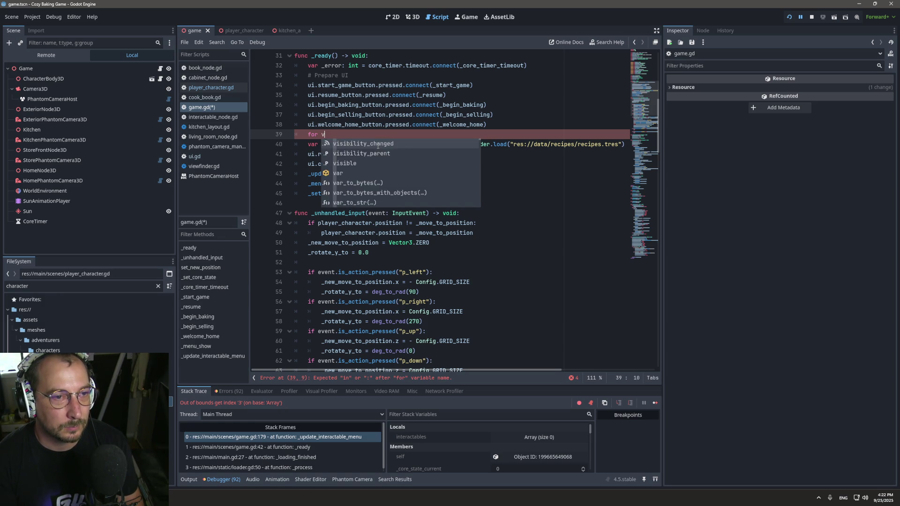
key("BackSpace")
key("BackSpace")
type("ue: In")
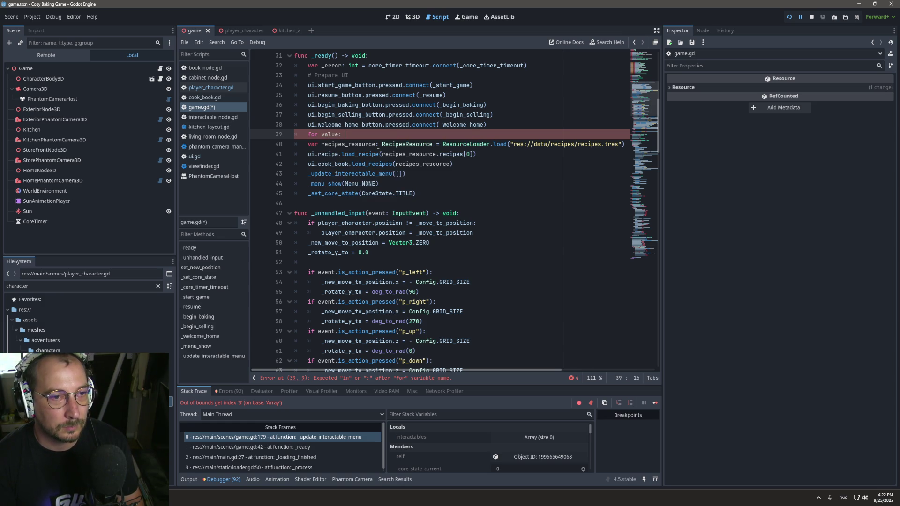
type("ter")
key("Return")
type("Interaction.")
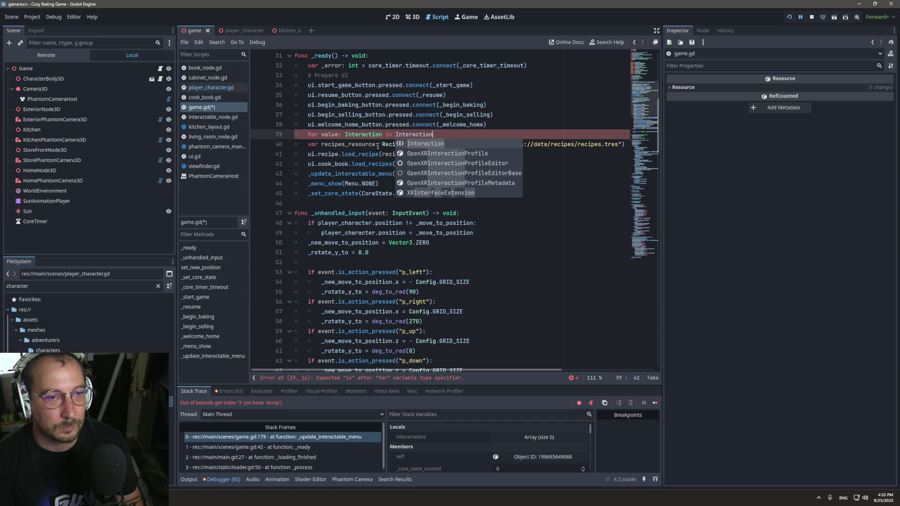
type("key")
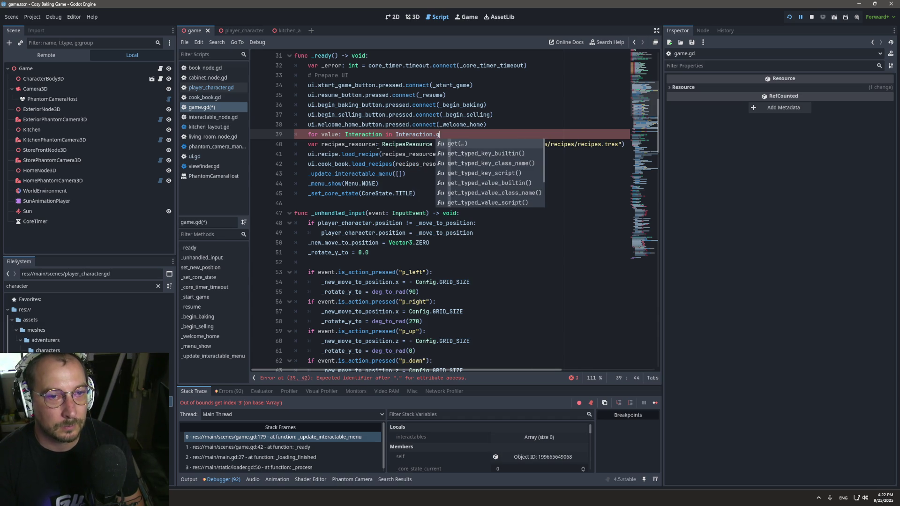
key("Return")
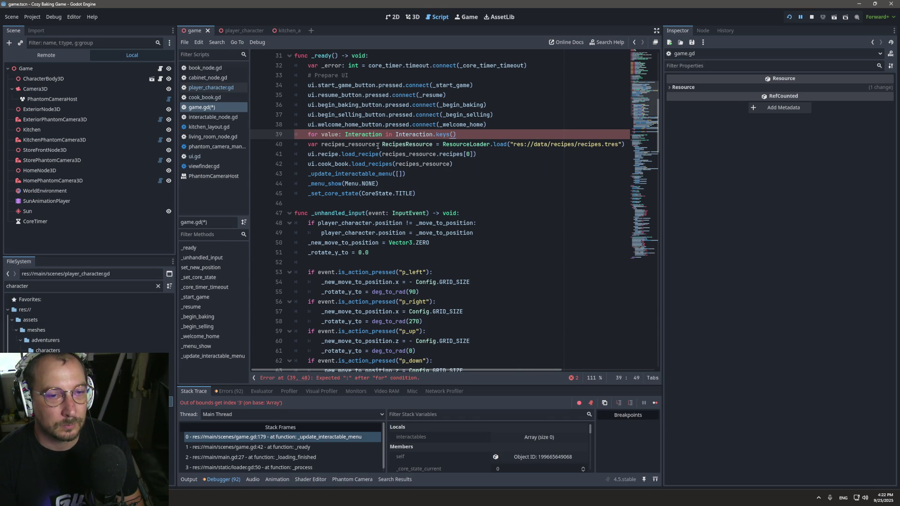
type(".g")
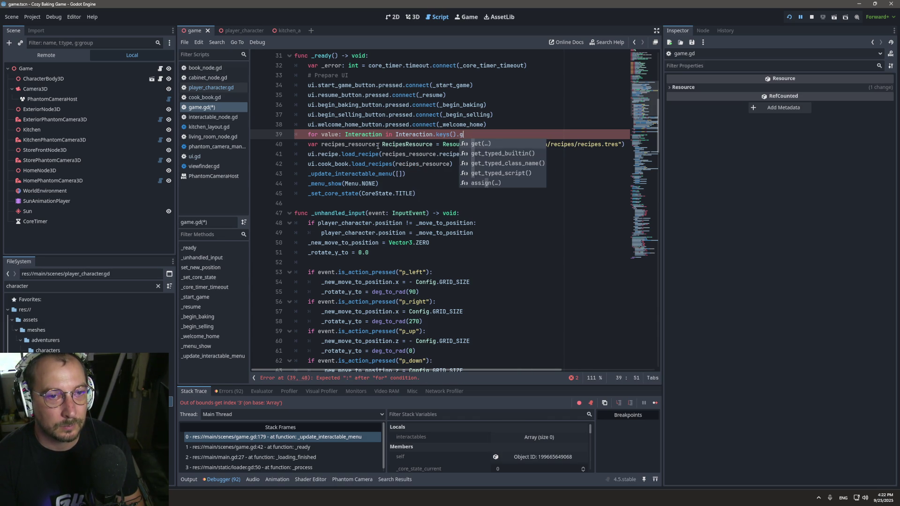
key("BackSpace")
key("BackSpace")
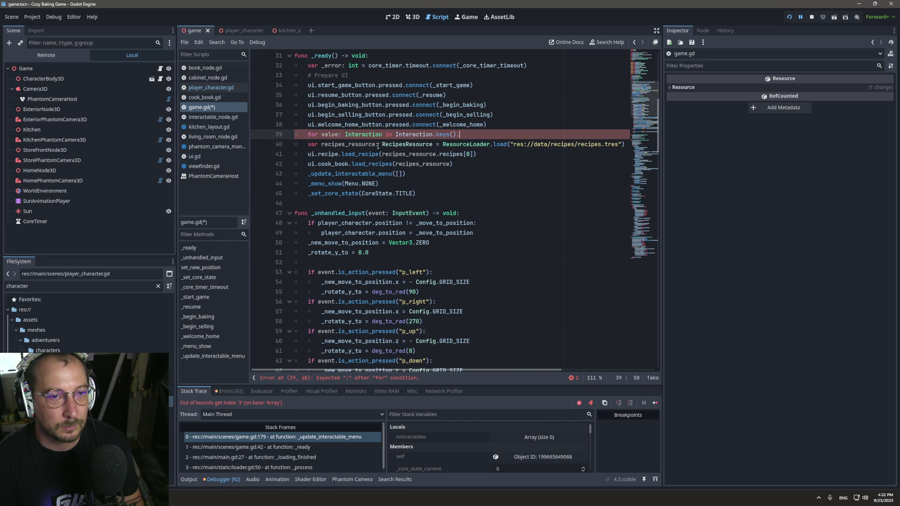
key("BackSpace")
key("BackSpace")
key("BackSpace")
type(":")
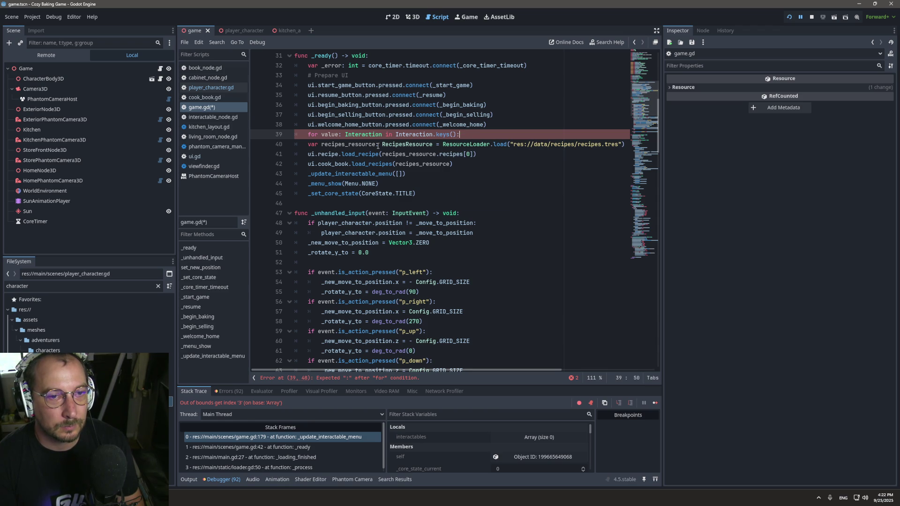
key("Return")
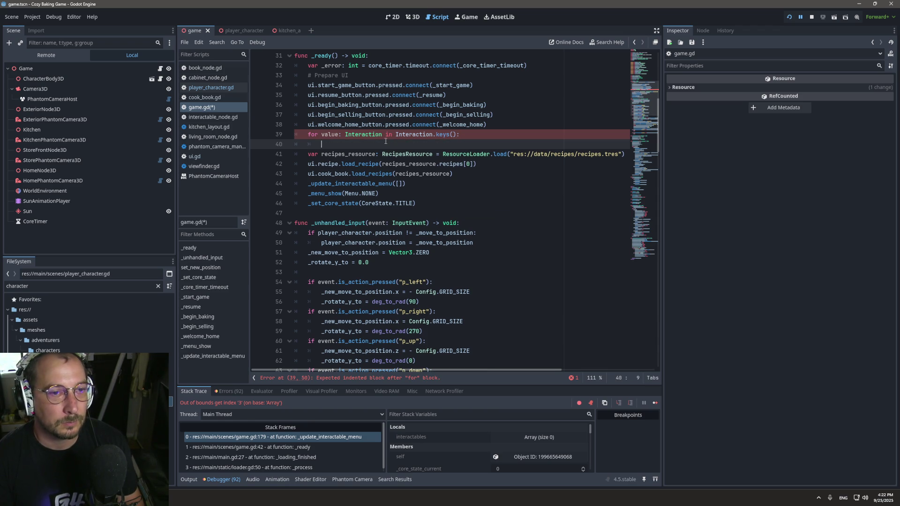
Write interactables[value] as the loop body on line 40
scroll(378, 146, "up", 9)
left_click(325, 108)
double_click(330, 114)
scroll(373, 174, "down", 3)
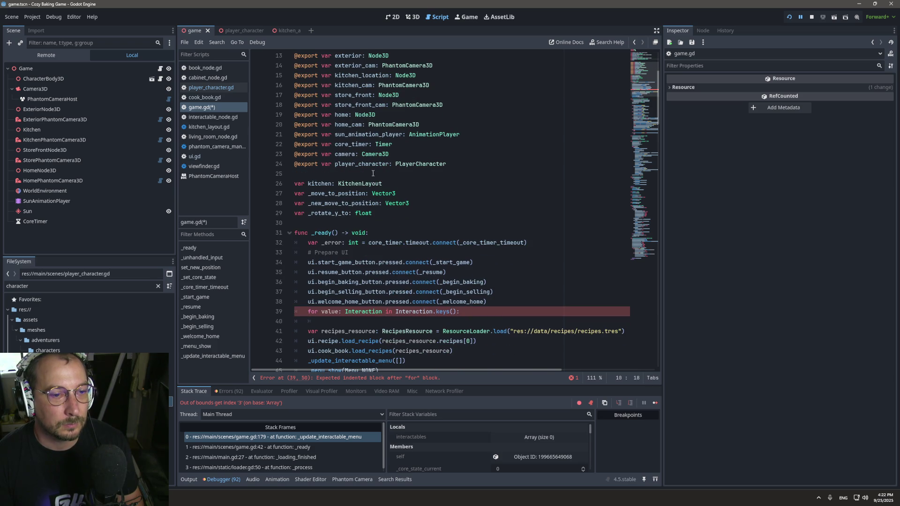
left_click(448, 321)
key("ctrl+v")
type("[")
double_click(330, 312)
key("ctrl+c")
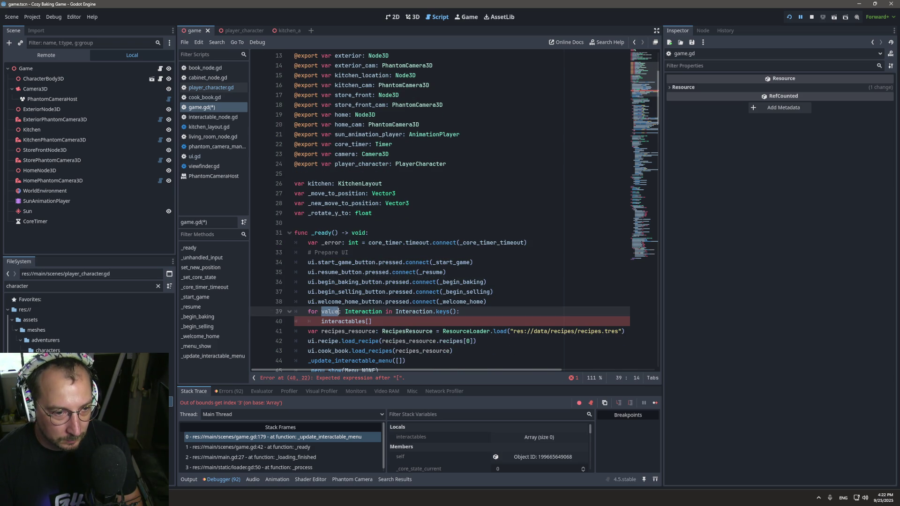
left_click(370, 322)
key("ctrl+v")
Assign ' = []' to interactables[value] on line 40, save, and rerun the game
key("End")
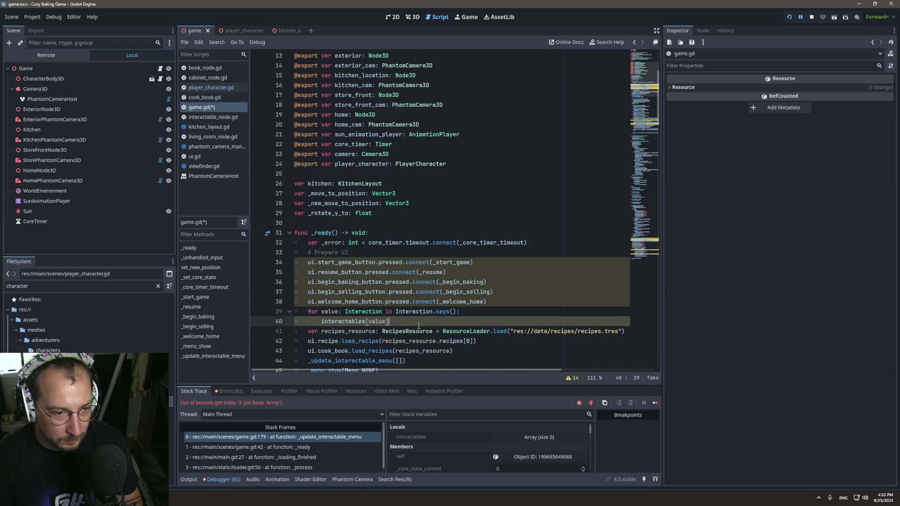
type("= p[var recipes_resource: RecipesResource = ResourceLoader.load(\"res:/")
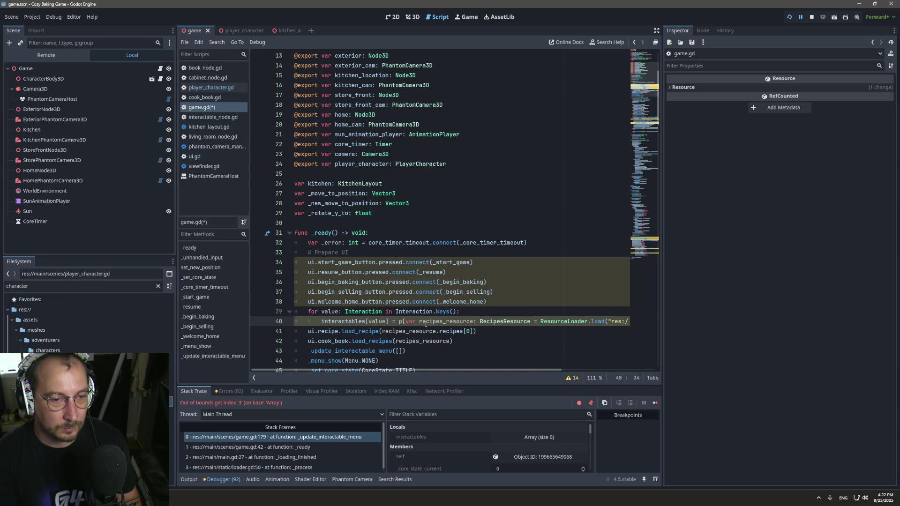
key("BackSpace")
key("BackSpace")
key("BackSpace")
type("= ")
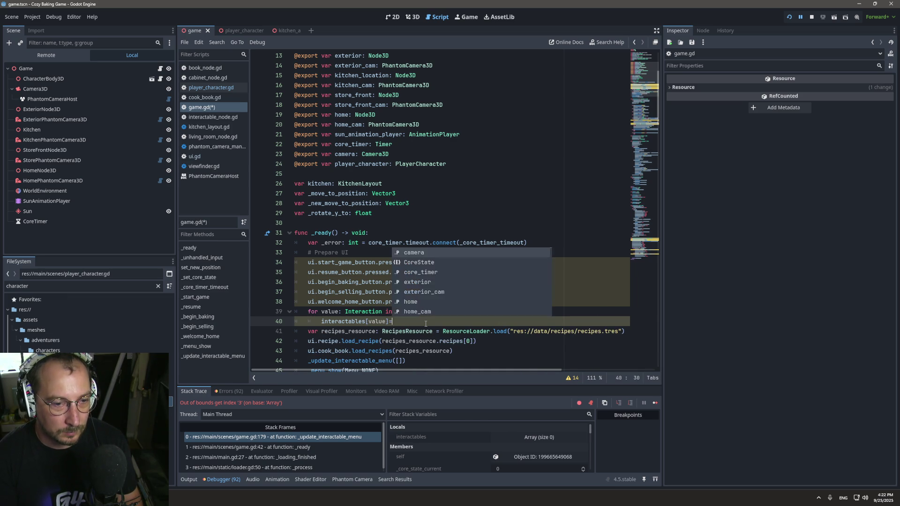
type("[]")
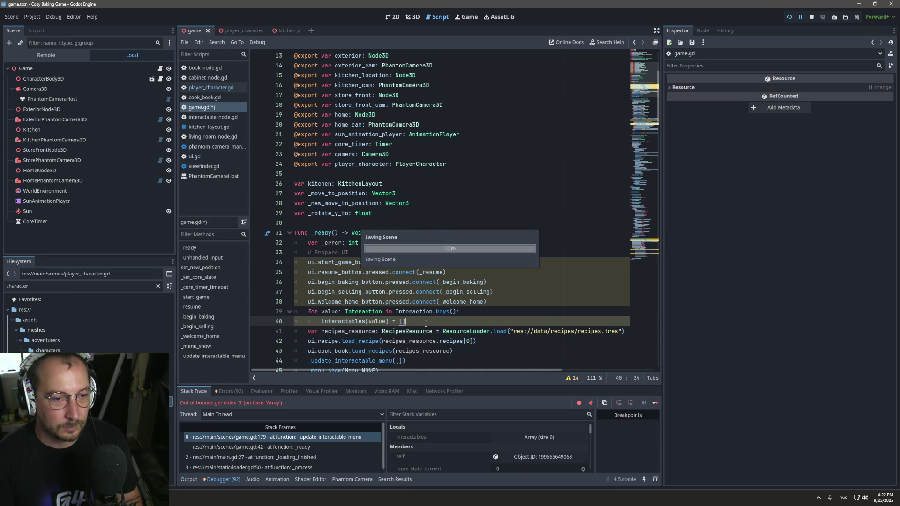
key("ctrl+s")
left_click(790, 17)
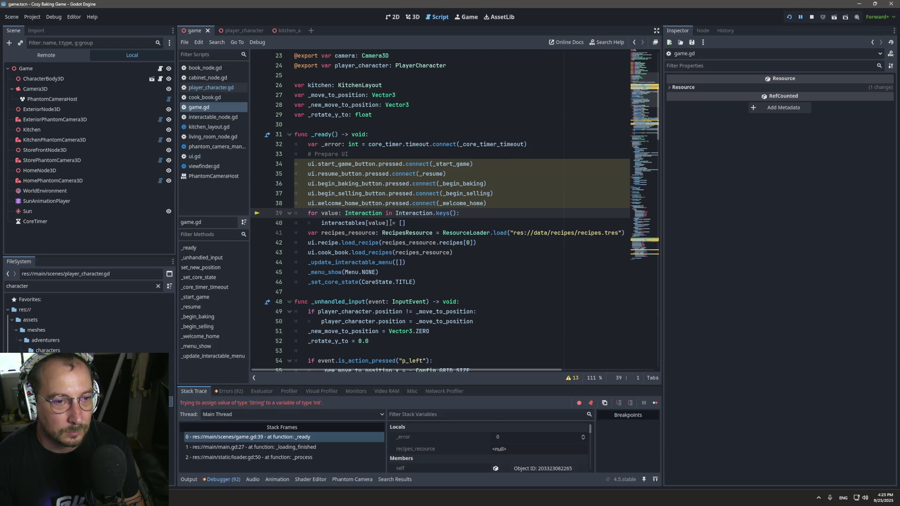
Change the line 39 loop from Interaction.keys() to Interaction.values(), save, and rerun the game
double_click(443, 213)
type("val")
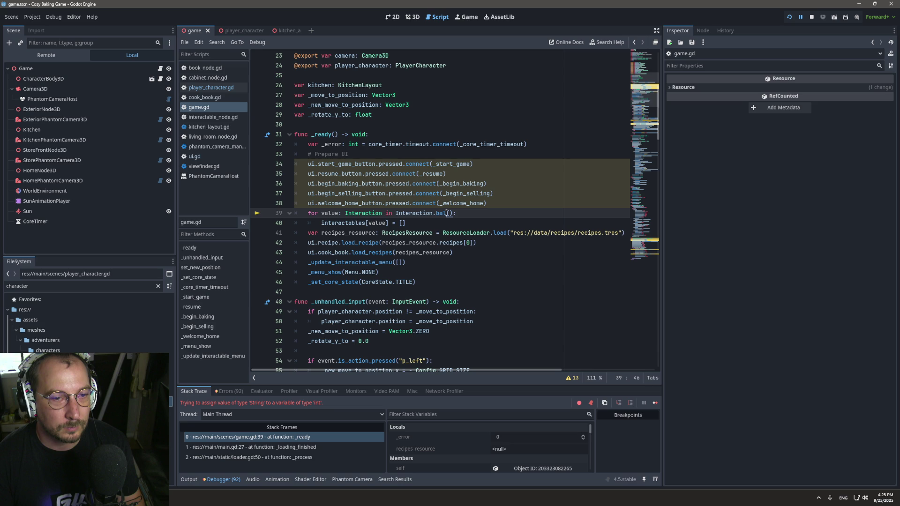
type("ues")
key("ctrl+s")
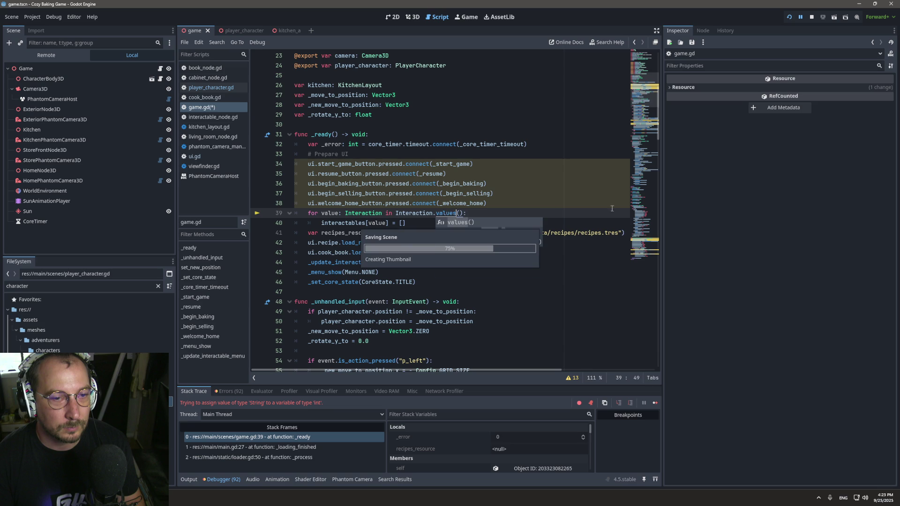
left_click(789, 17)
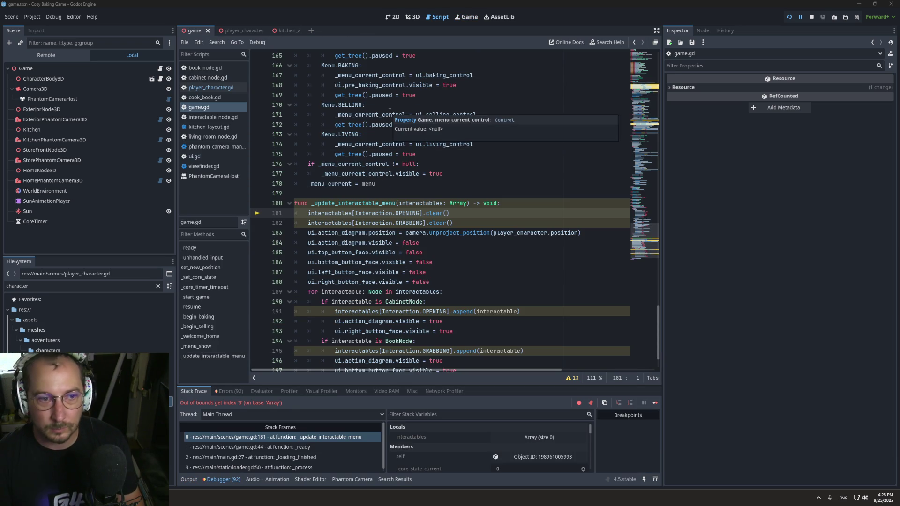
Rename the _update_interactable_menu parameter on line 180 to update_interactables
double_click(421, 203)
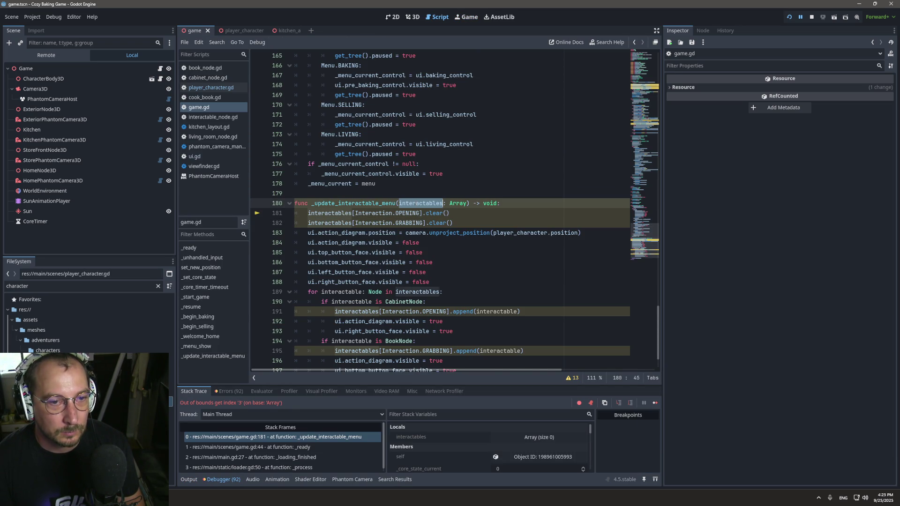
mouse_move(658, 317)
left_mouse_down()
mouse_move(598, 37)
mouse_move(624, 61)
mouse_move(661, 330)
left_mouse_up()
left_click(406, 154)
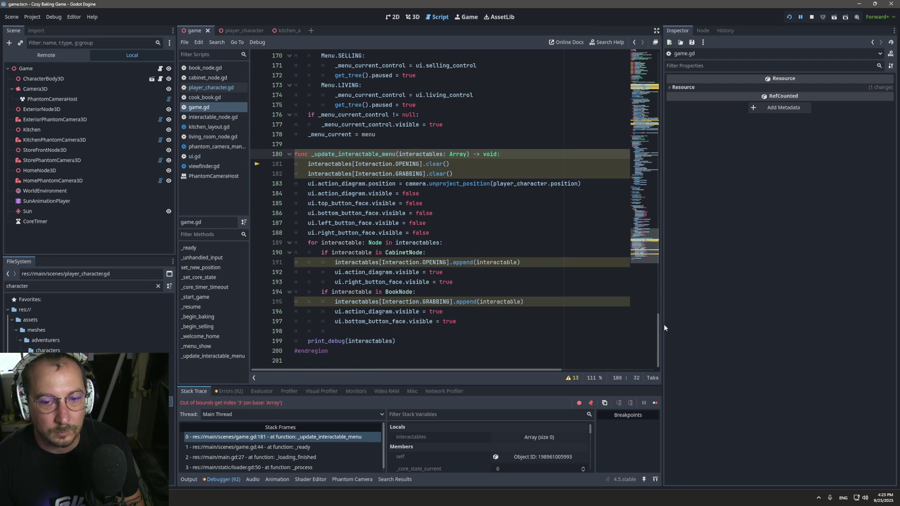
scroll(481, 222, "up", 1)
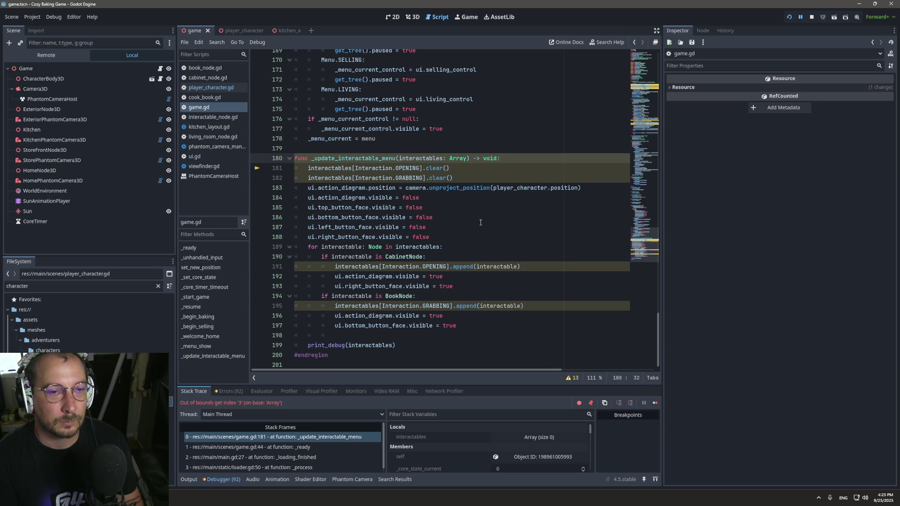
type("update_")
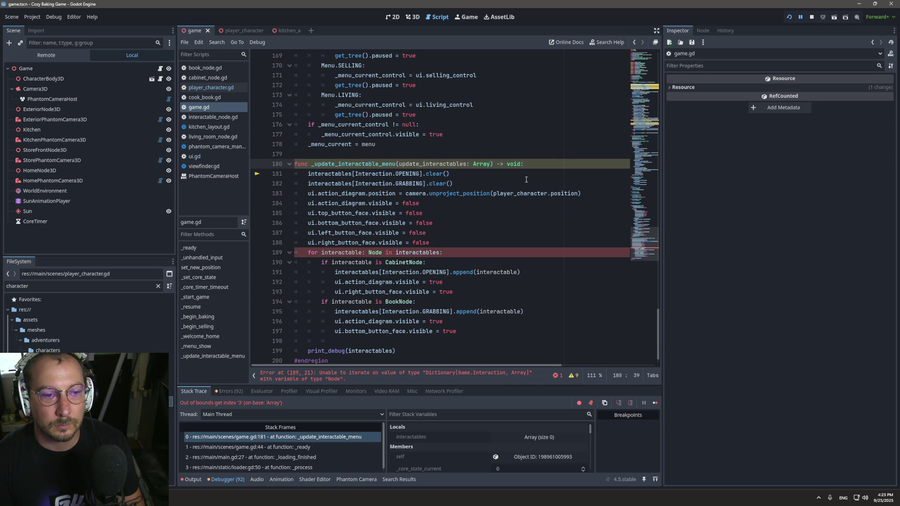
Select interactables in the line 189 for-loop for replacement
double_click(439, 164)
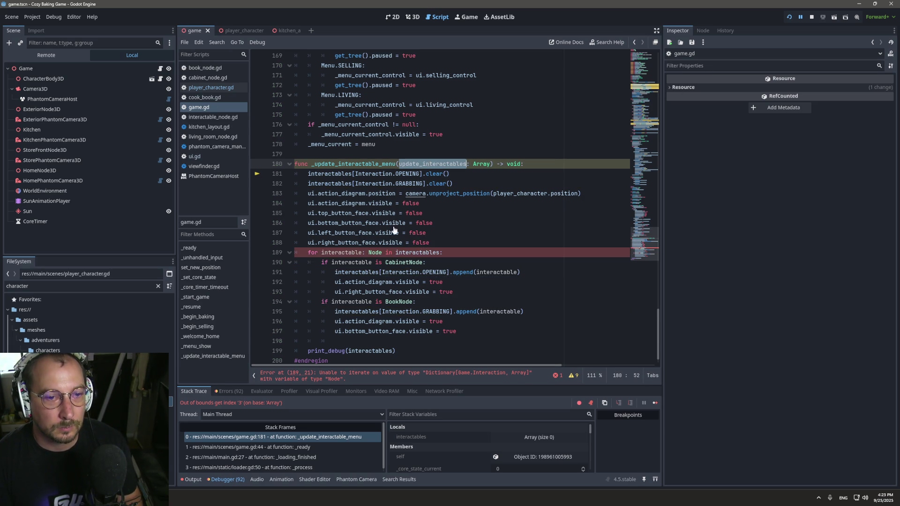
left_click(337, 252)
double_click(337, 252)
double_click(417, 252)
Make the line 189 loop iterate update_interactables, then run and start the game
type("update_interactables")
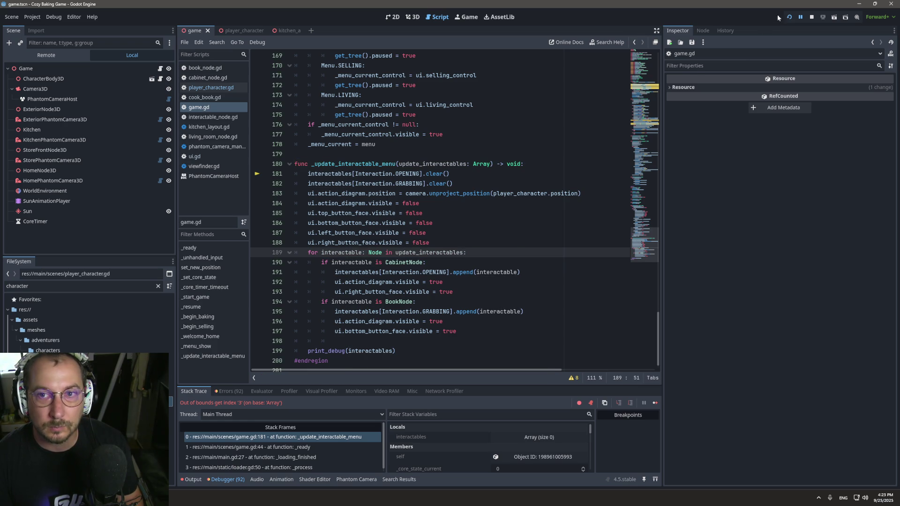
left_click(789, 17)
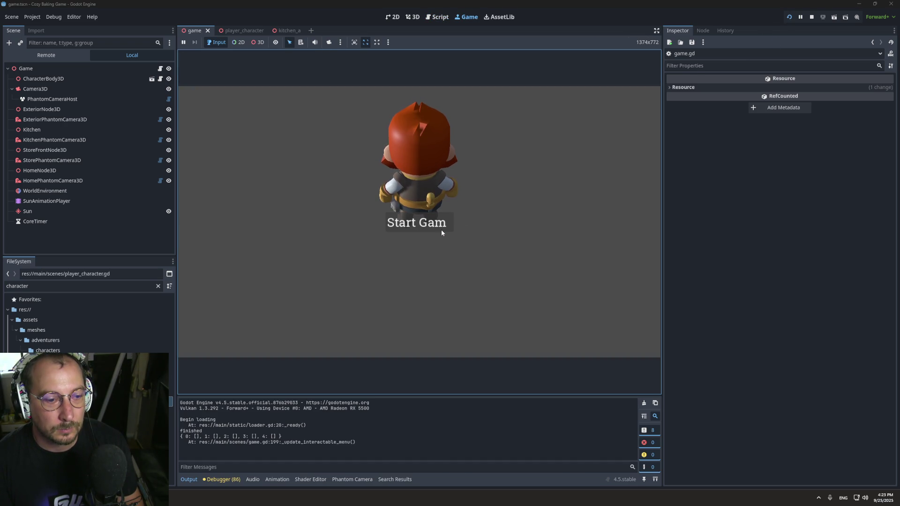
left_click(441, 231)
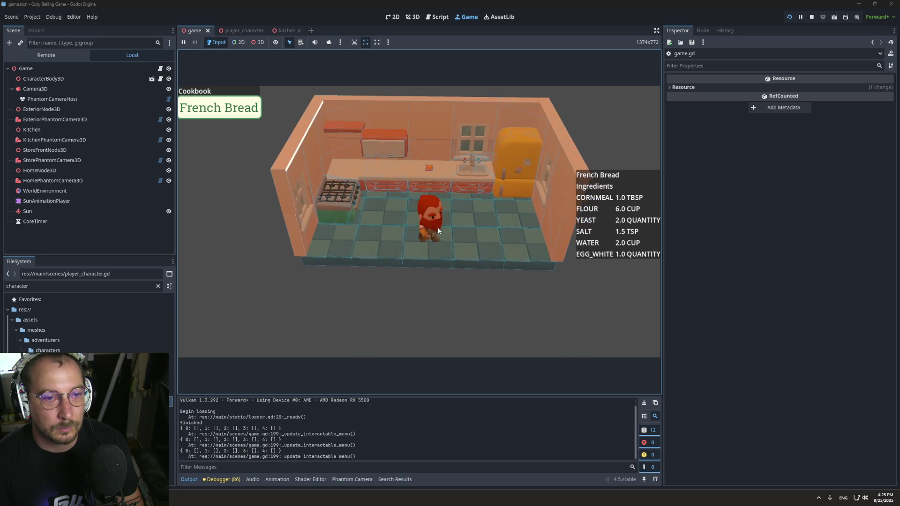
Walk the character with W, A and S past the wall cabinet and book, then return to game.gd
key("w")
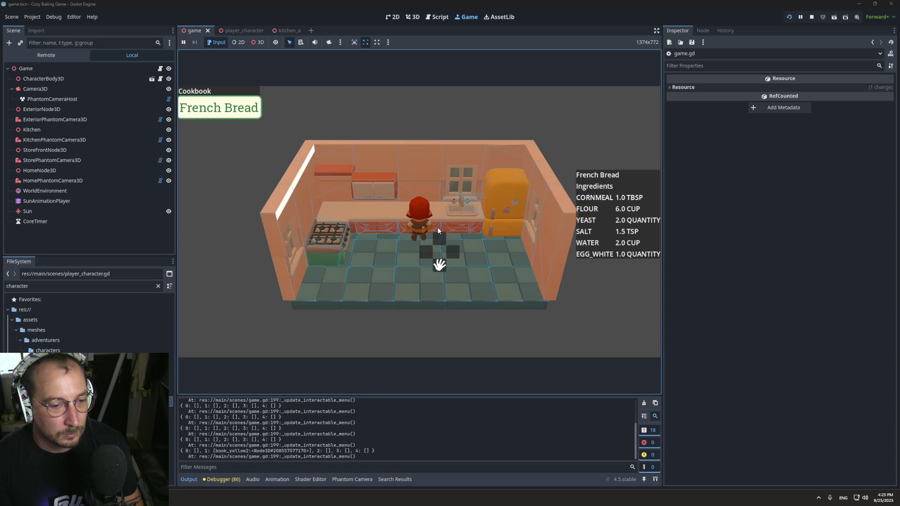
key("a")
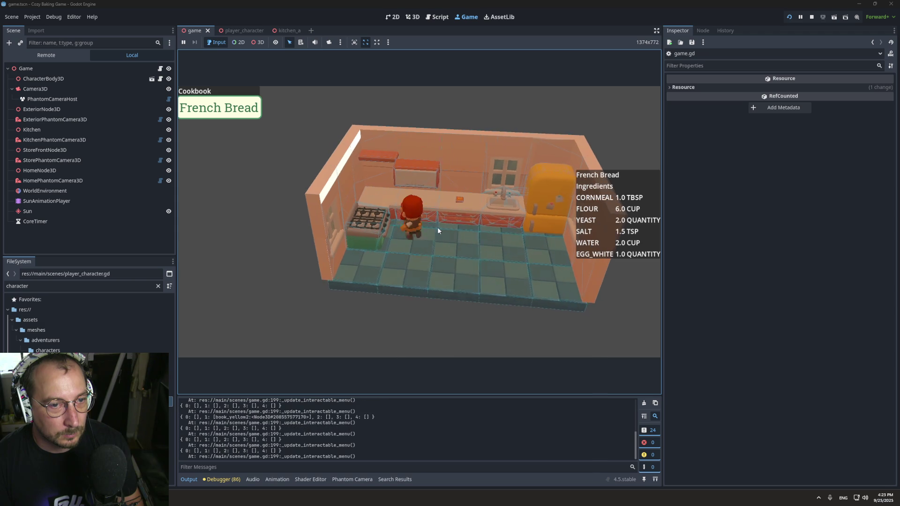
key("w")
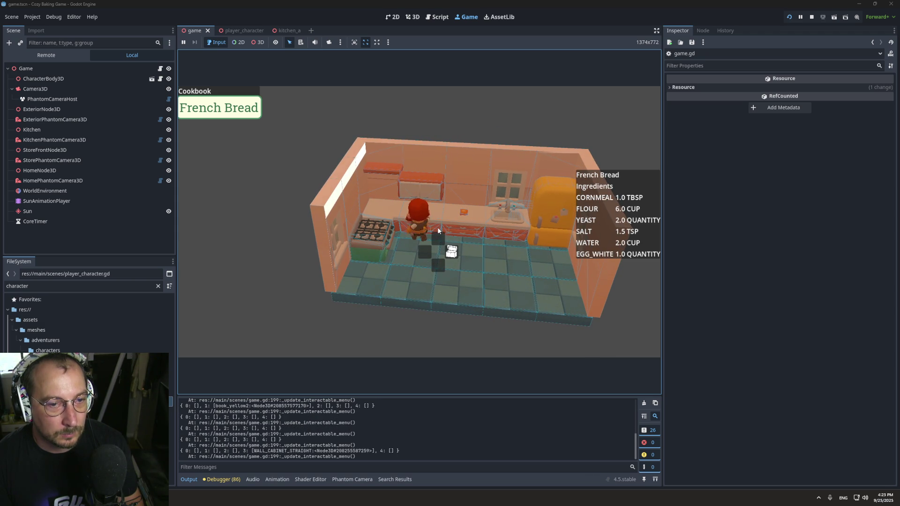
key("s")
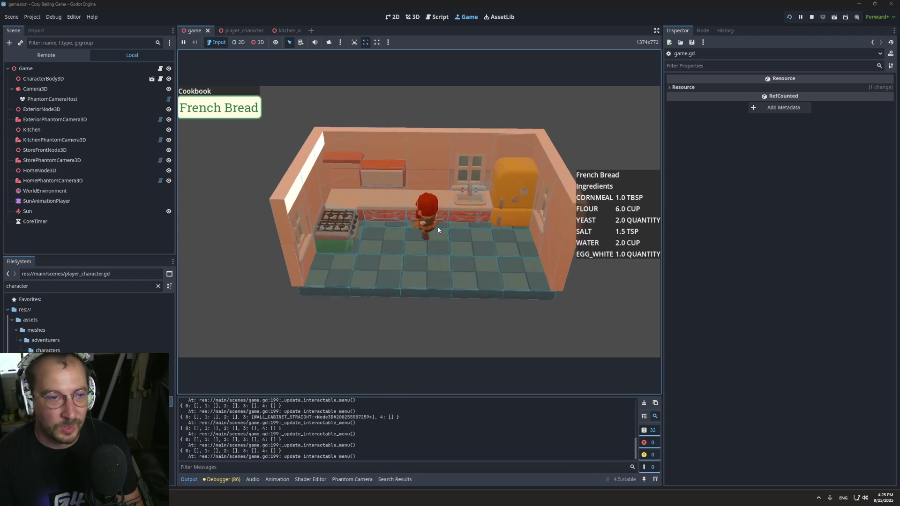
key("w")
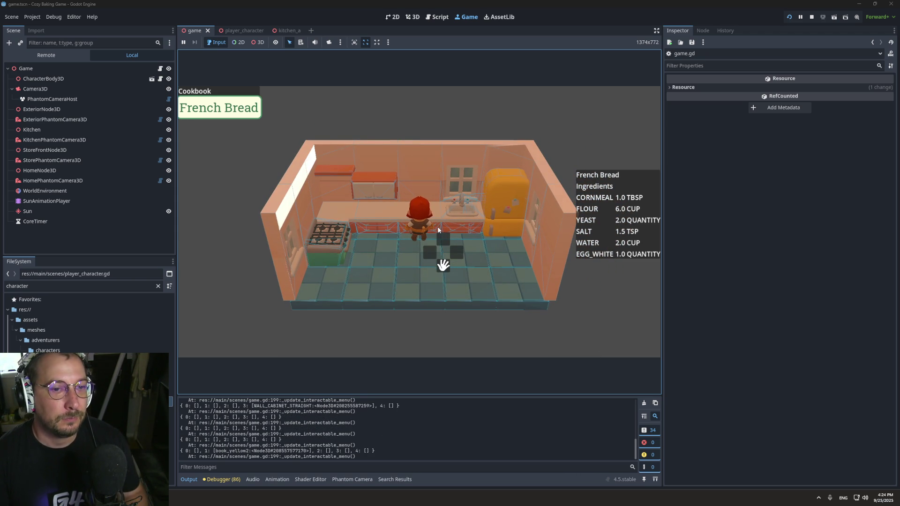
key("s")
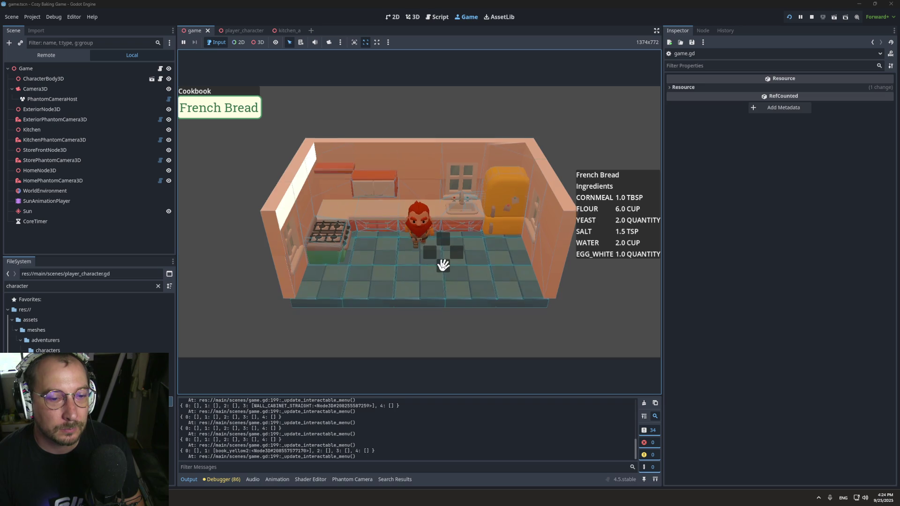
left_click(438, 16)
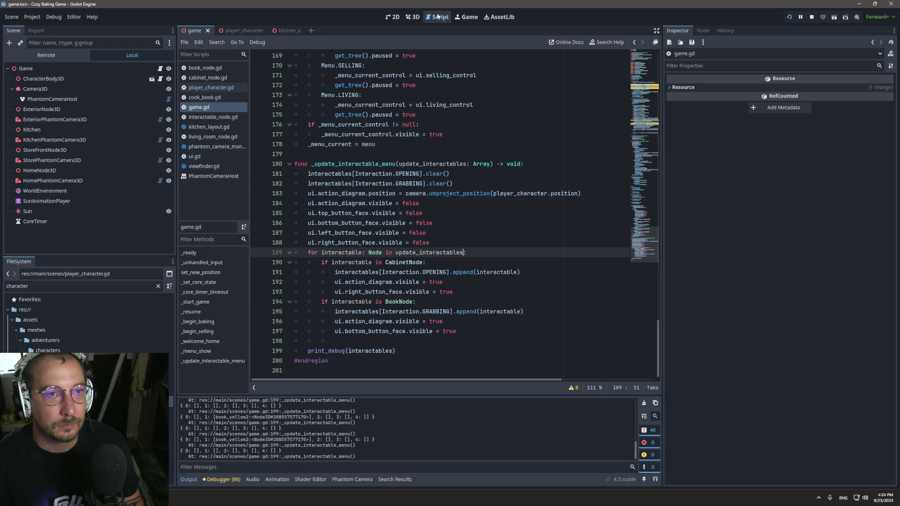
left_click(458, 239)
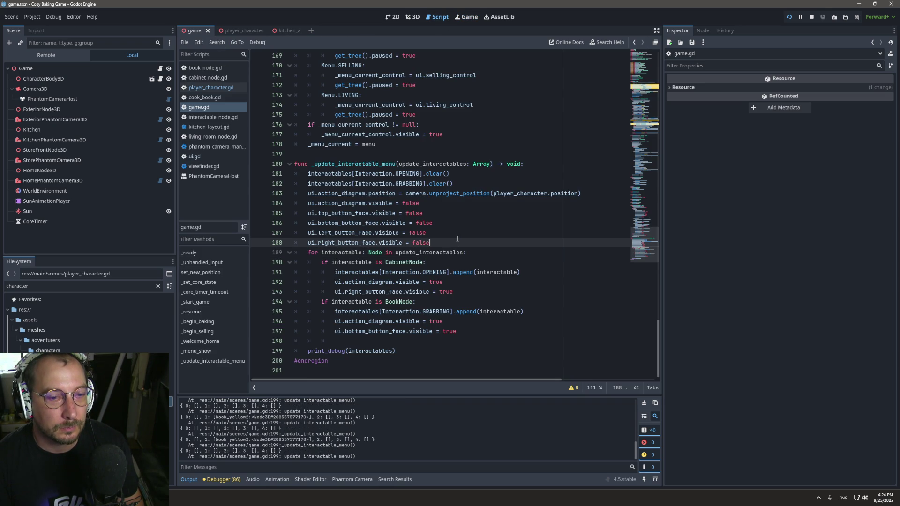